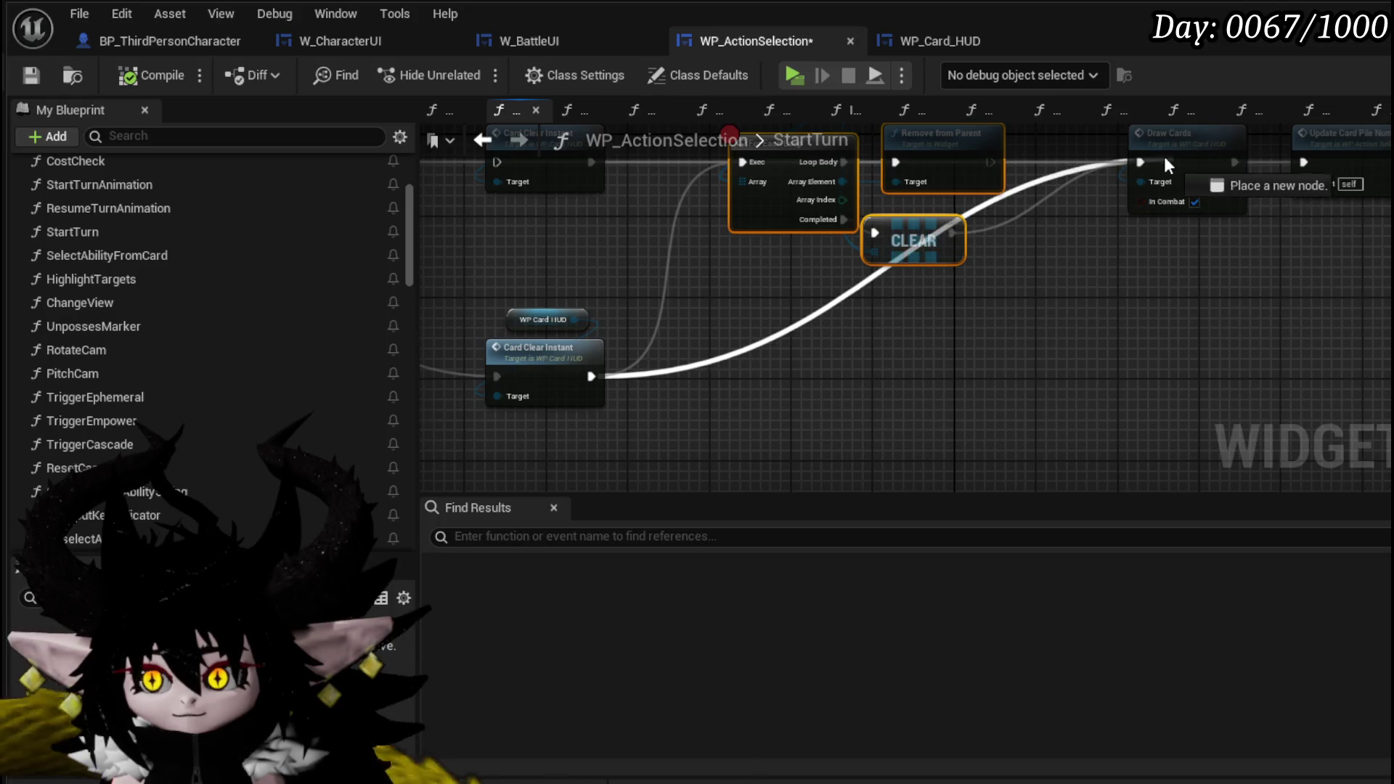
Step: Add a reroute on the Draw Cards wire and connect Branch's True output to the For Each Loop
double_click(784, 325)
left_click_drag(784, 326, 824, 345)
left_click_drag(881, 398, 638, 295)
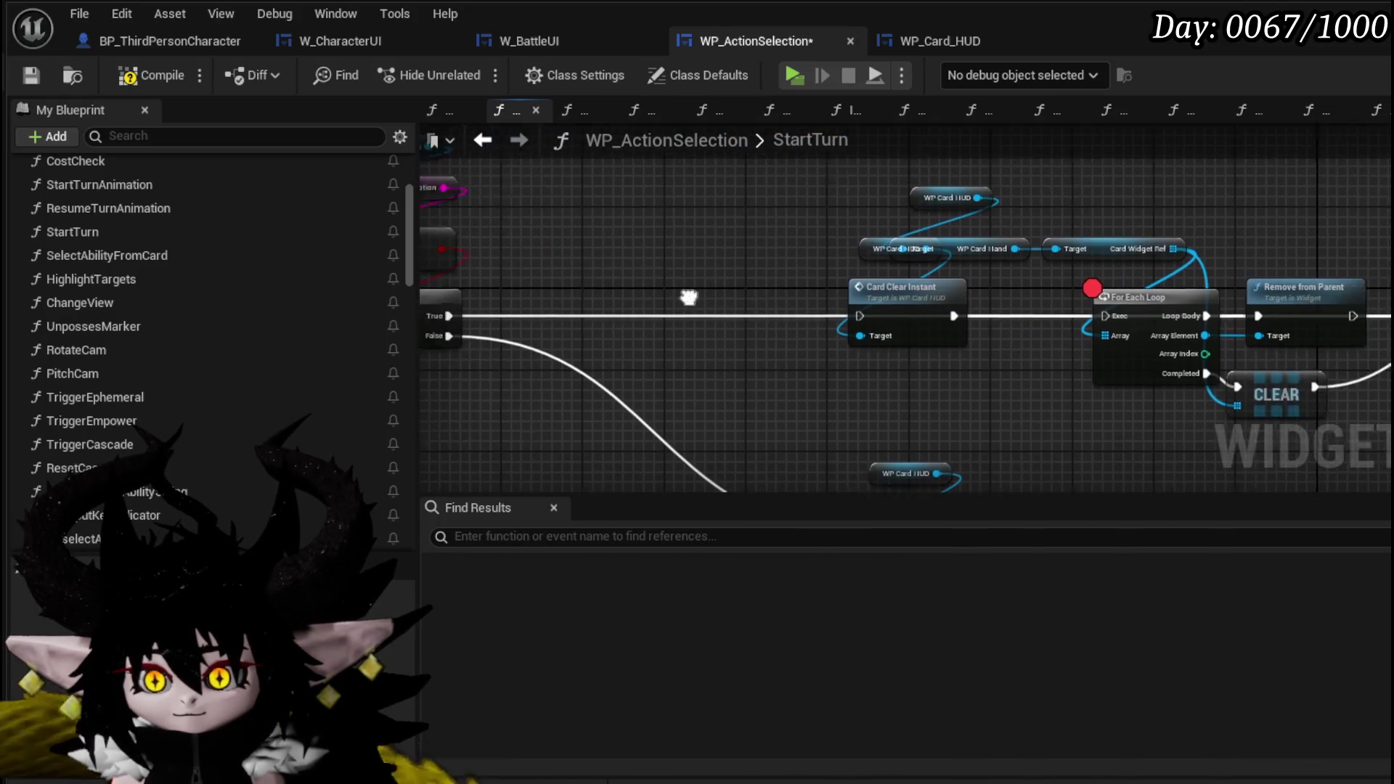
left_click_drag(558, 315, 1227, 318)
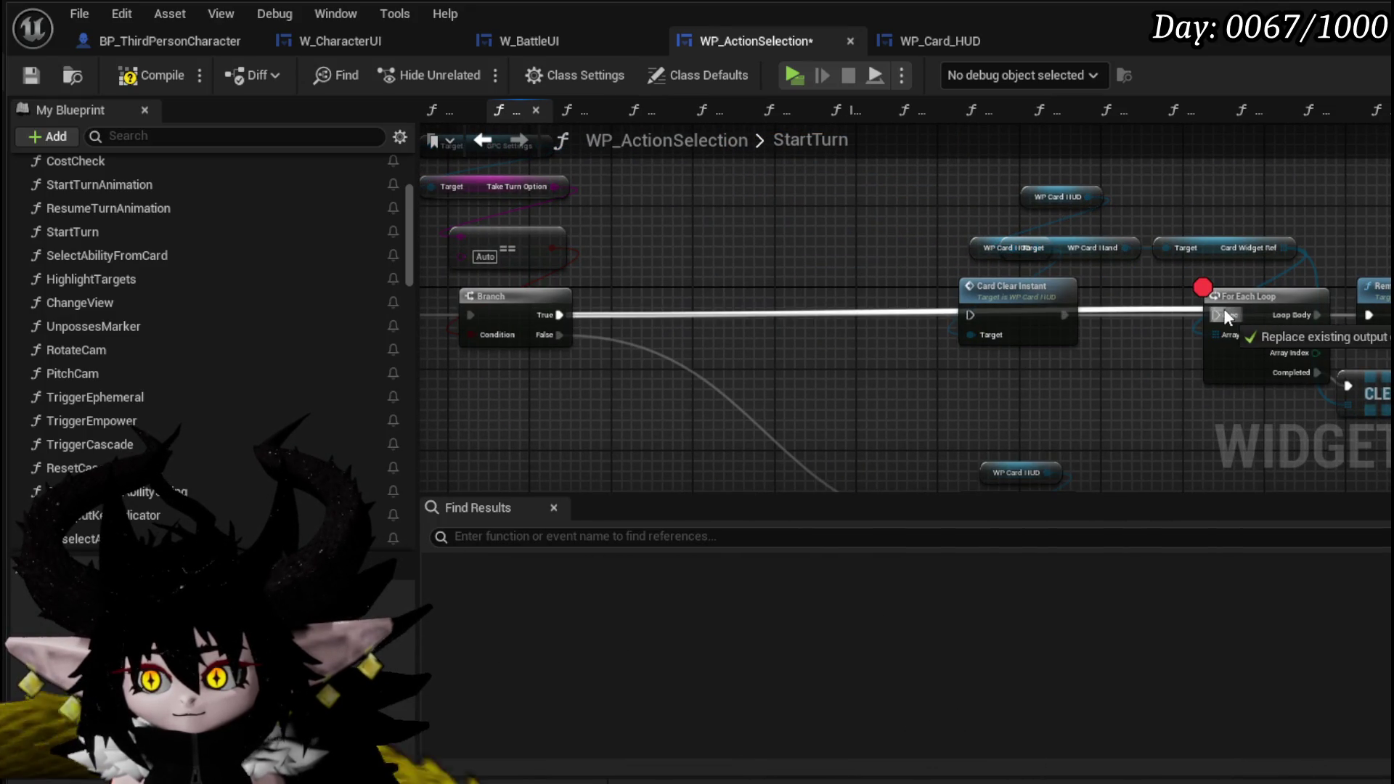
left_click_drag(894, 342, 709, 411)
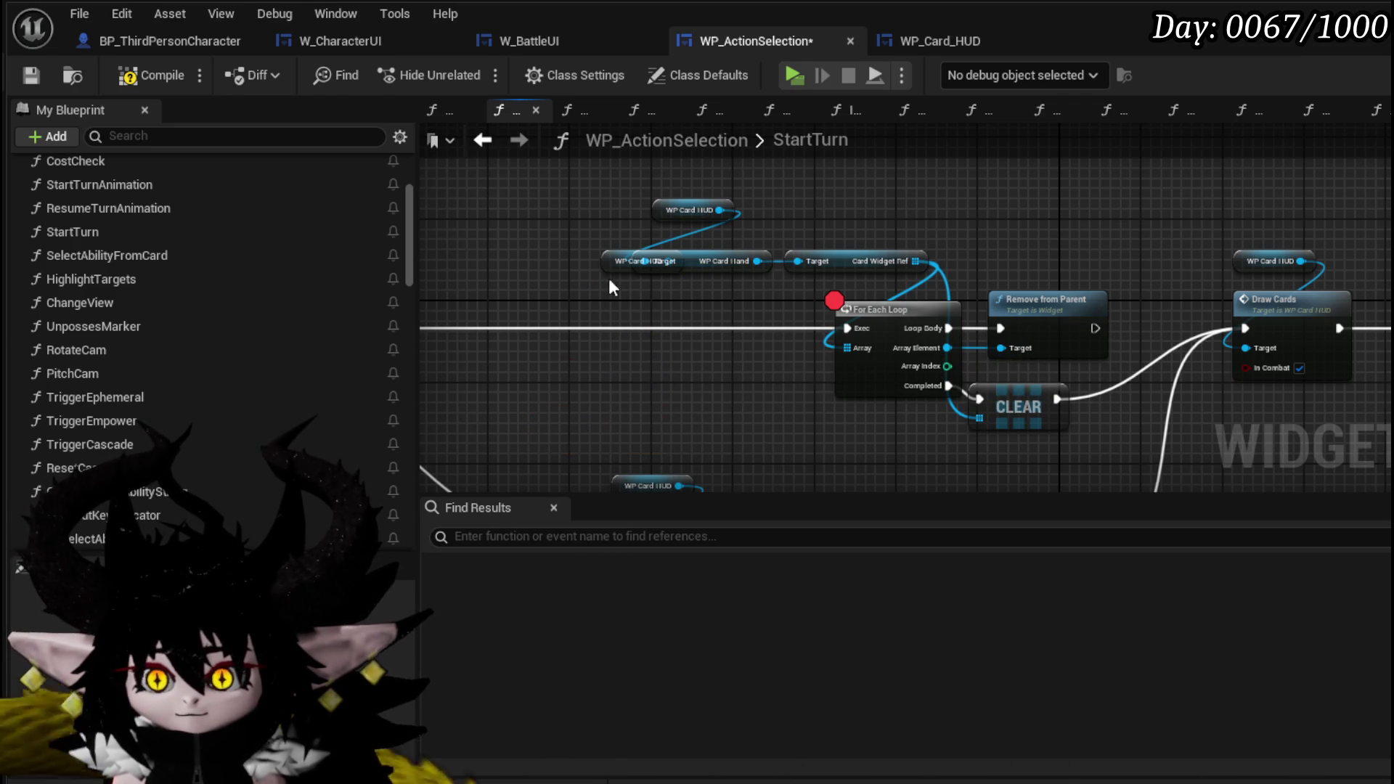
Step: Compile and save the Blueprint, remove the For Each Loop breakpoint, save all, and start the play-test
left_click(149, 75)
left_click(31, 75)
right_click(902, 319)
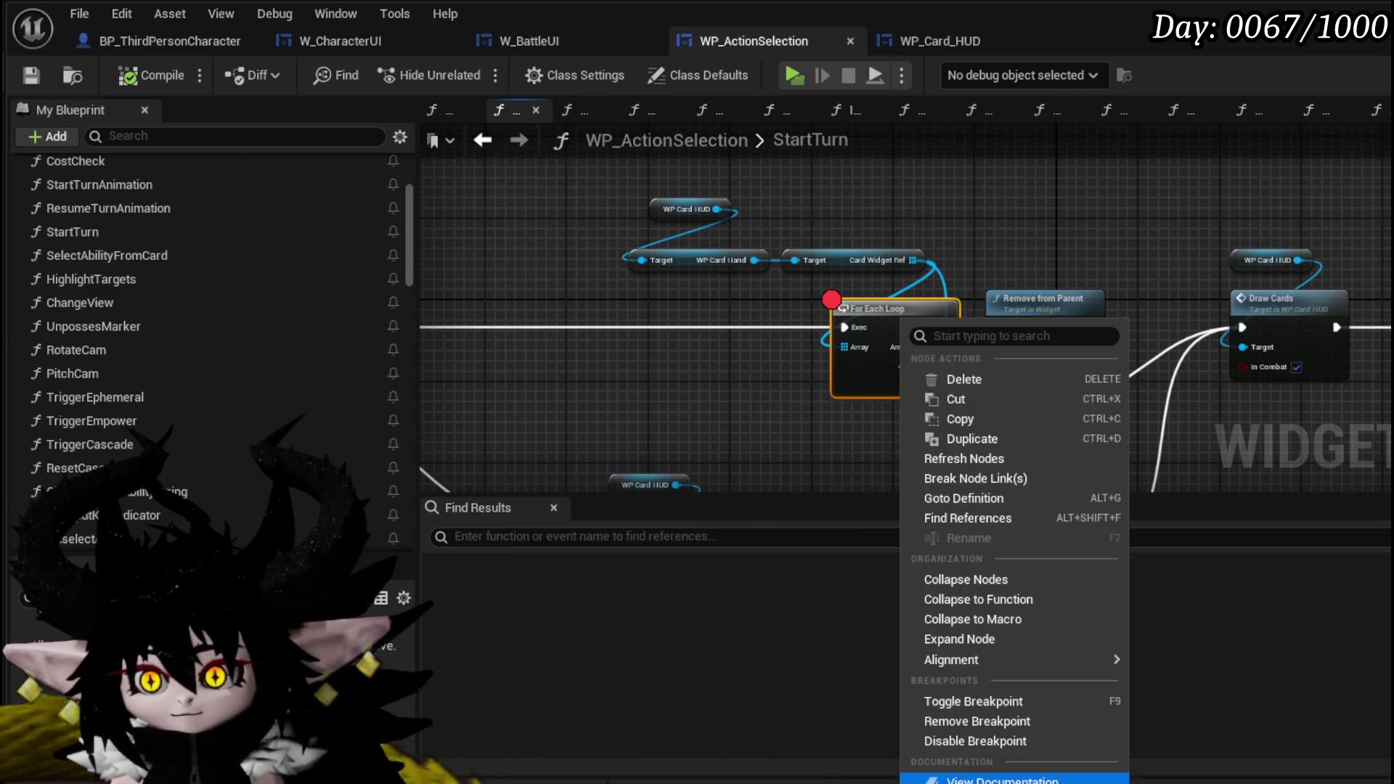
left_click(951, 741)
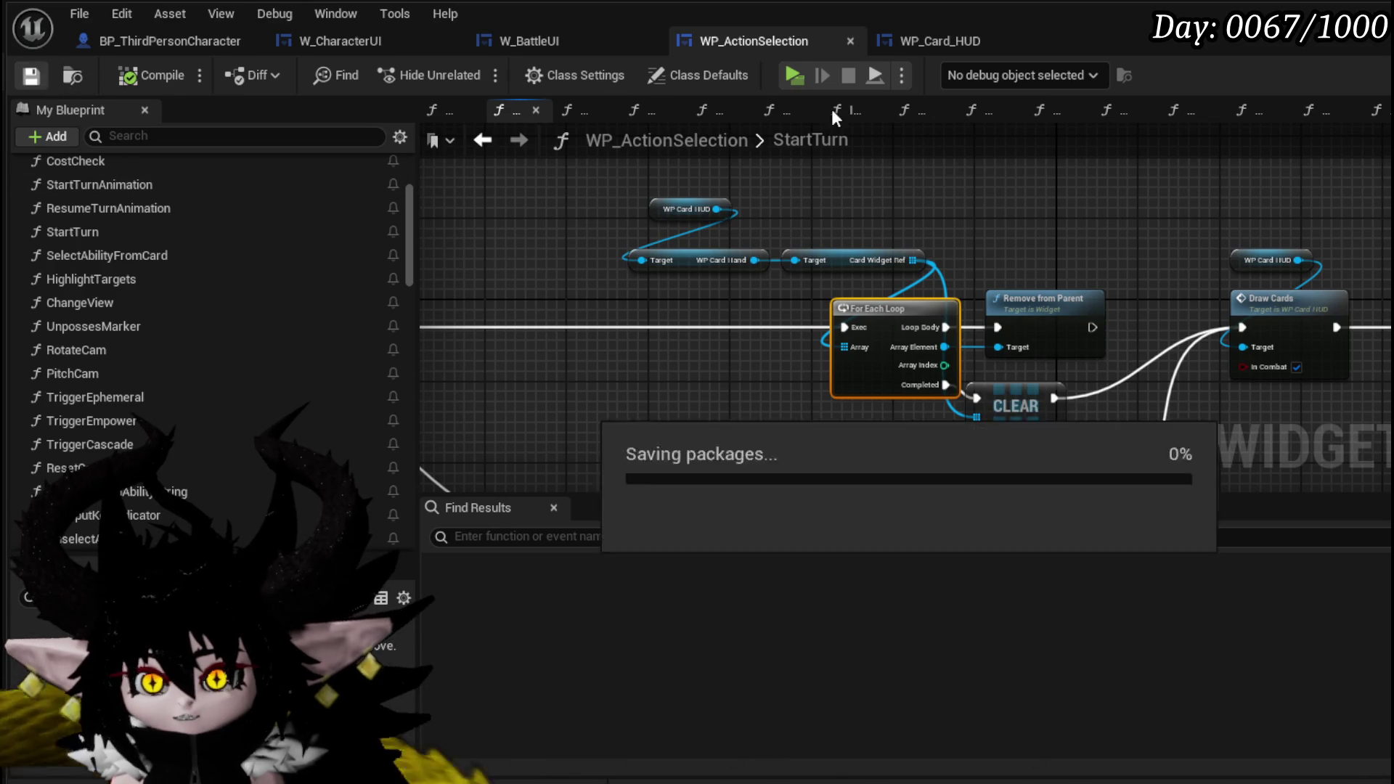
left_click(69, 74)
left_click(469, 71)
Step: Run into the Earth slime, accept the encounter prompt, and end the first turn
key("w")
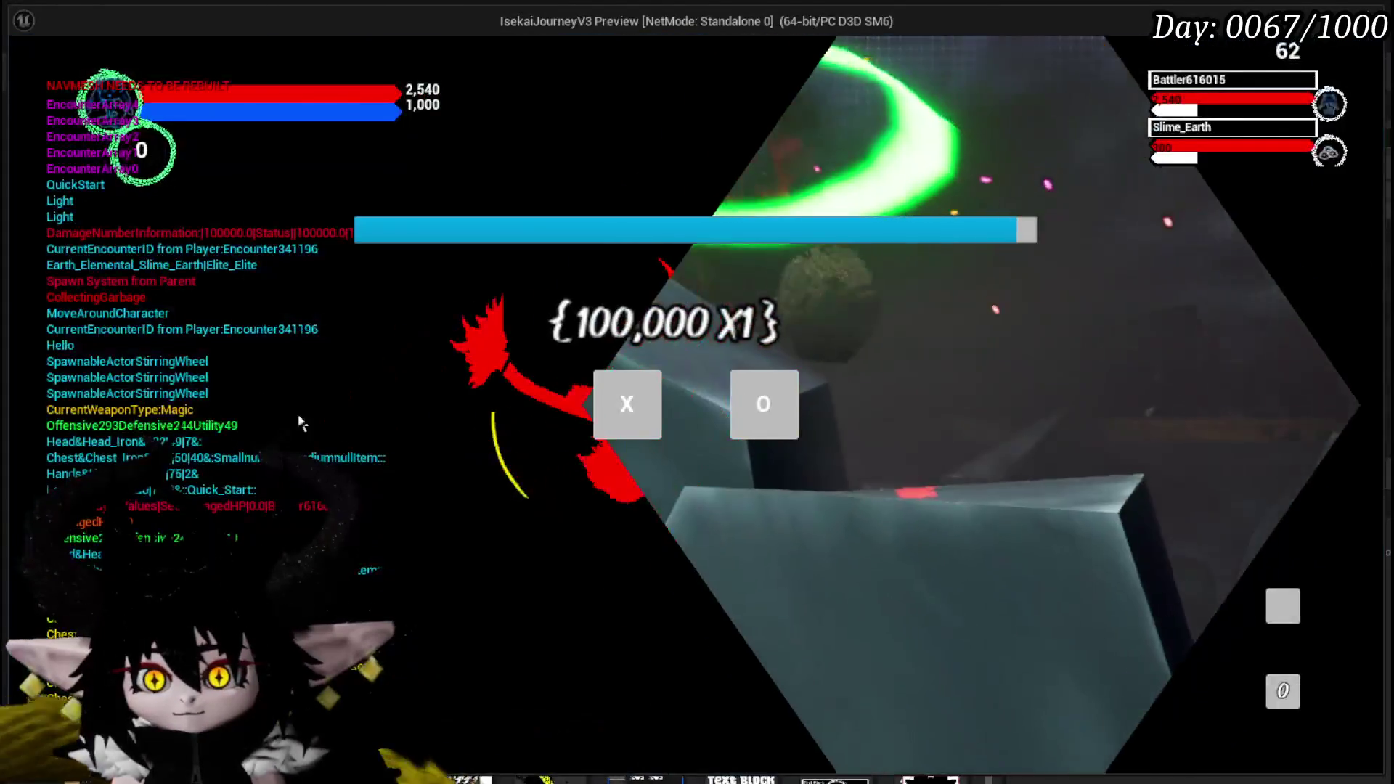
left_click(637, 400)
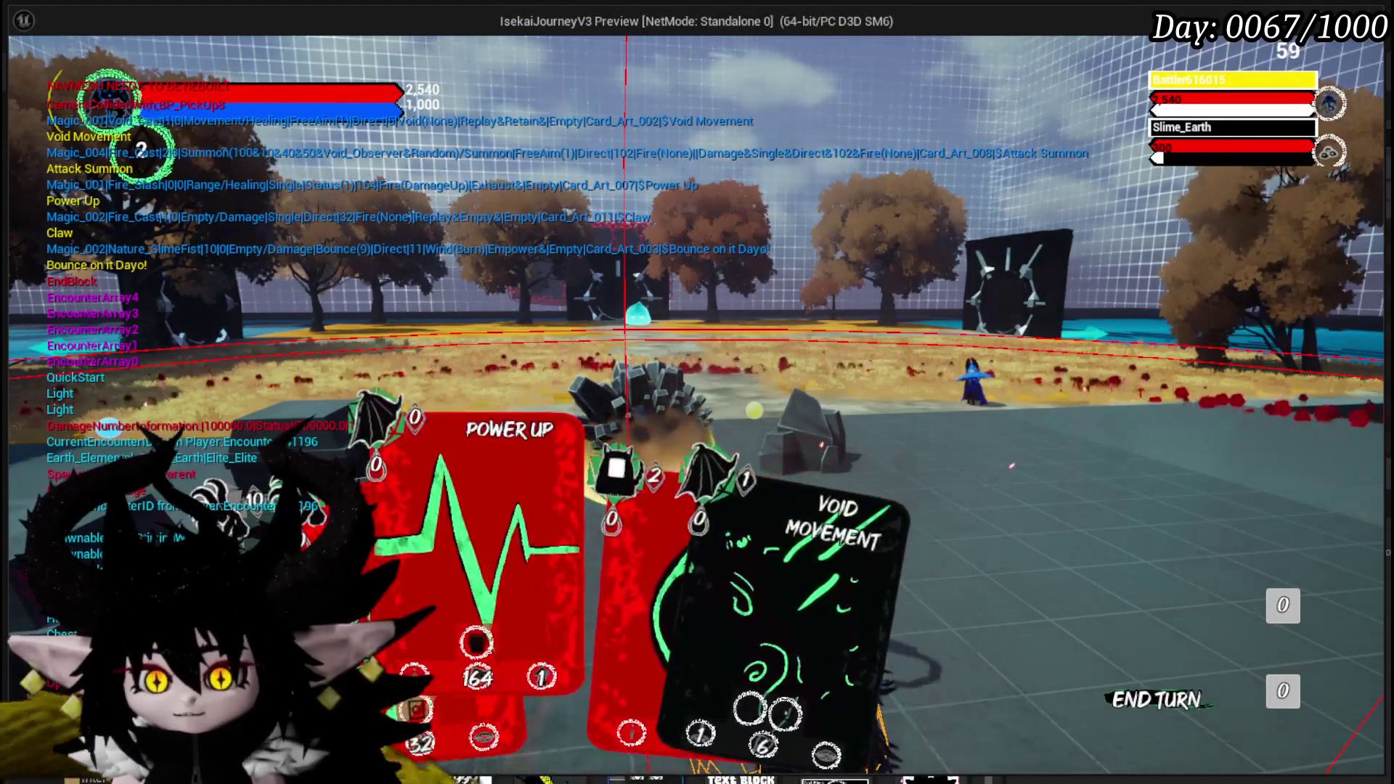
left_click(821, 336)
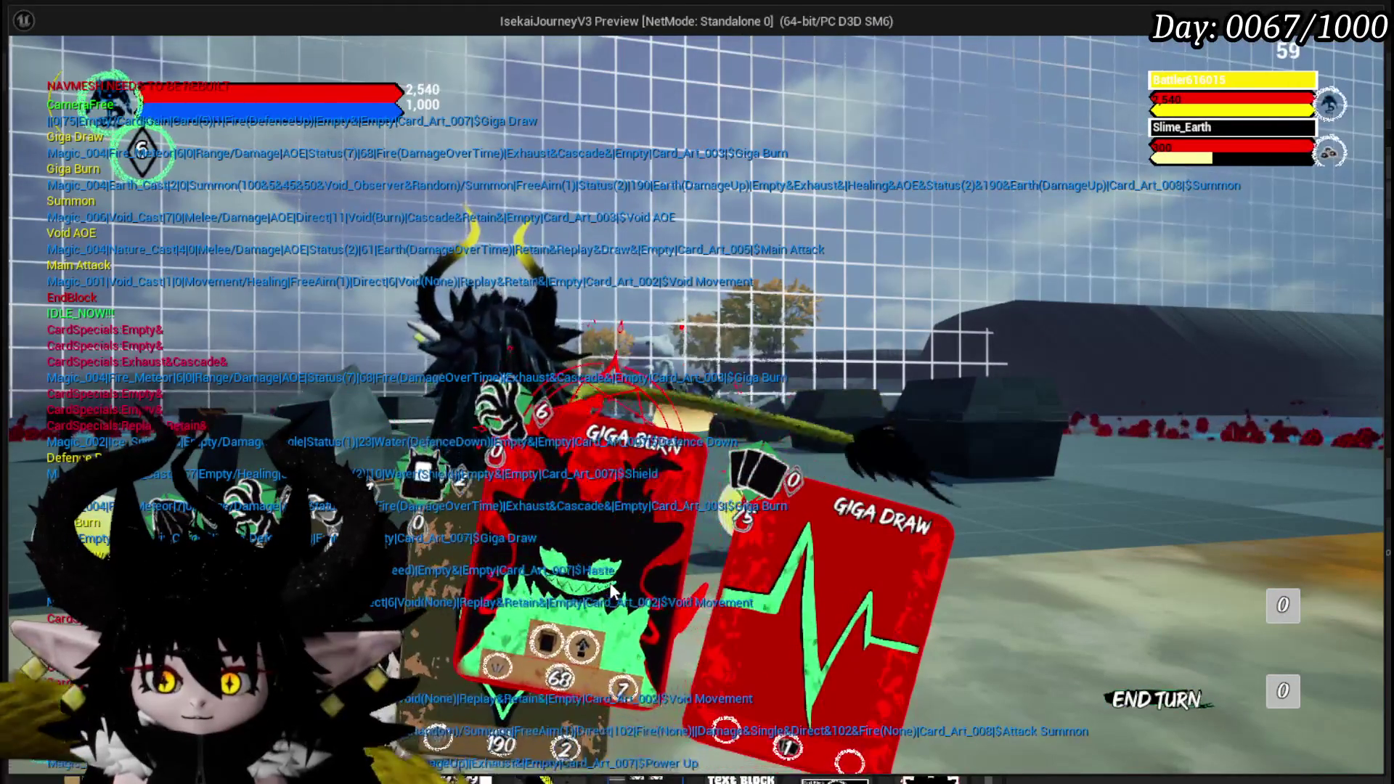
Step: Cast Giga Burn at the target, then pick the Void AOE card to aim it
left_click(612, 592)
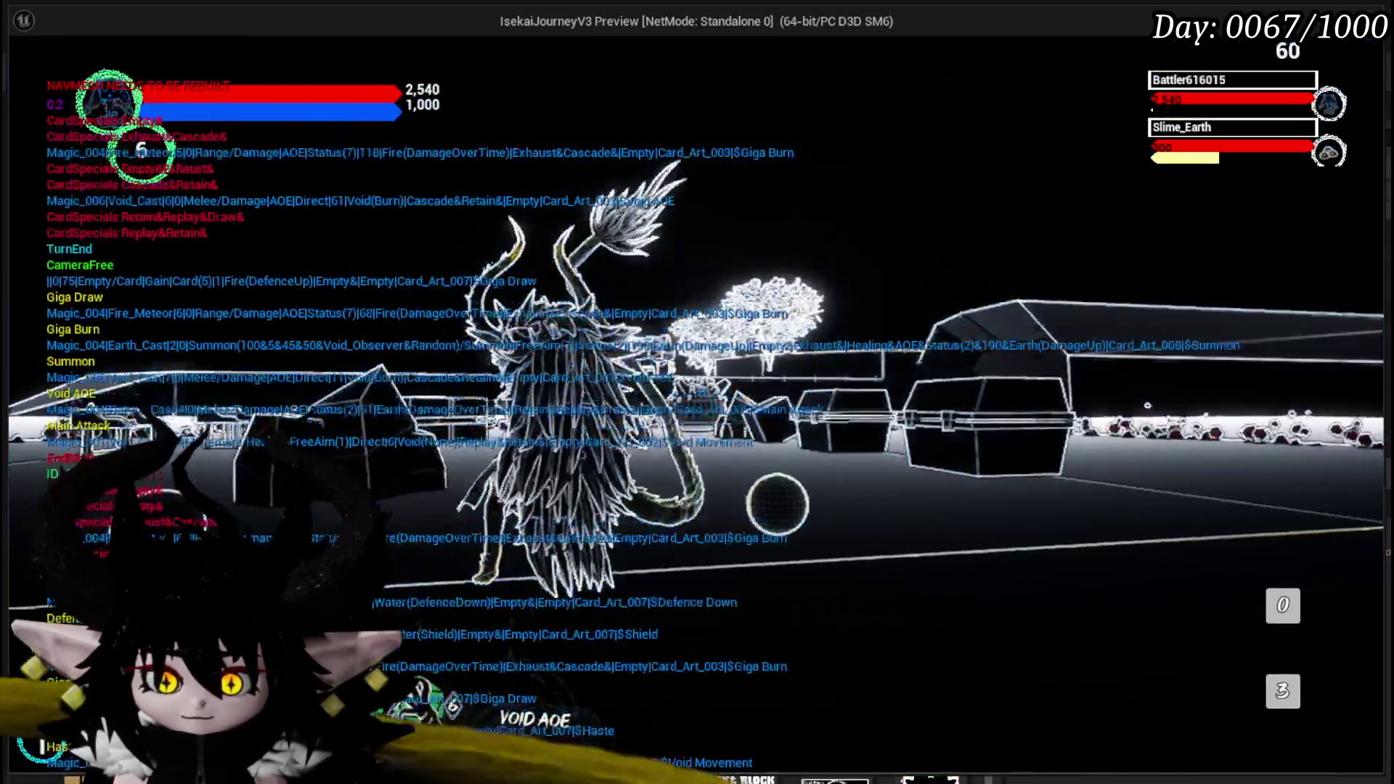
left_click(777, 504)
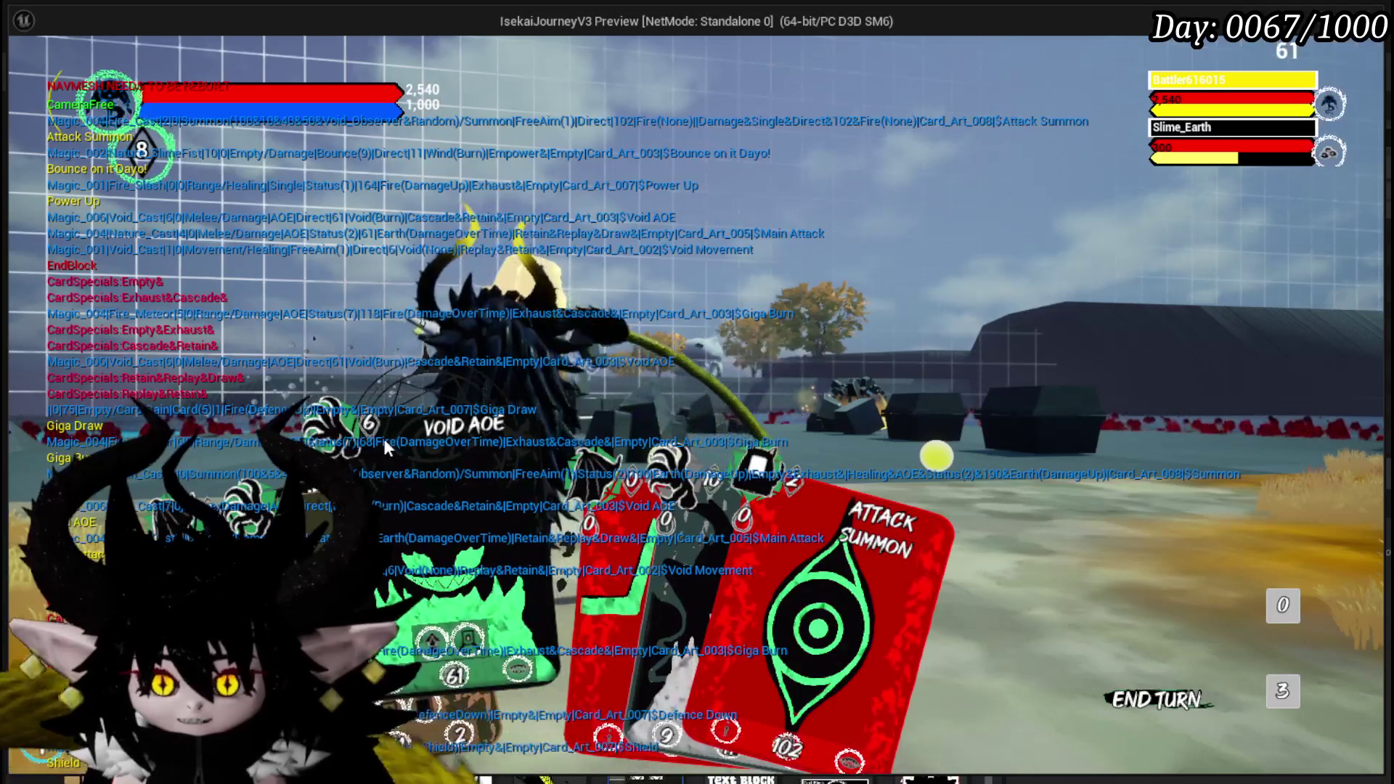
left_click(363, 424)
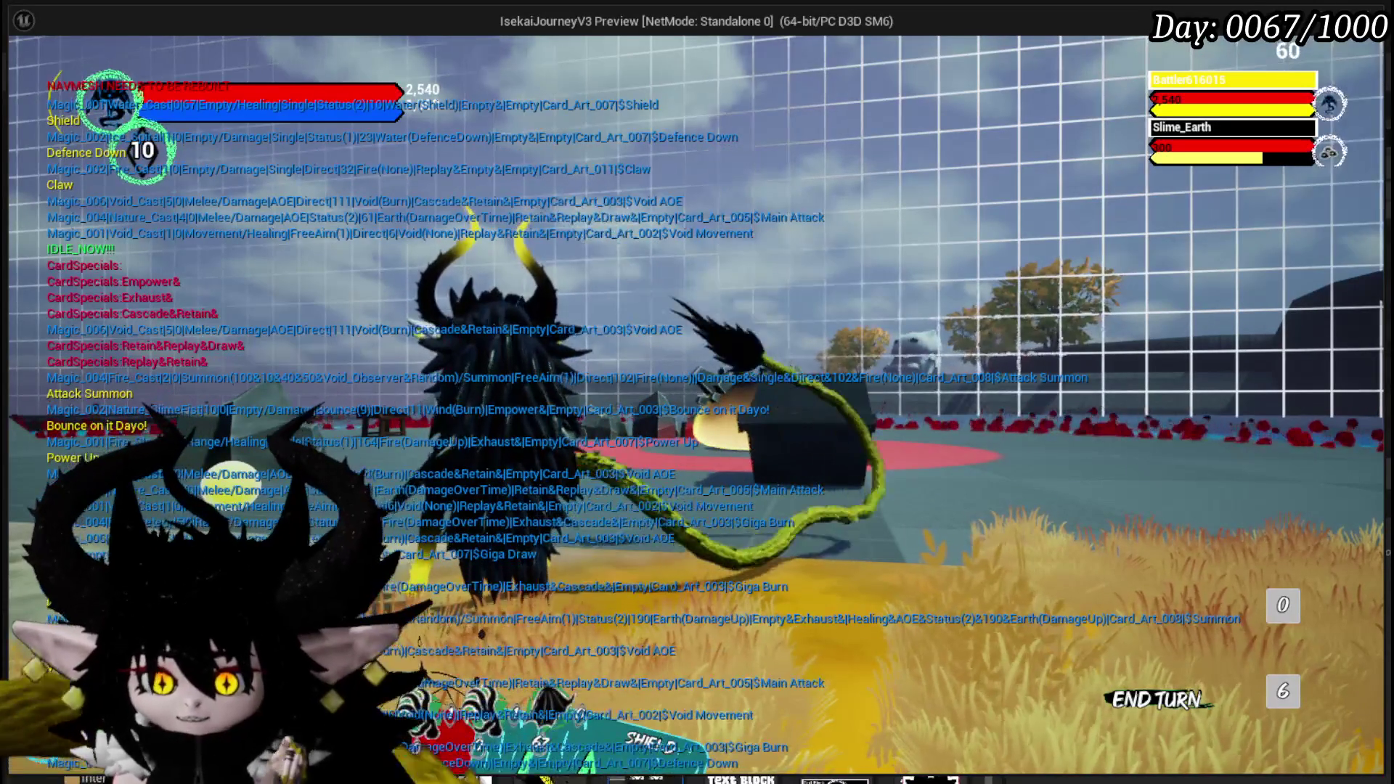
Step: Inspect the cards in hand, then stop the play-test with Escape
mouse_move(425, 639)
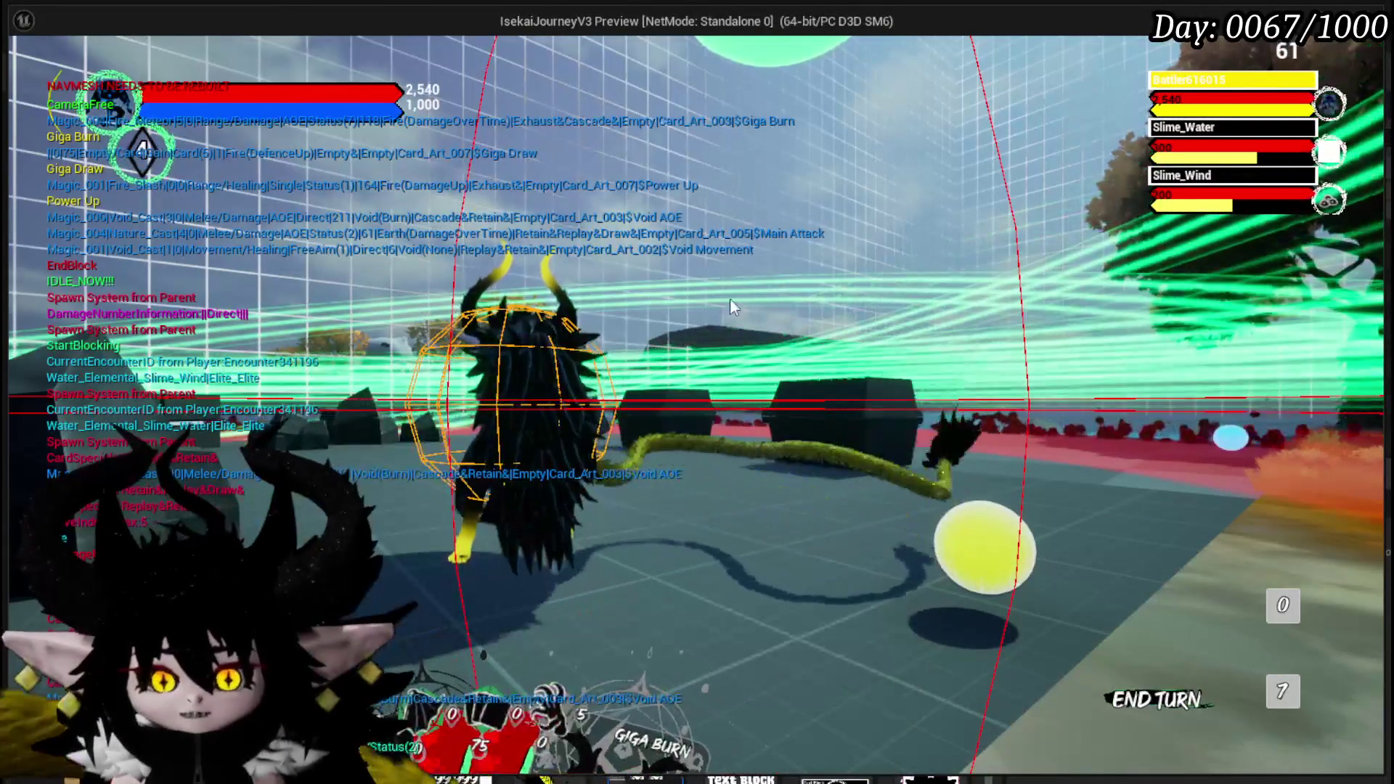
key("Escape")
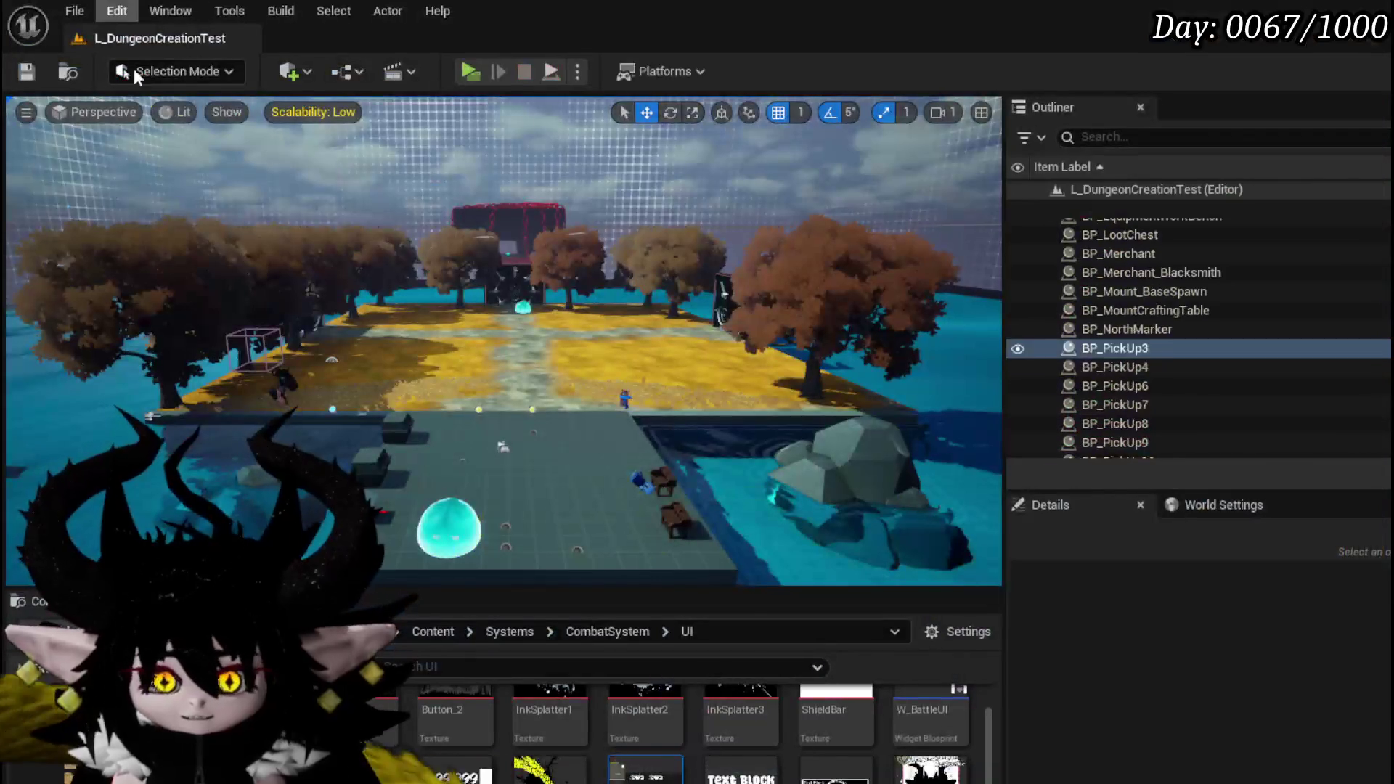
Step: Compile the WP_ActionSelection Blueprint and return to the L_DungeonCreationTest level editor
key("ctrl+s")
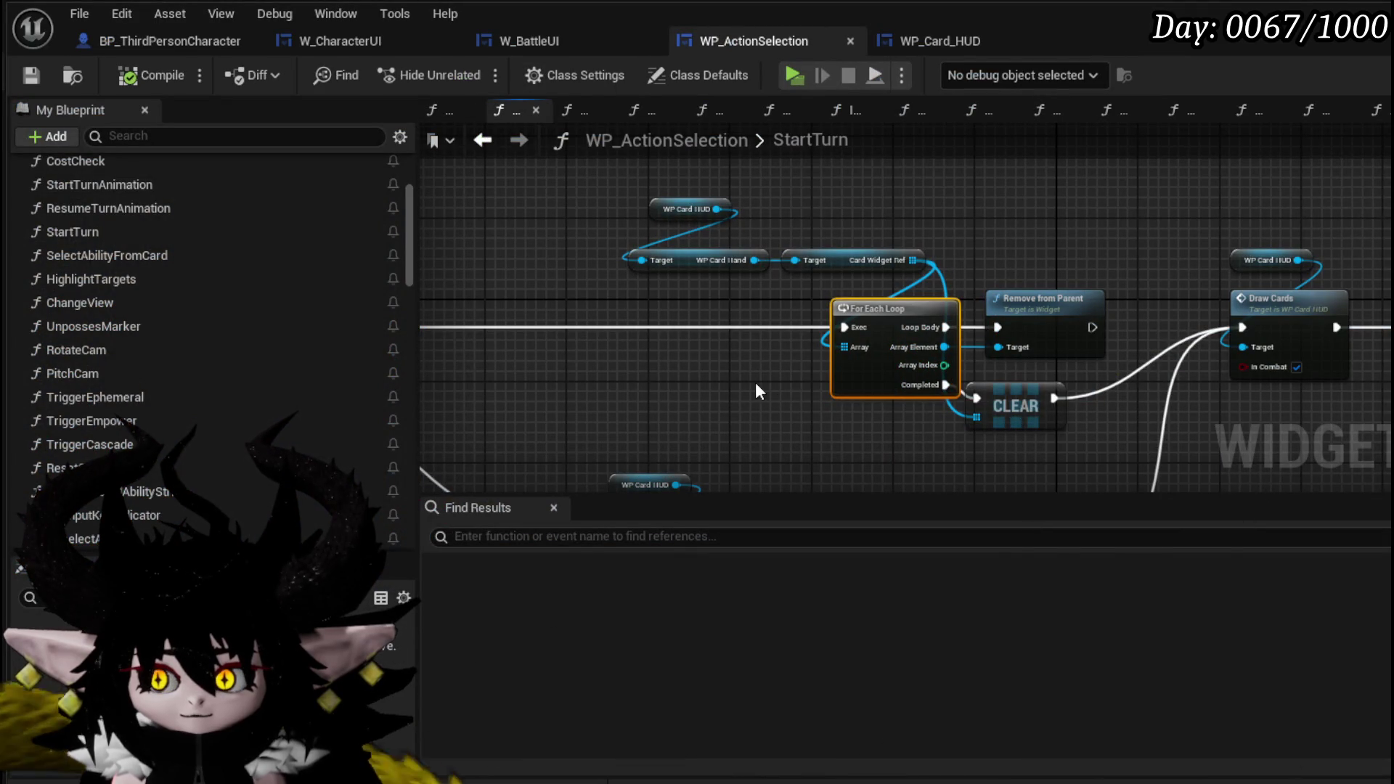
left_click(129, 78)
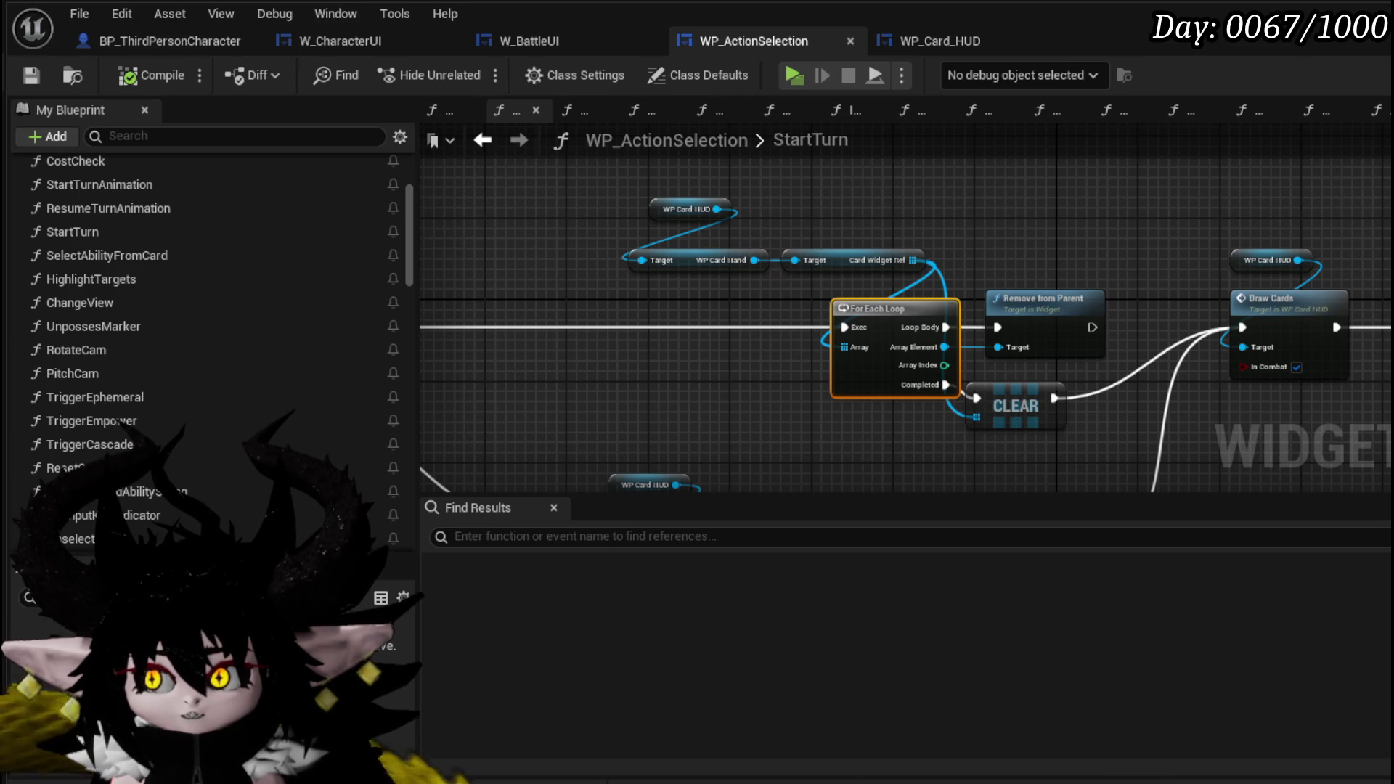
key("alt+Tab")
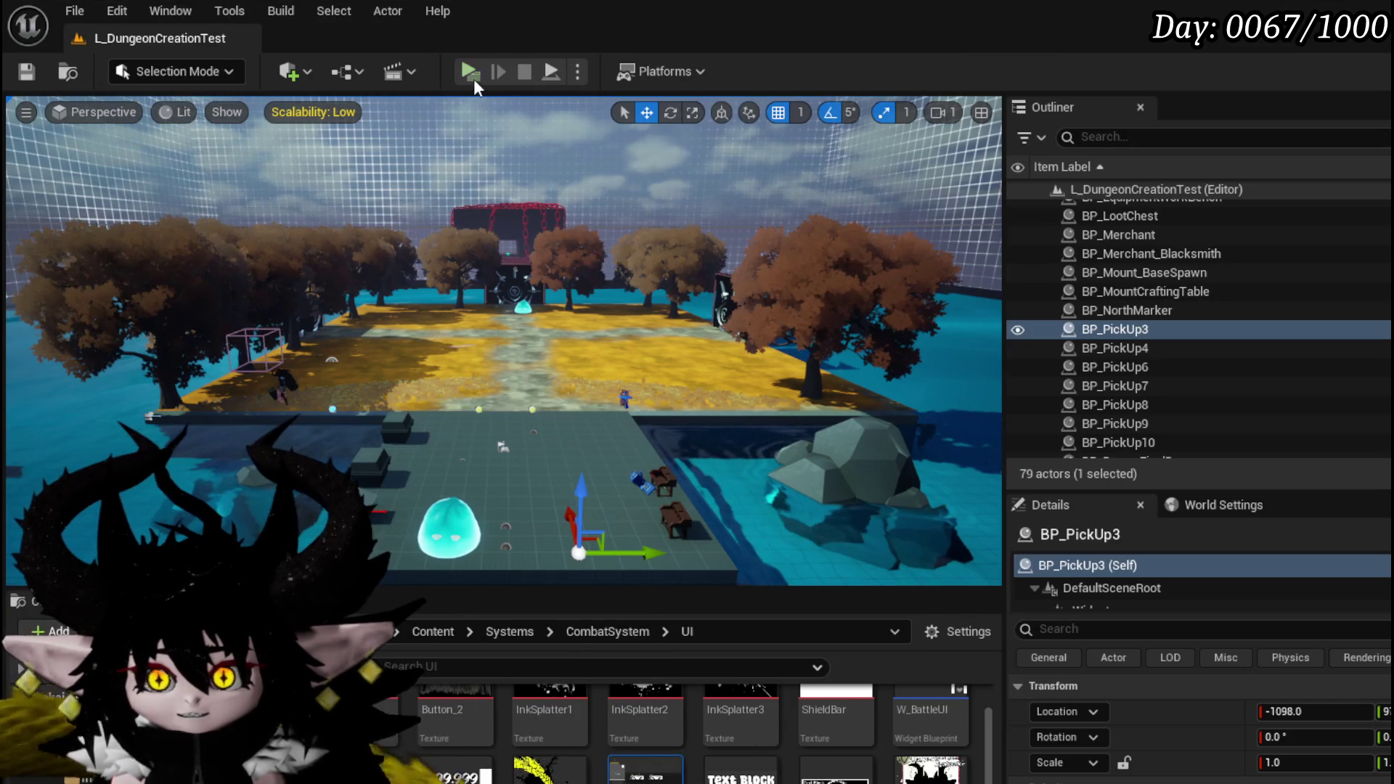
Step: Start the play-test and check the equipment status screen before closing it
key("alt+p")
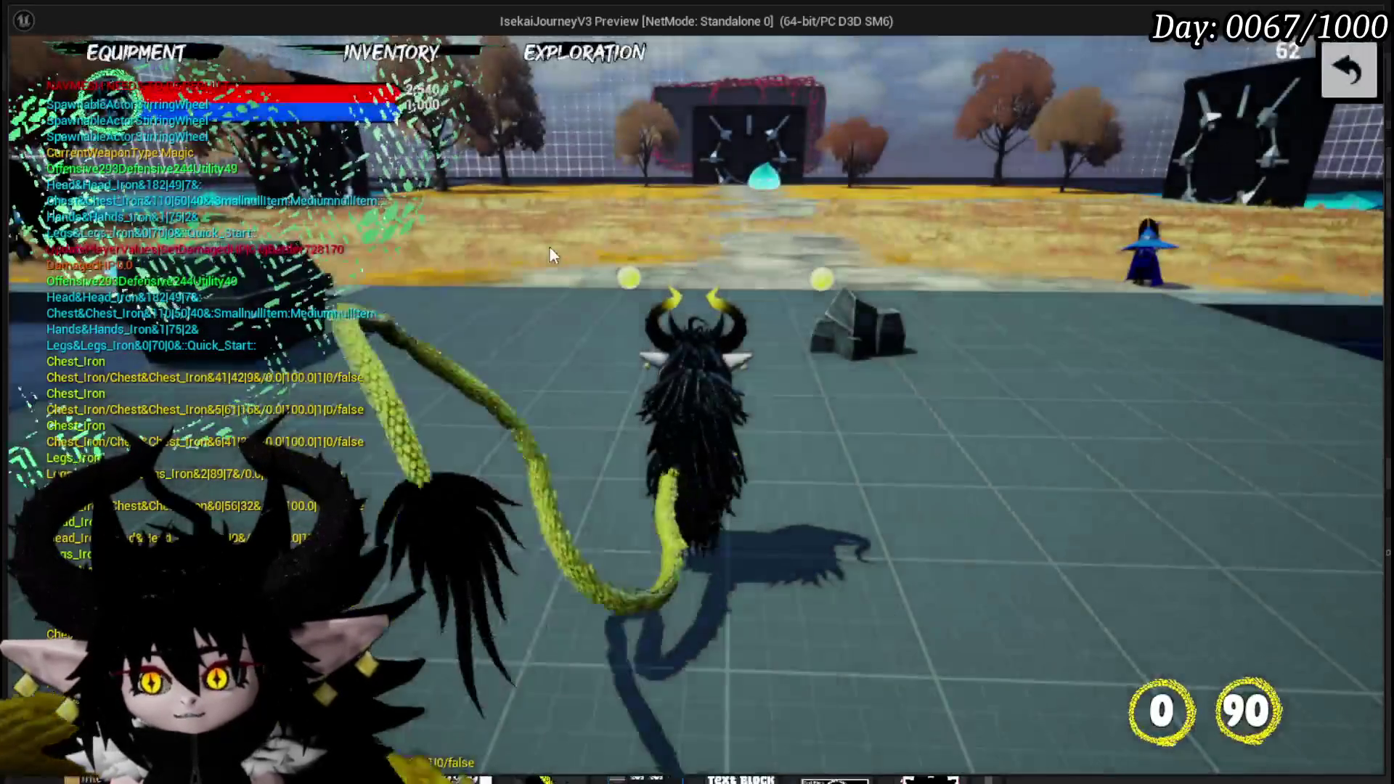
key("Tab")
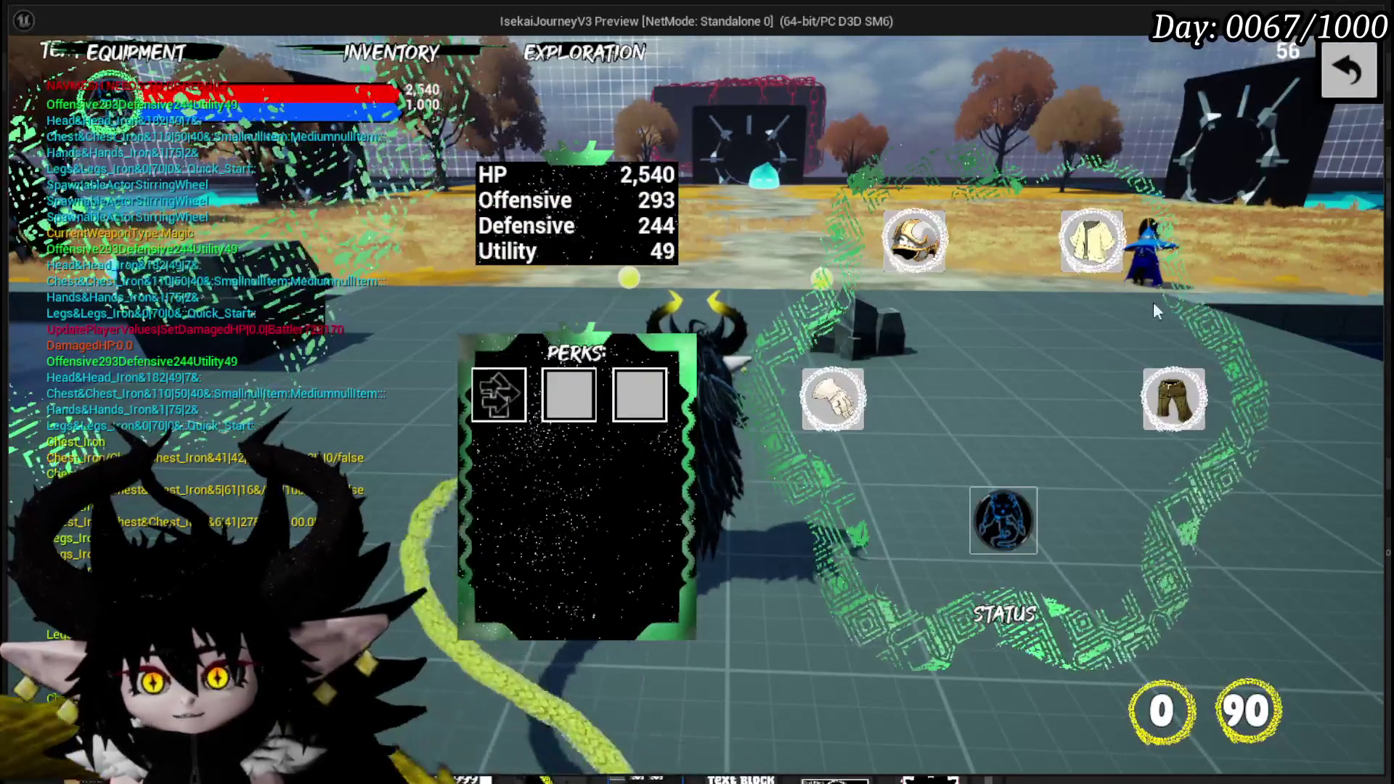
left_click(1357, 98)
Step: Delete the 'Keep Cards UI when ending turn' entry from the pause menu's To Do List
key("Escape")
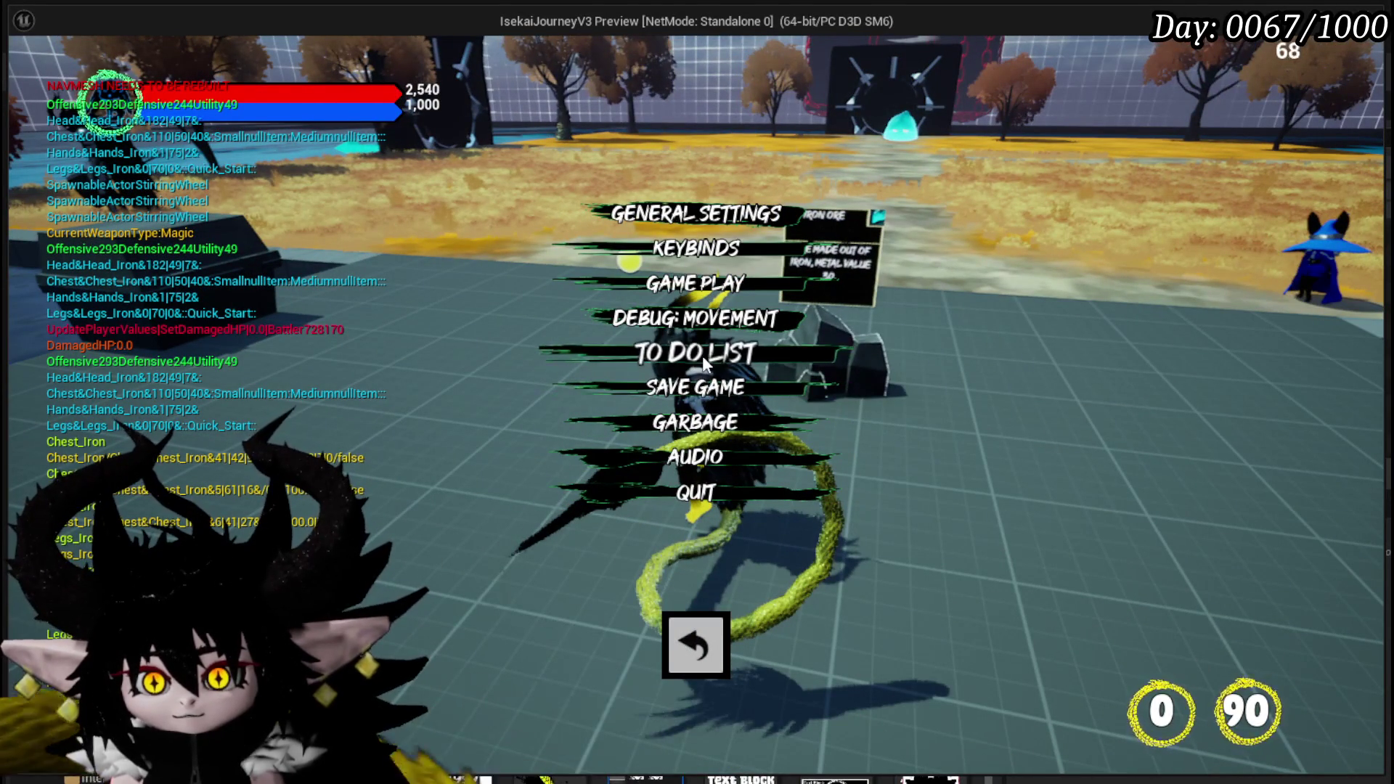
left_click(703, 356)
scroll(1015, 389, "down", 2)
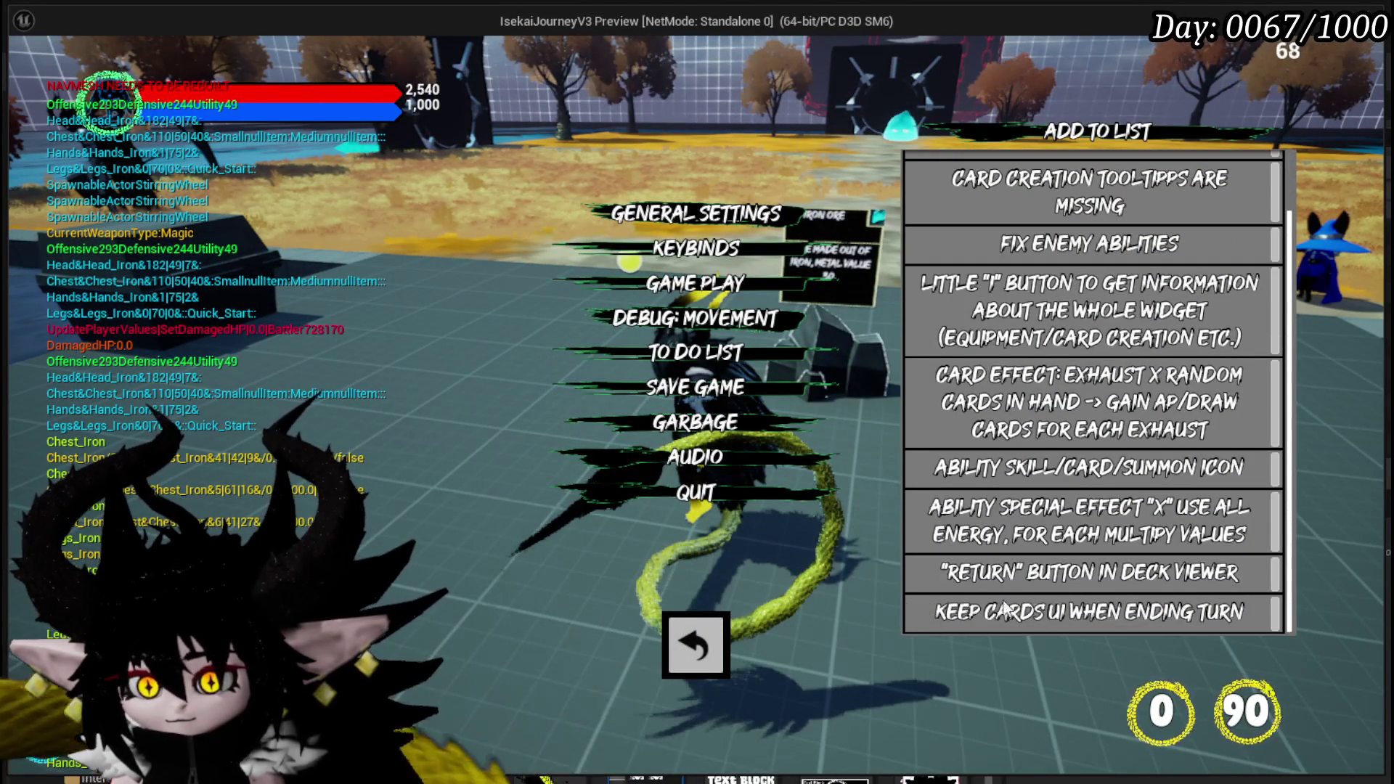
left_click(1278, 612)
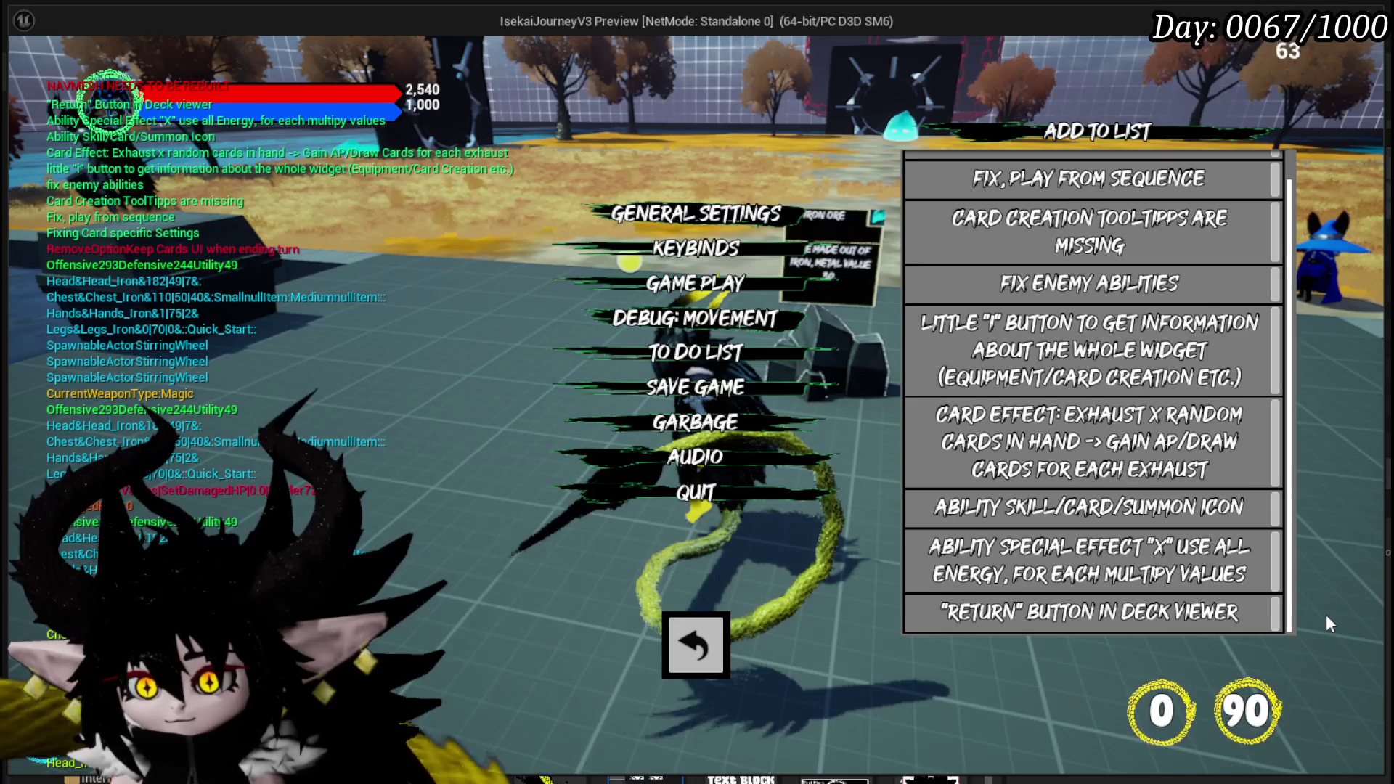
left_click(696, 644)
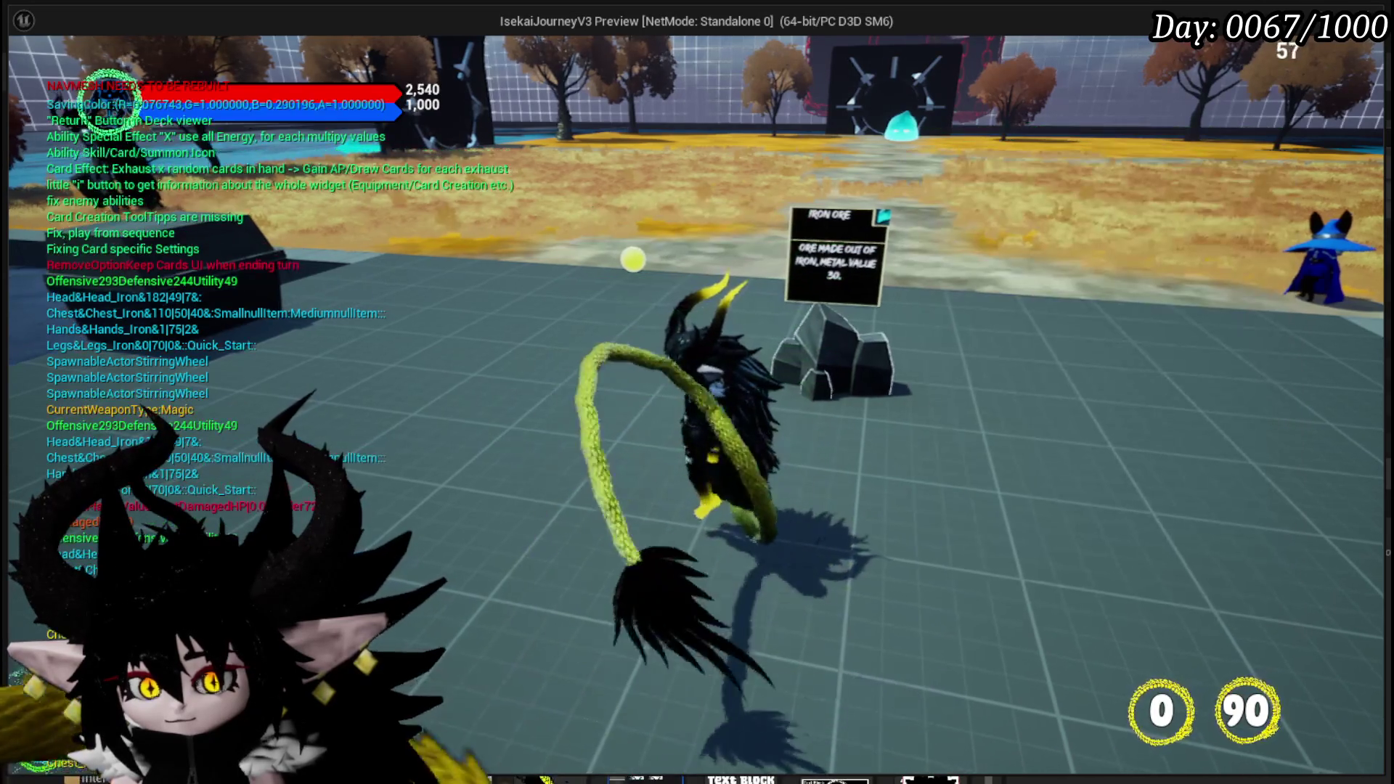
Step: Walk the character across the field toward the slime
key("w")
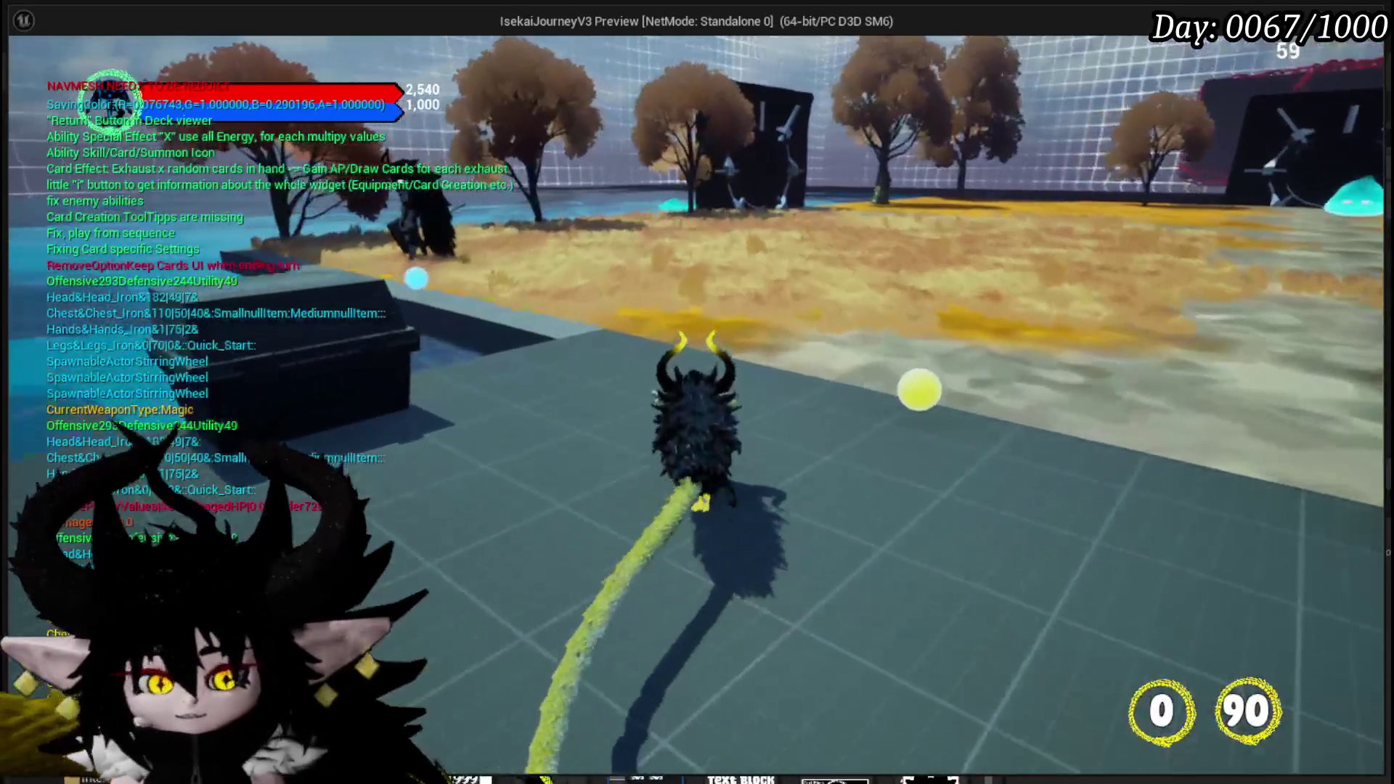
key("w")
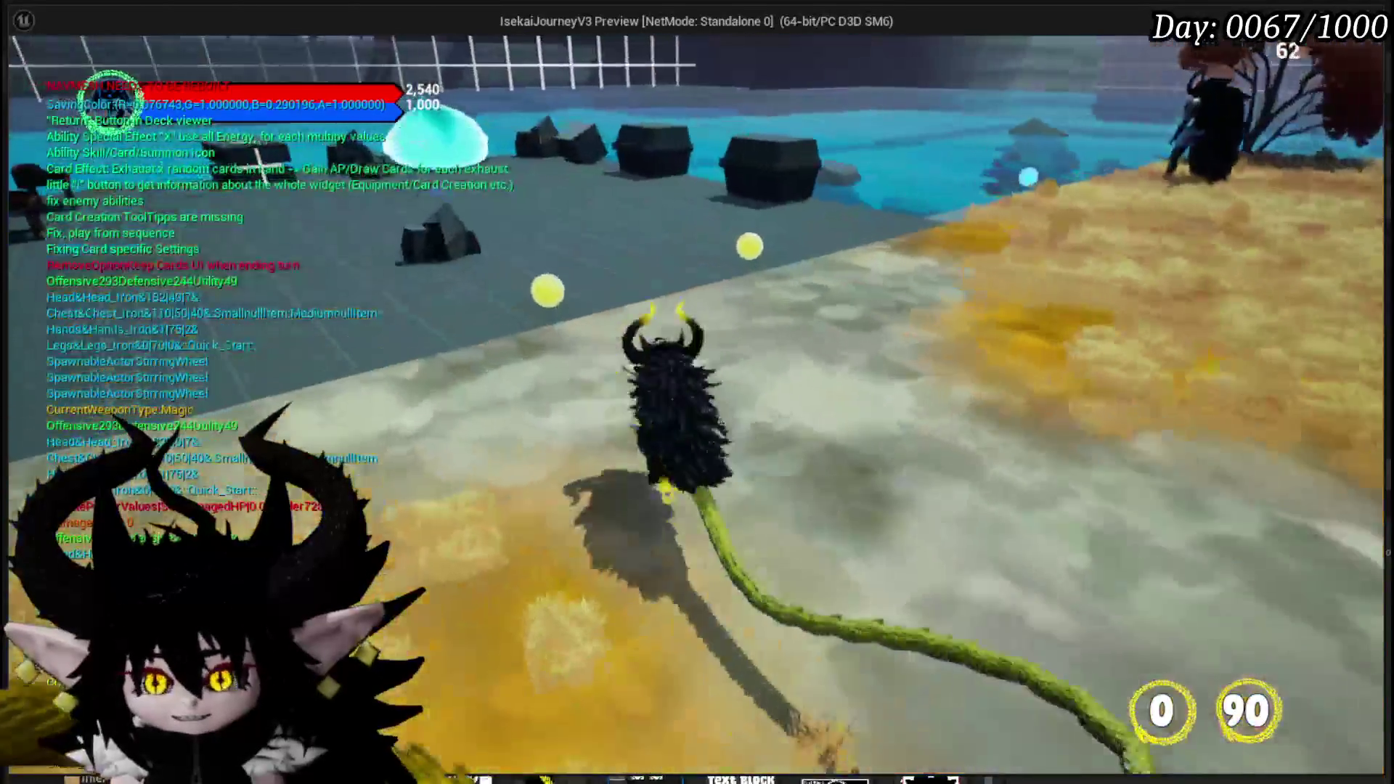
key("w")
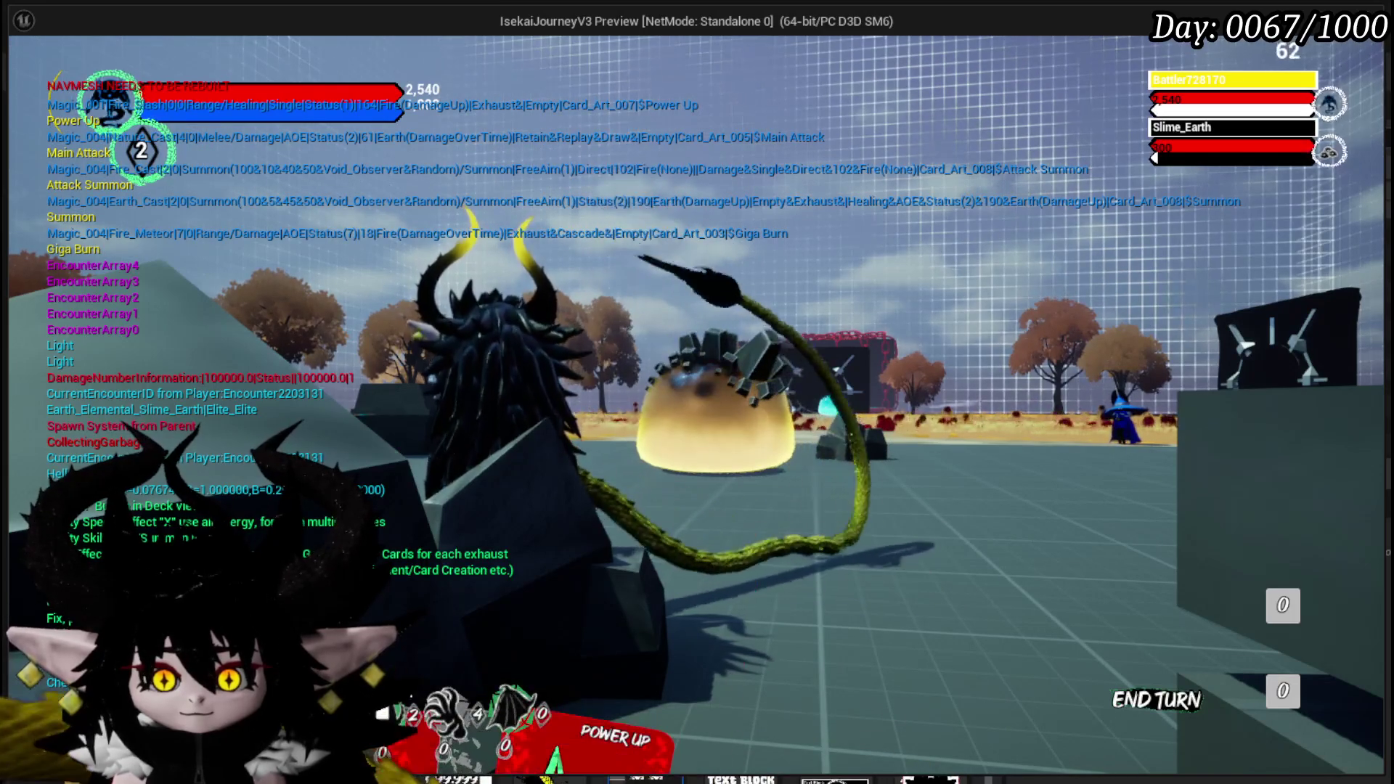
Step: Enter the battle with Slime_Earth and look over the hand, including Power Up
mouse_move(444, 610)
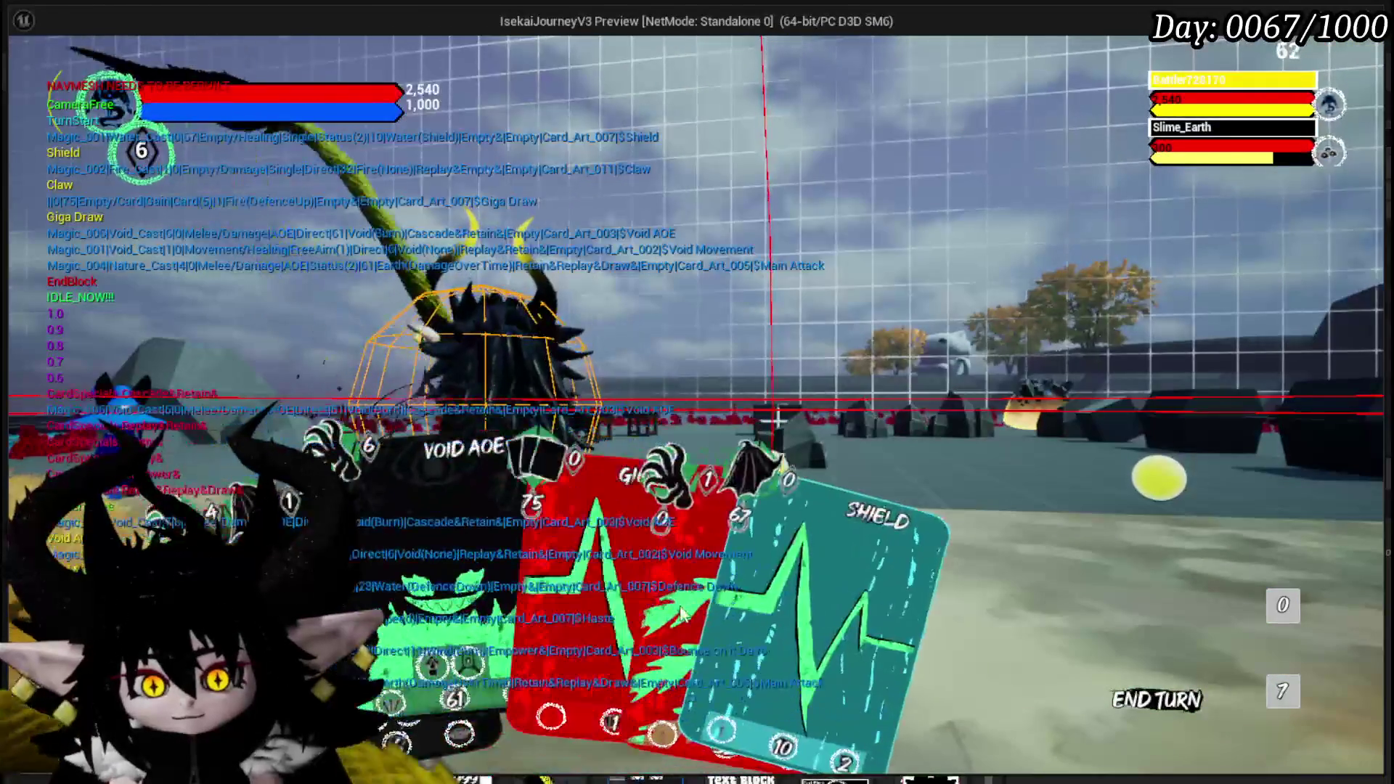
Step: Play Giga Draw, then launch Main Attack at Slime_Earth
left_click(416, 571)
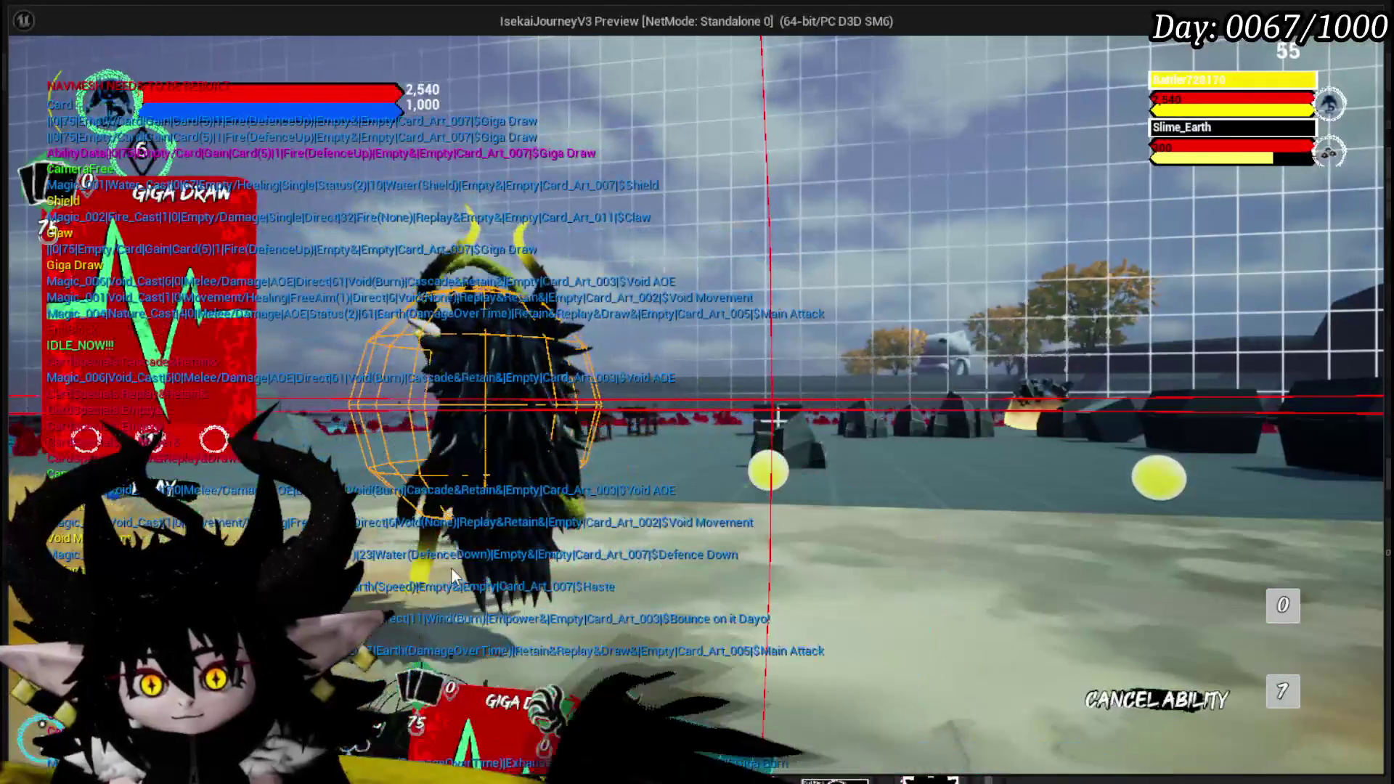
left_click(682, 528)
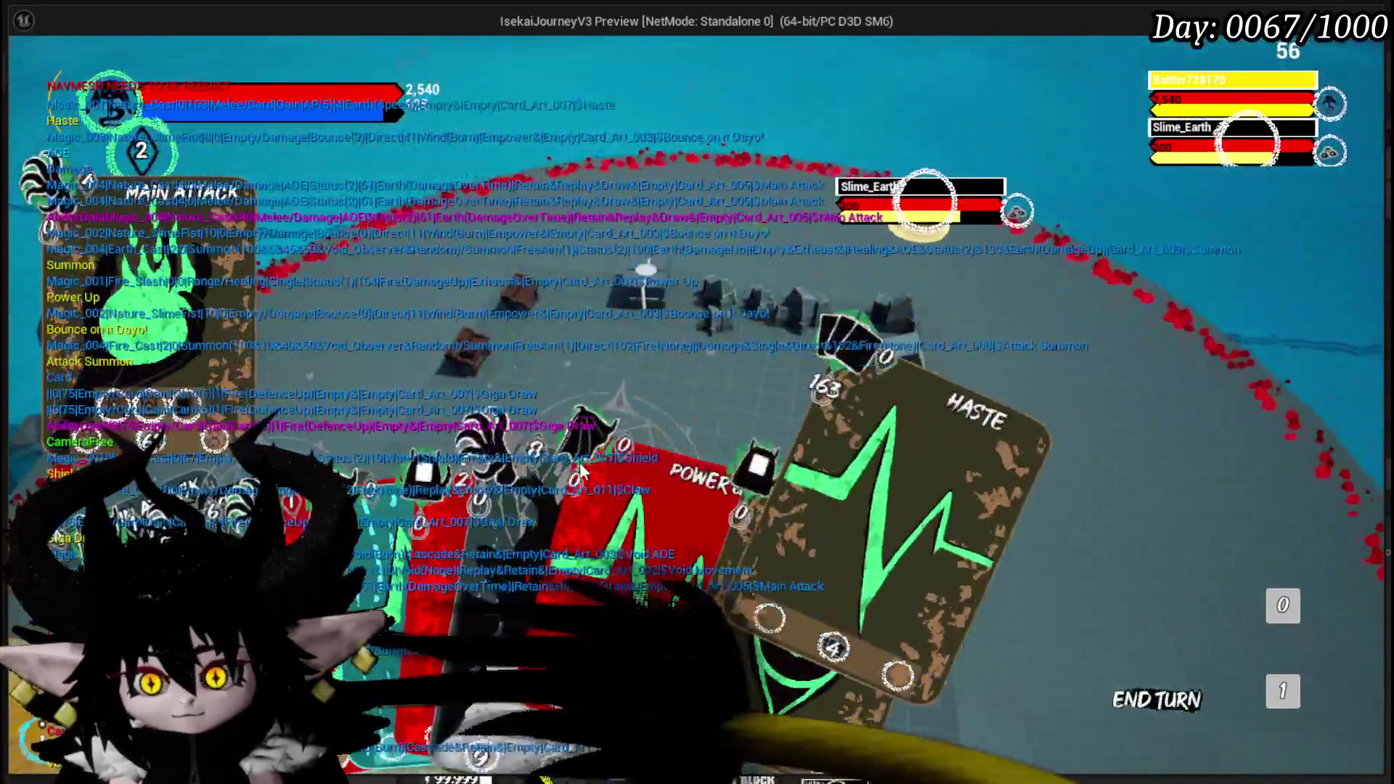
left_click(579, 471)
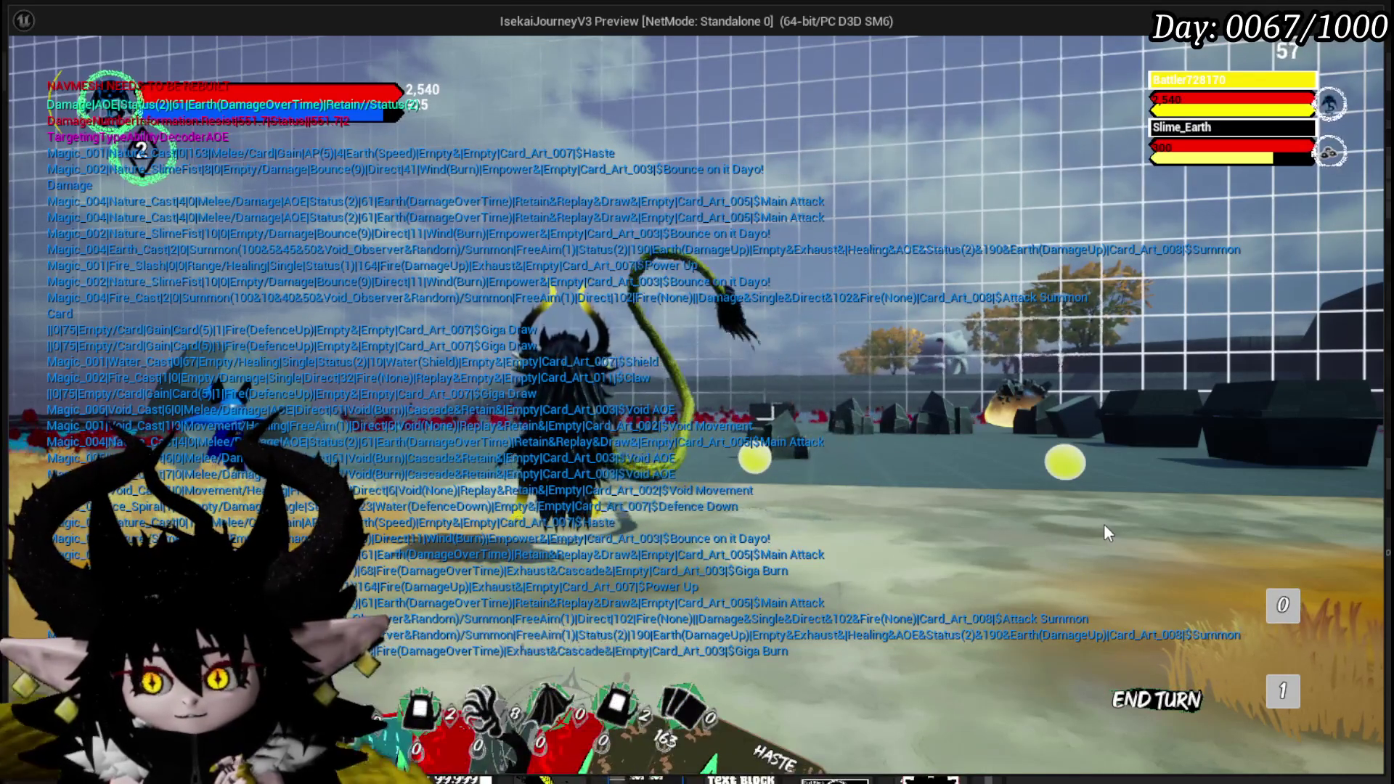
Step: Stop the battle play-test, save the level map, and switch to Krita
key("alt+Tab")
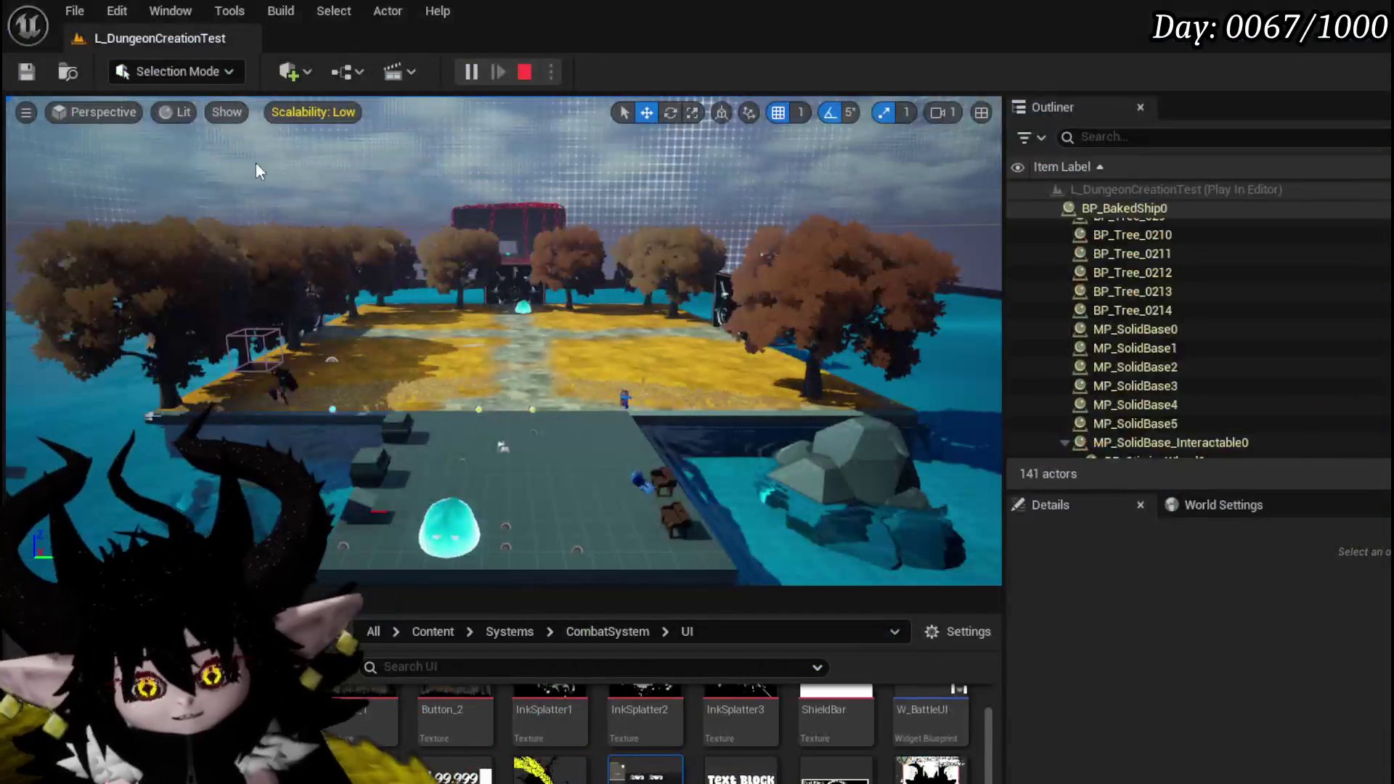
key("Escape")
key("ctrl+s")
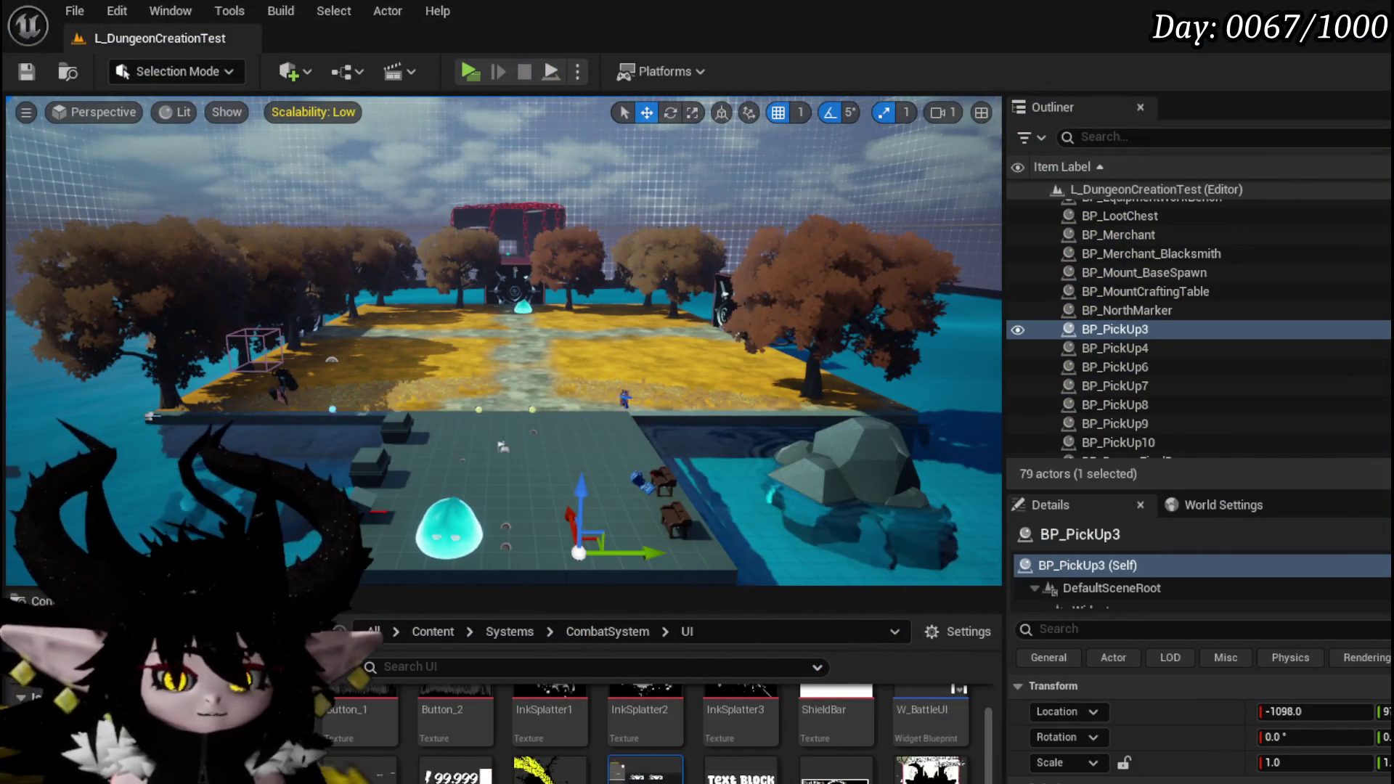
key("alt+Tab")
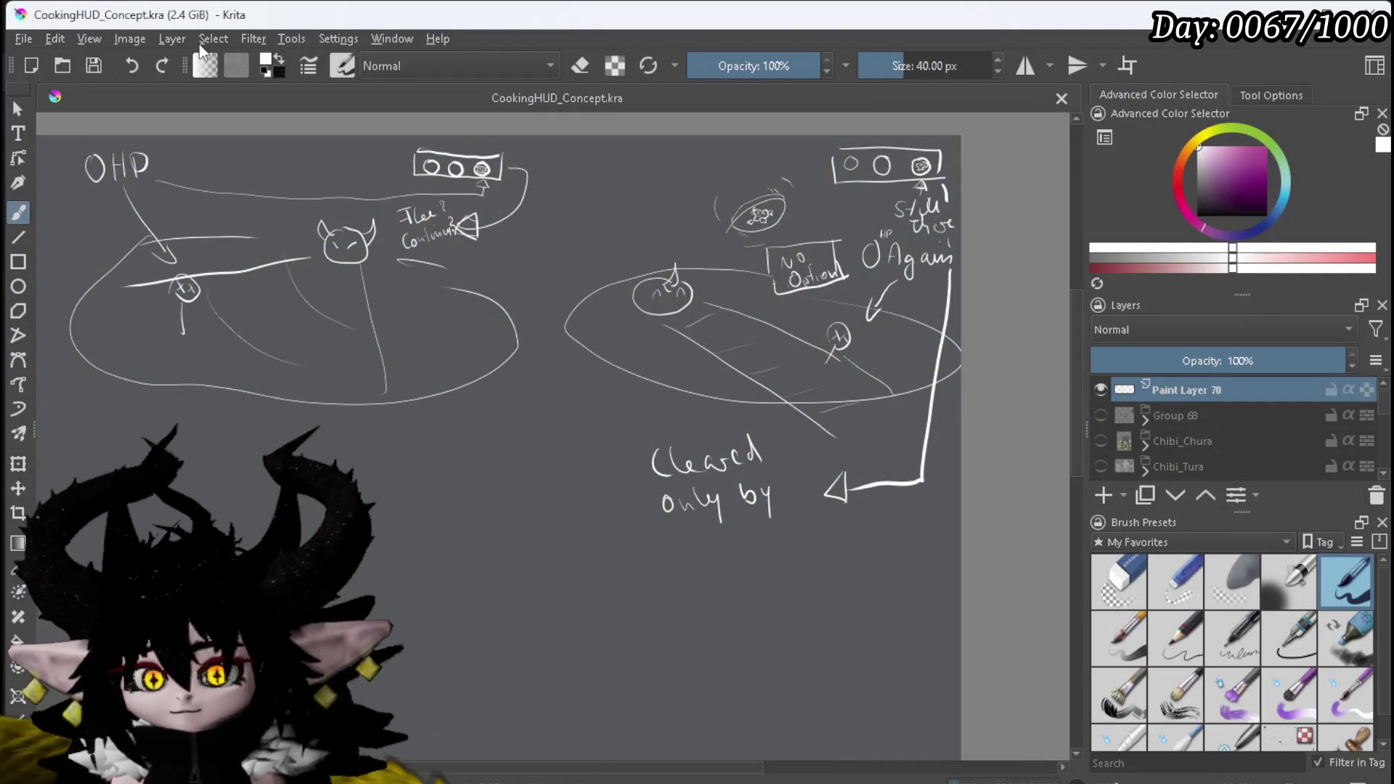
Step: Open Card_Icons.kra from File > Open Recent
left_click(30, 39)
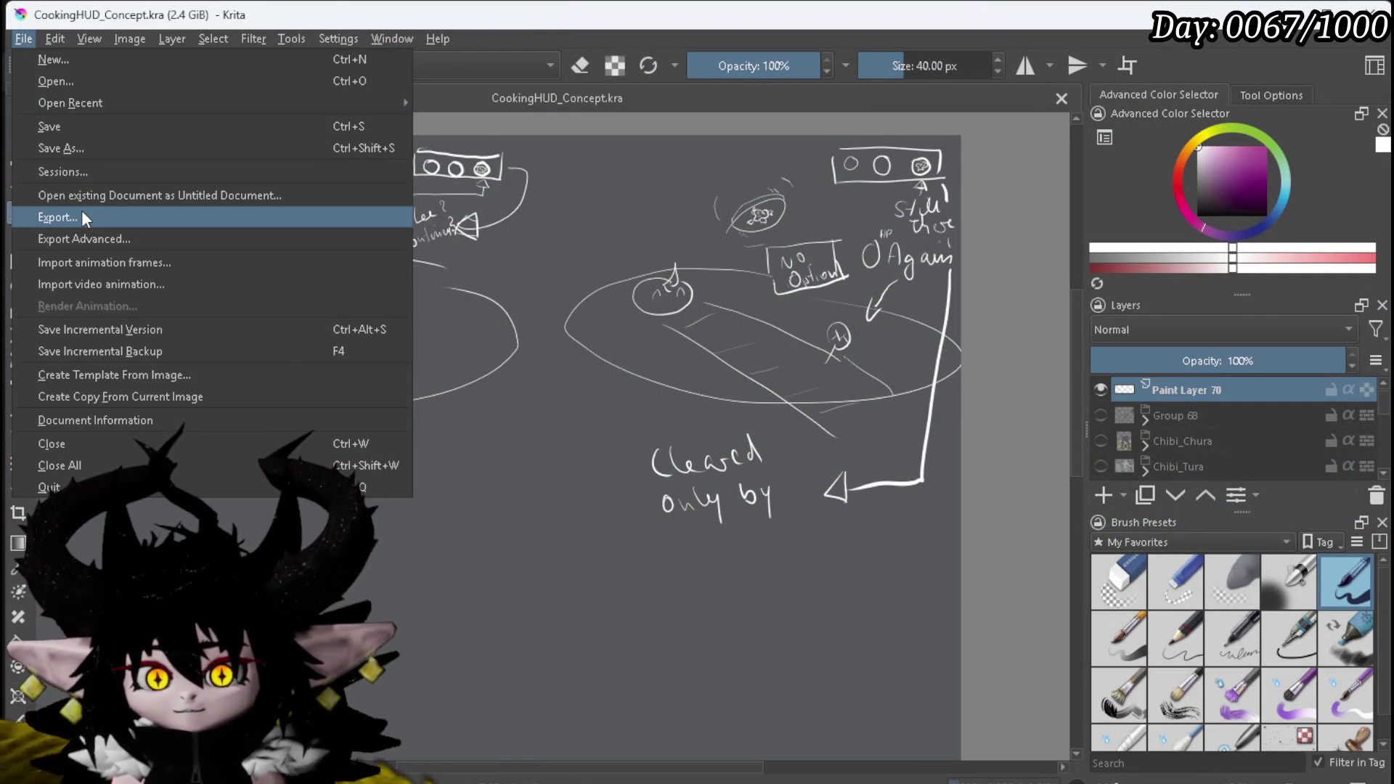
mouse_move(84, 100)
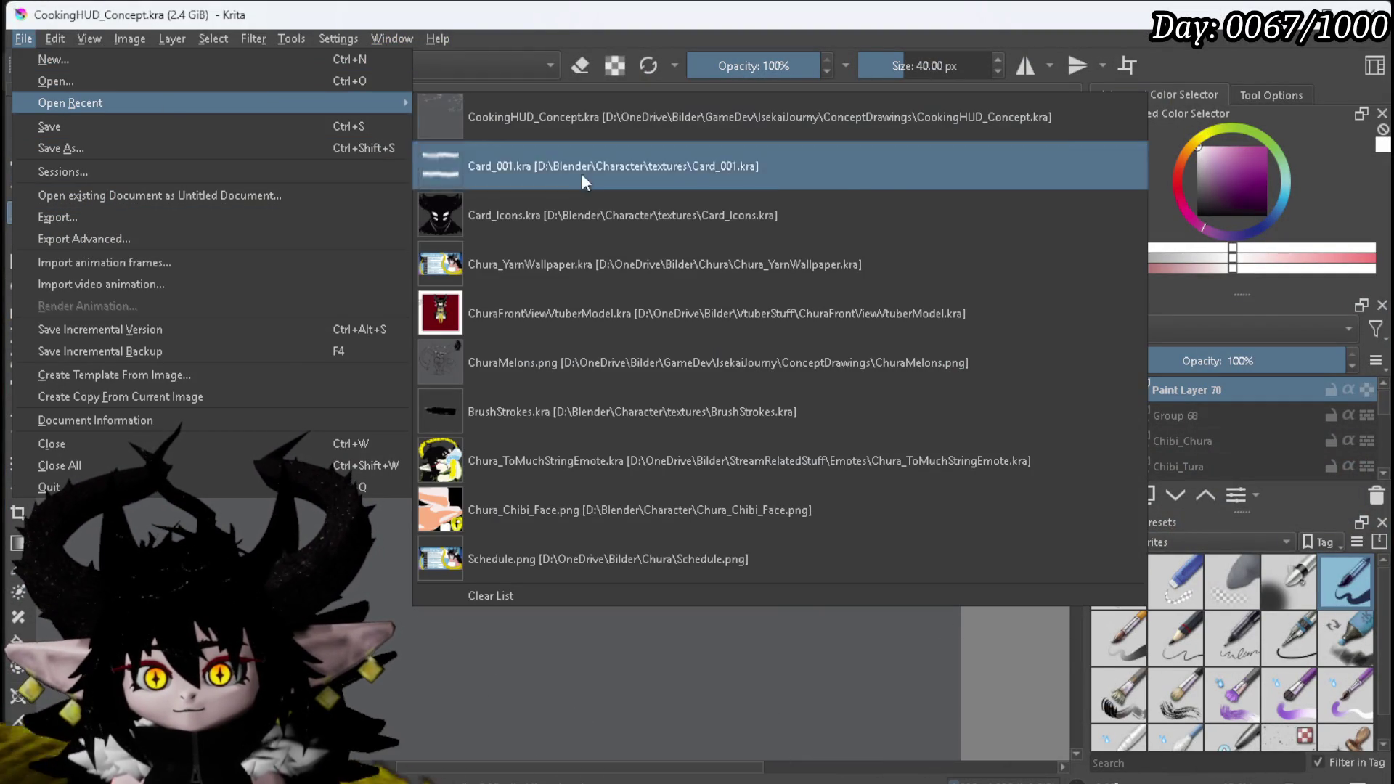
left_click(574, 204)
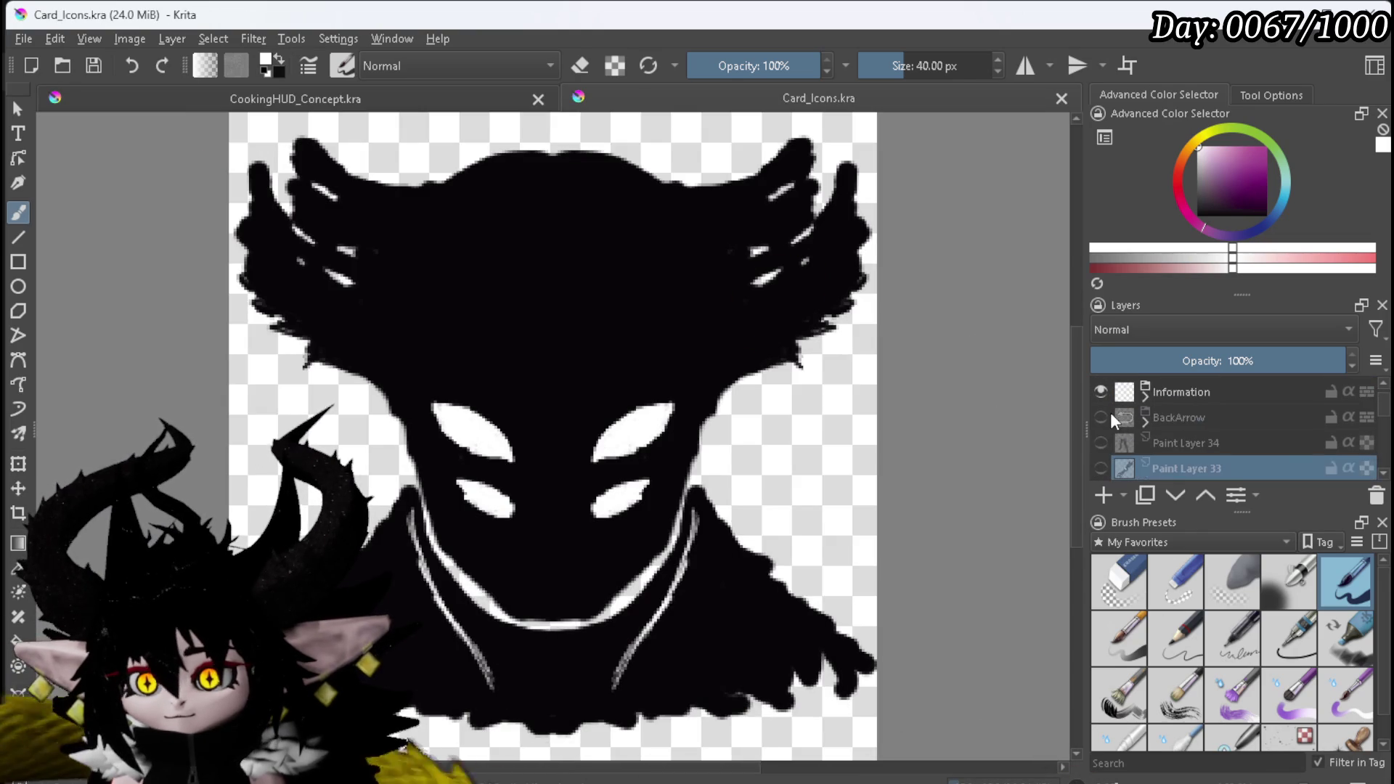
Step: Add a new paint layer above the Arrows group and hide the Information layer
key("Page_Up")
key("Page_Up")
key("Page_Up")
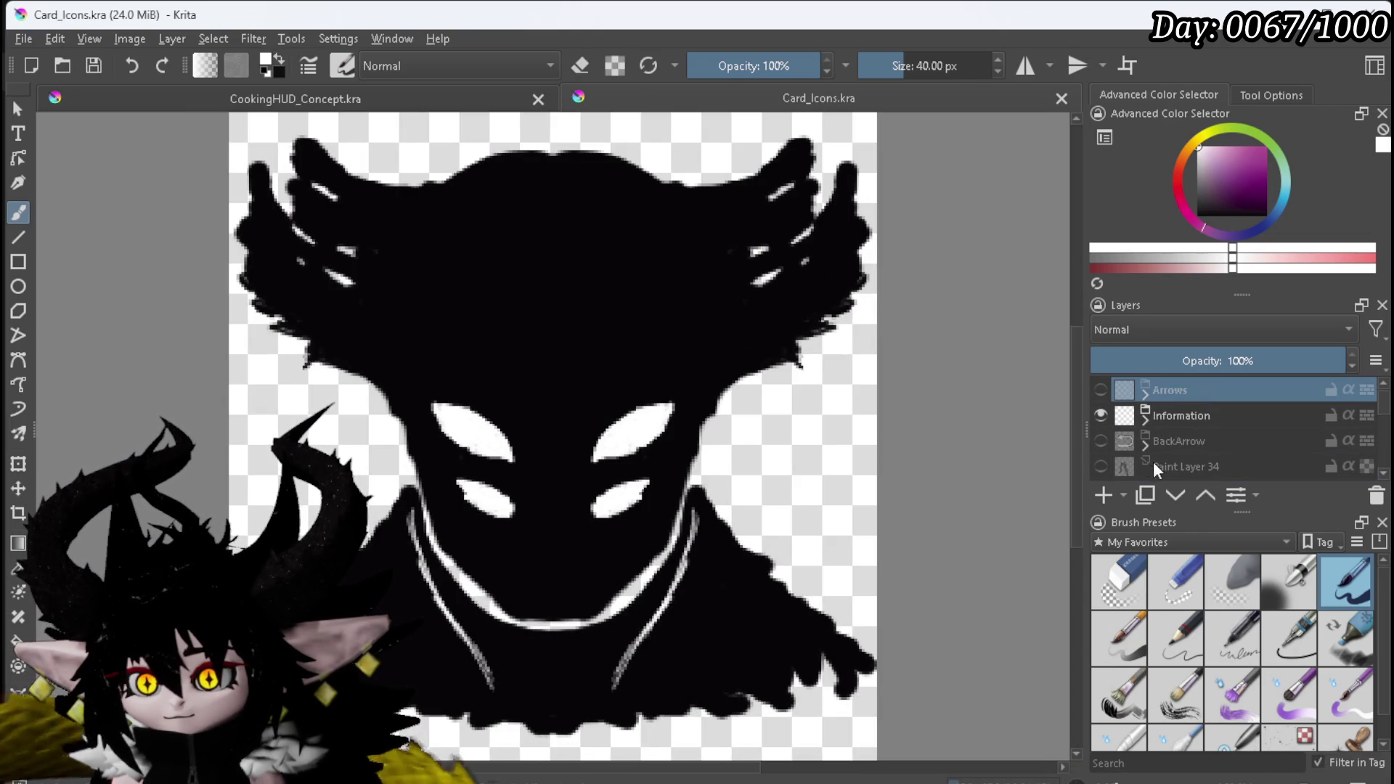
left_click(1103, 495)
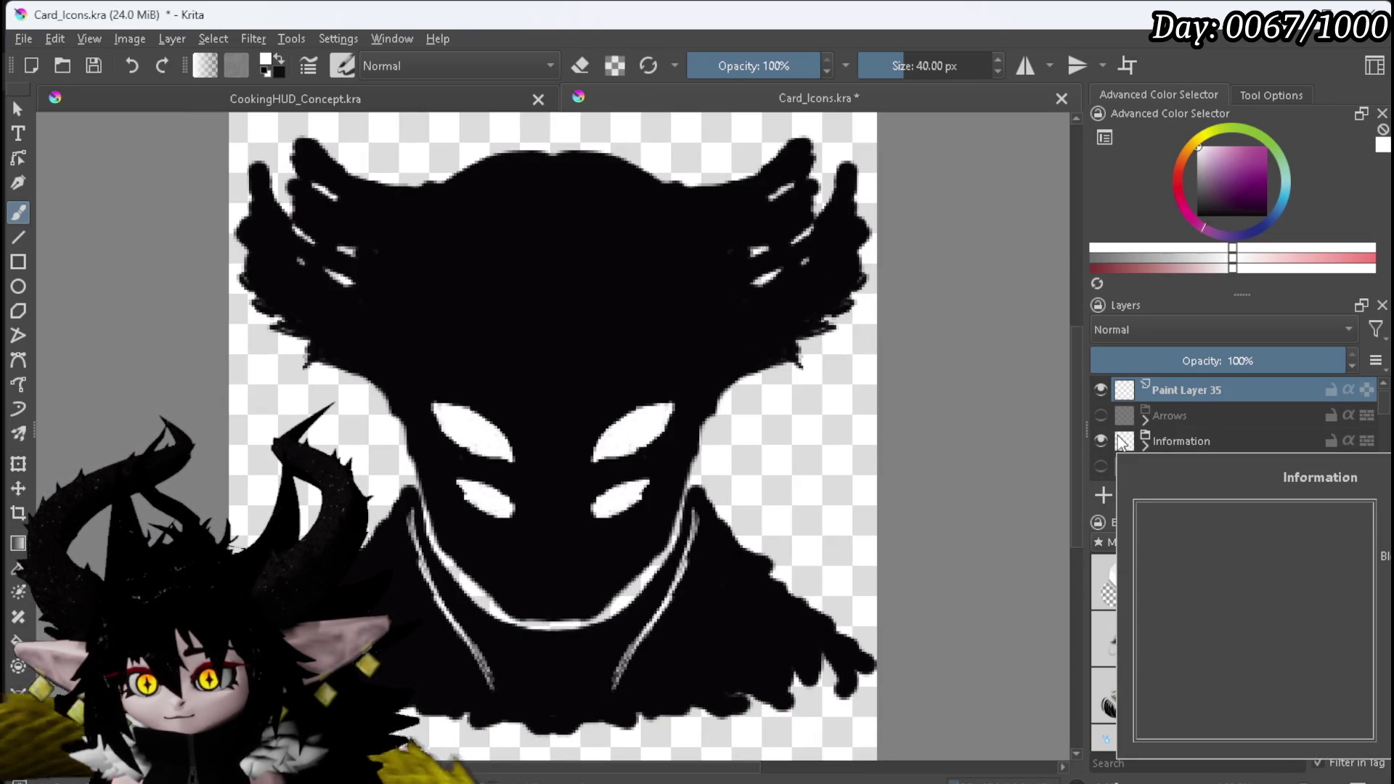
left_click(1101, 441)
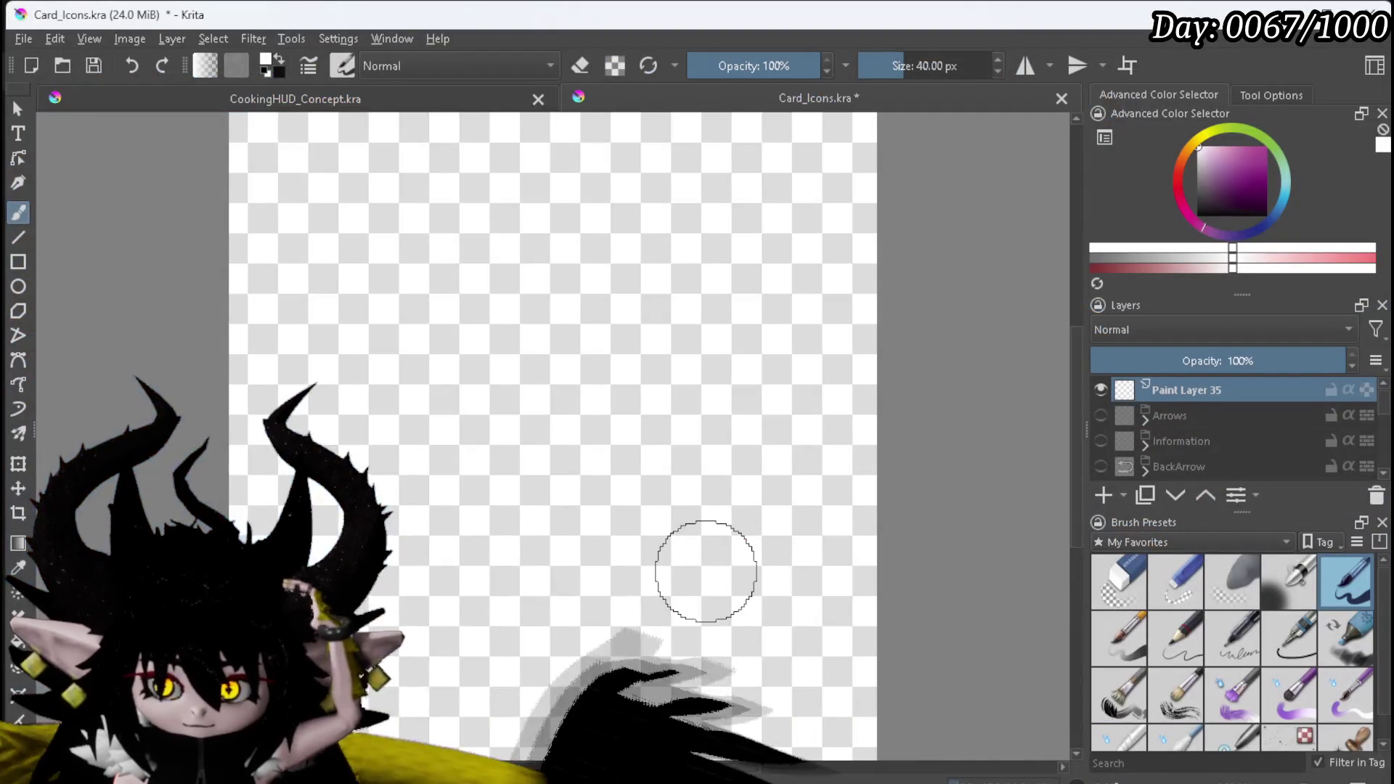
Step: Swap colours so black is the foreground and place a first dab on Paint Layer 35
scroll(439, 371, "down", 3)
scroll(439, 370, "up", 2)
key("x")
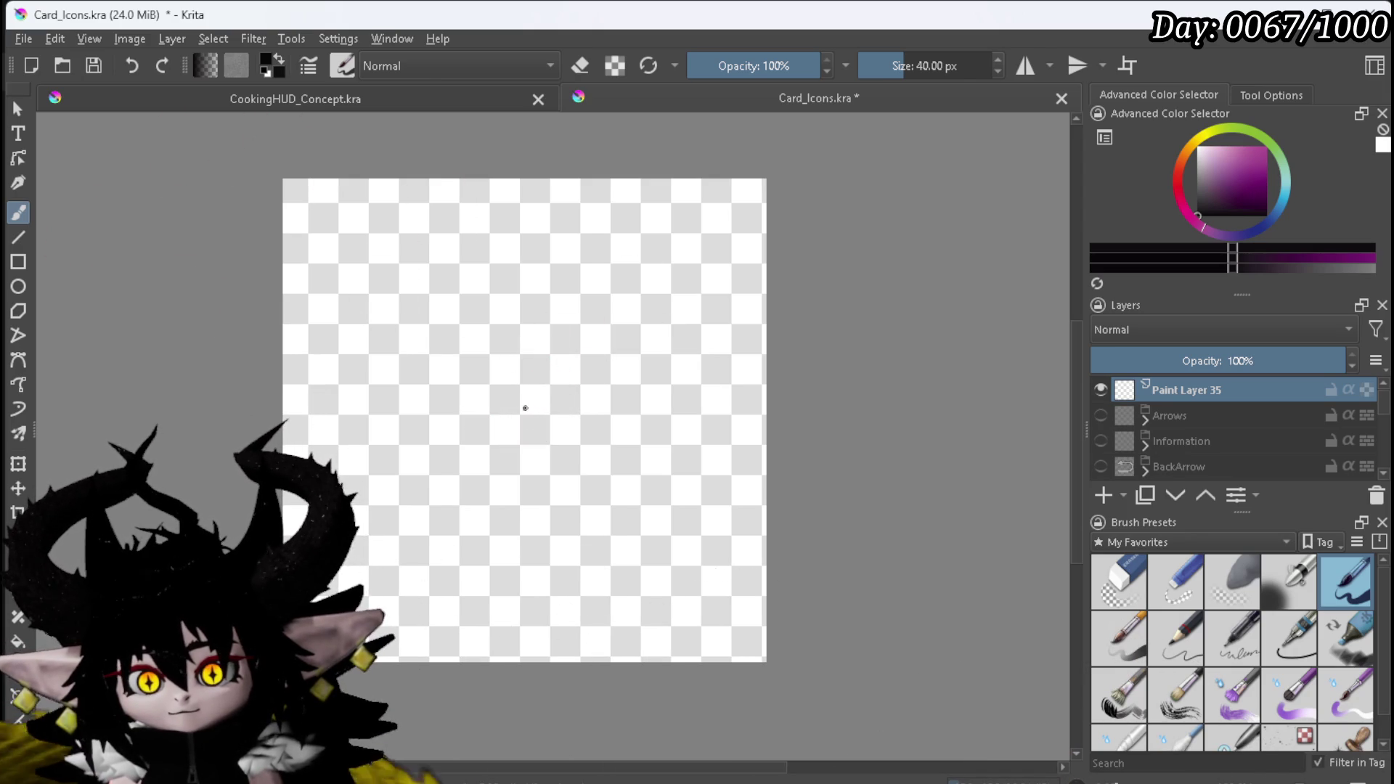
left_click(522, 410)
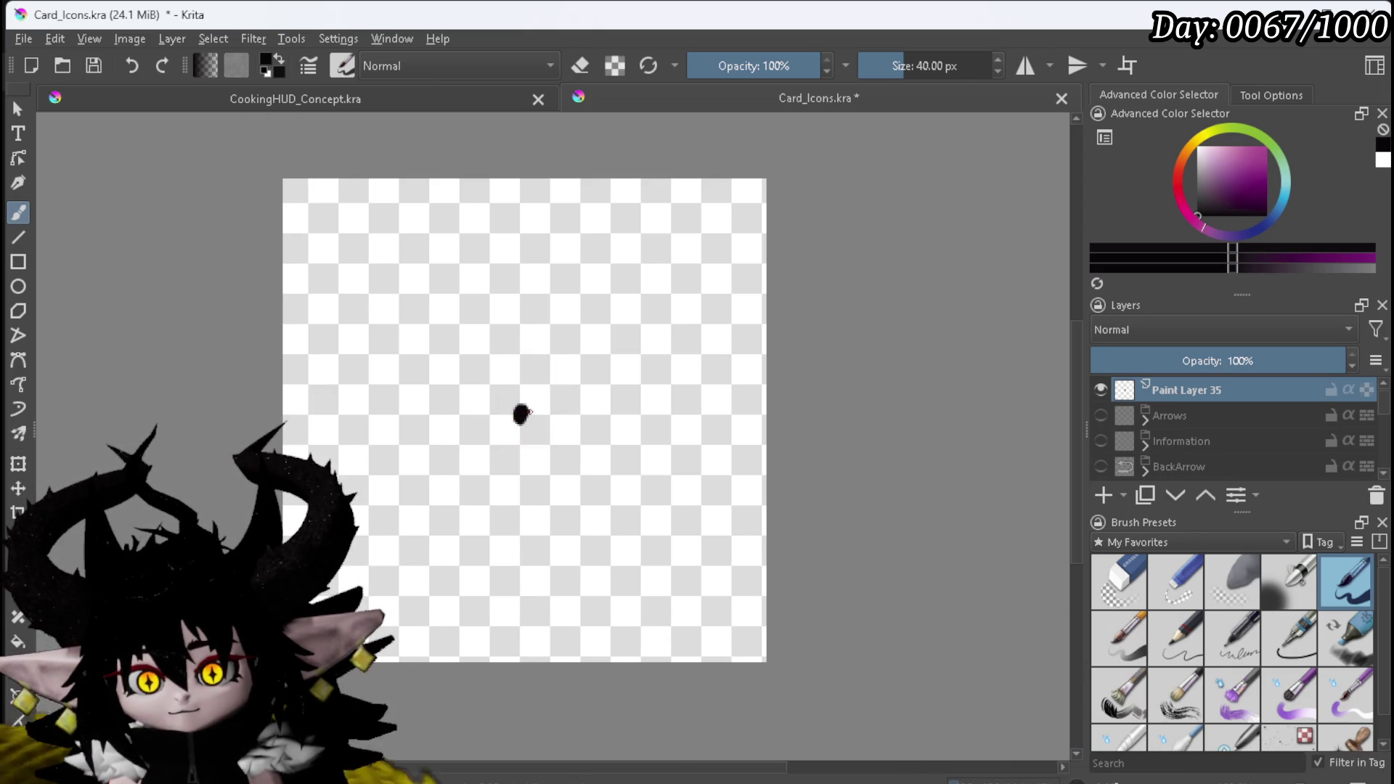
Step: Paint a thick black crescent-shaped curved arrow with its arrowhead at the top end
mouse_move(549, 406)
left_mouse_down()
mouse_move(614, 328)
mouse_move(520, 229)
left_mouse_up()
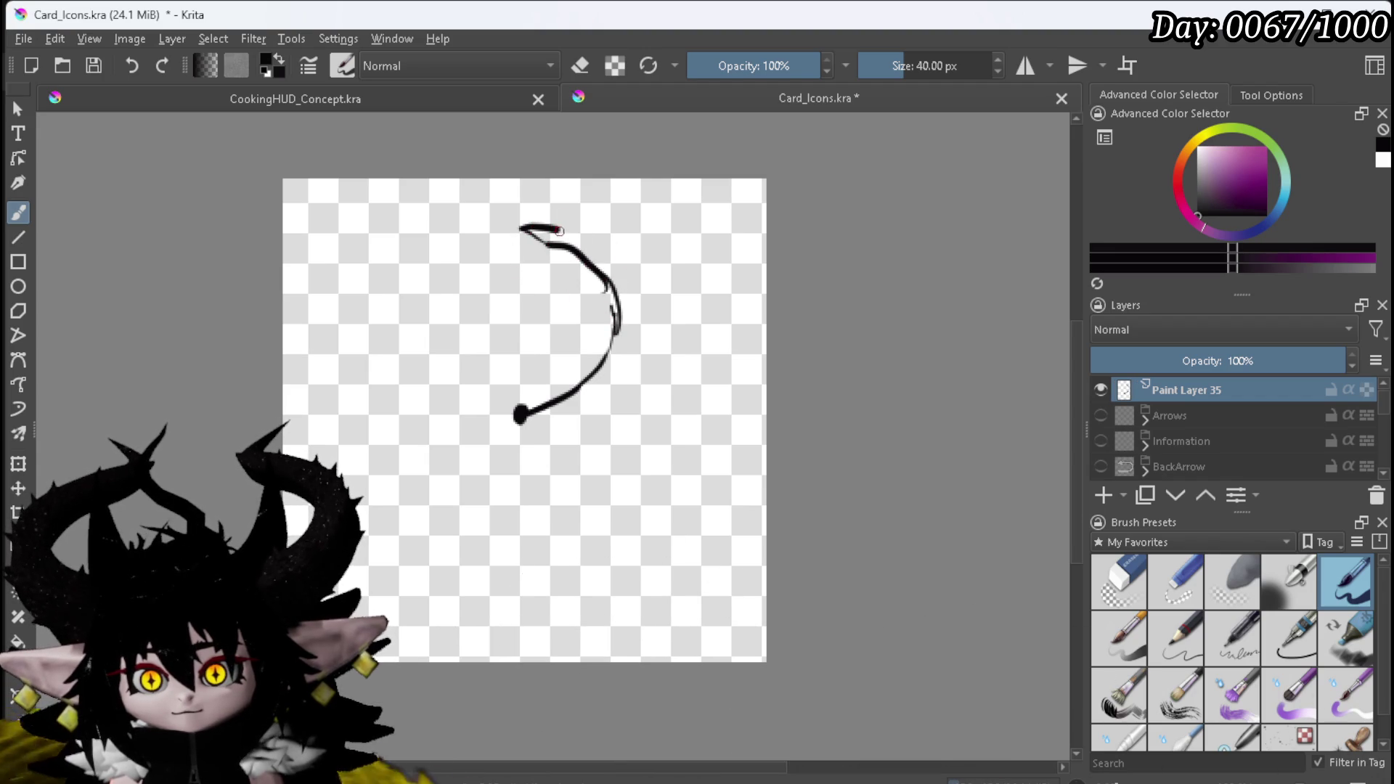
mouse_move(634, 291)
left_mouse_down()
mouse_move(631, 363)
mouse_move(542, 418)
mouse_move(630, 332)
left_mouse_up()
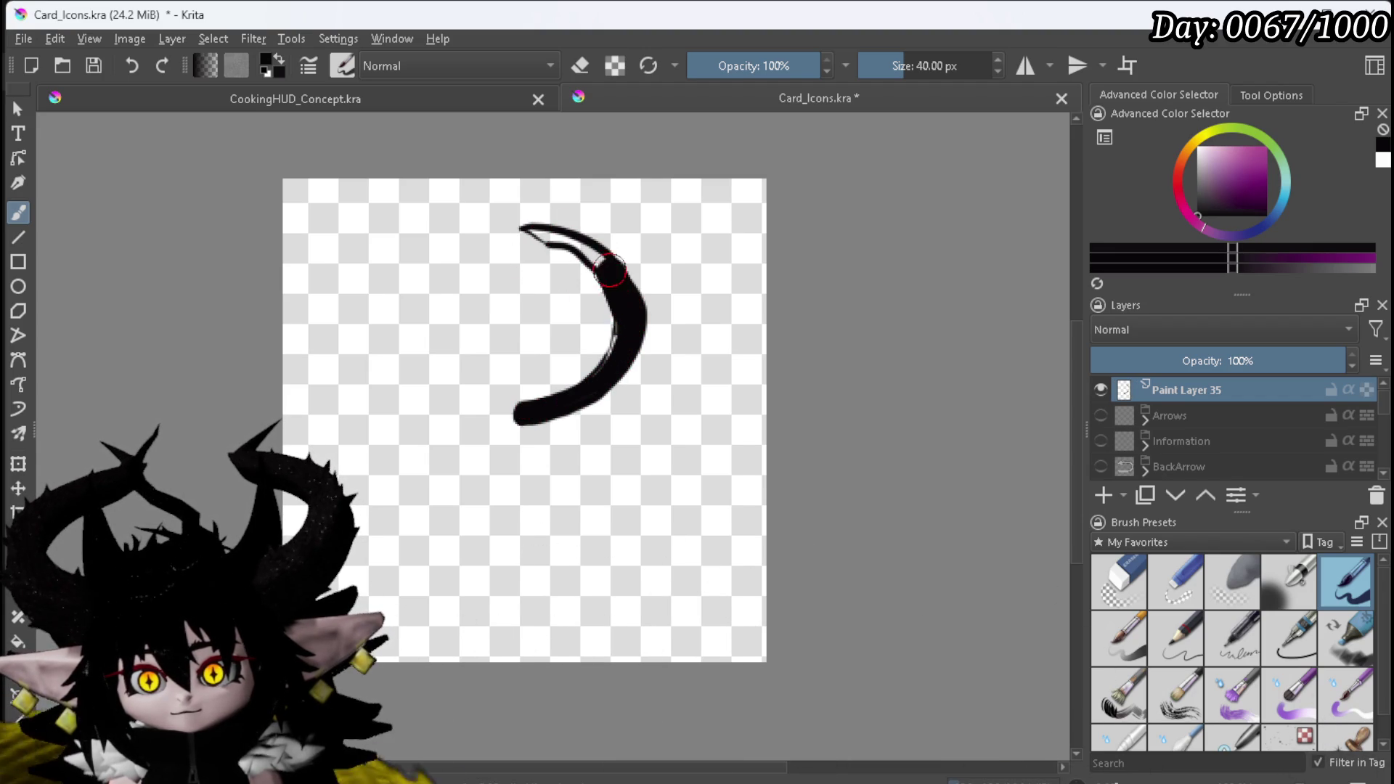
mouse_move(567, 236)
left_mouse_down()
mouse_move(502, 226)
mouse_move(537, 263)
left_mouse_up()
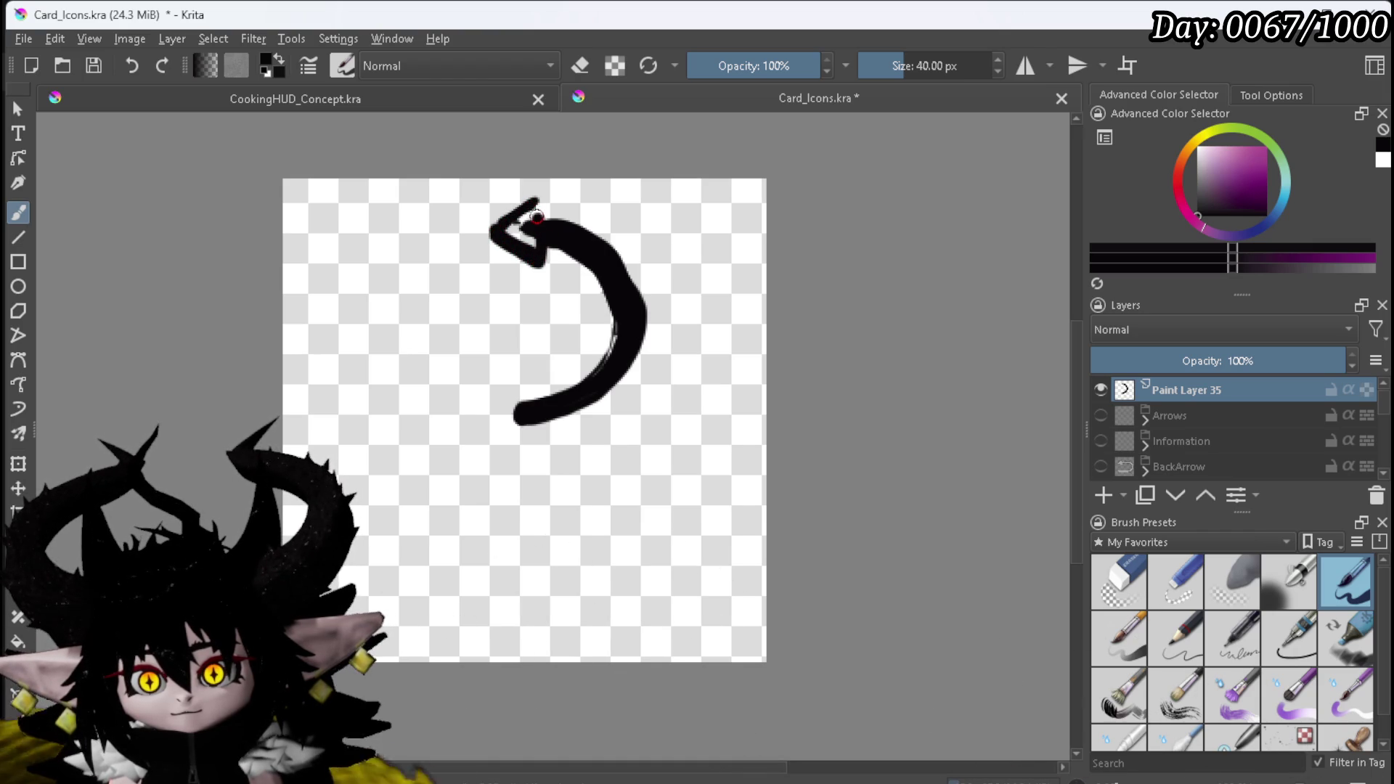
left_click_drag(532, 208, 531, 239)
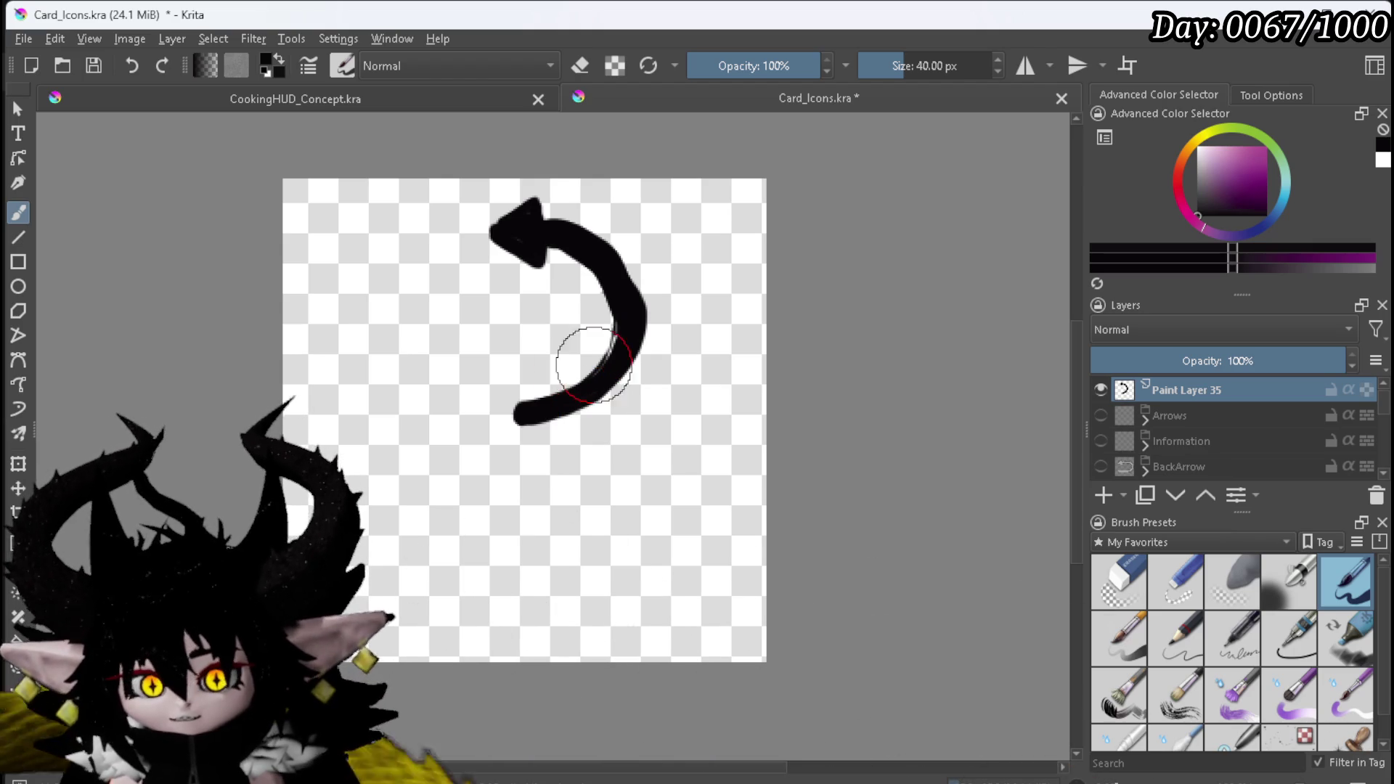
Step: Duplicate the arrow and rotate the copy, placing it down-left with its head pointing down-left
key("ctrl+t")
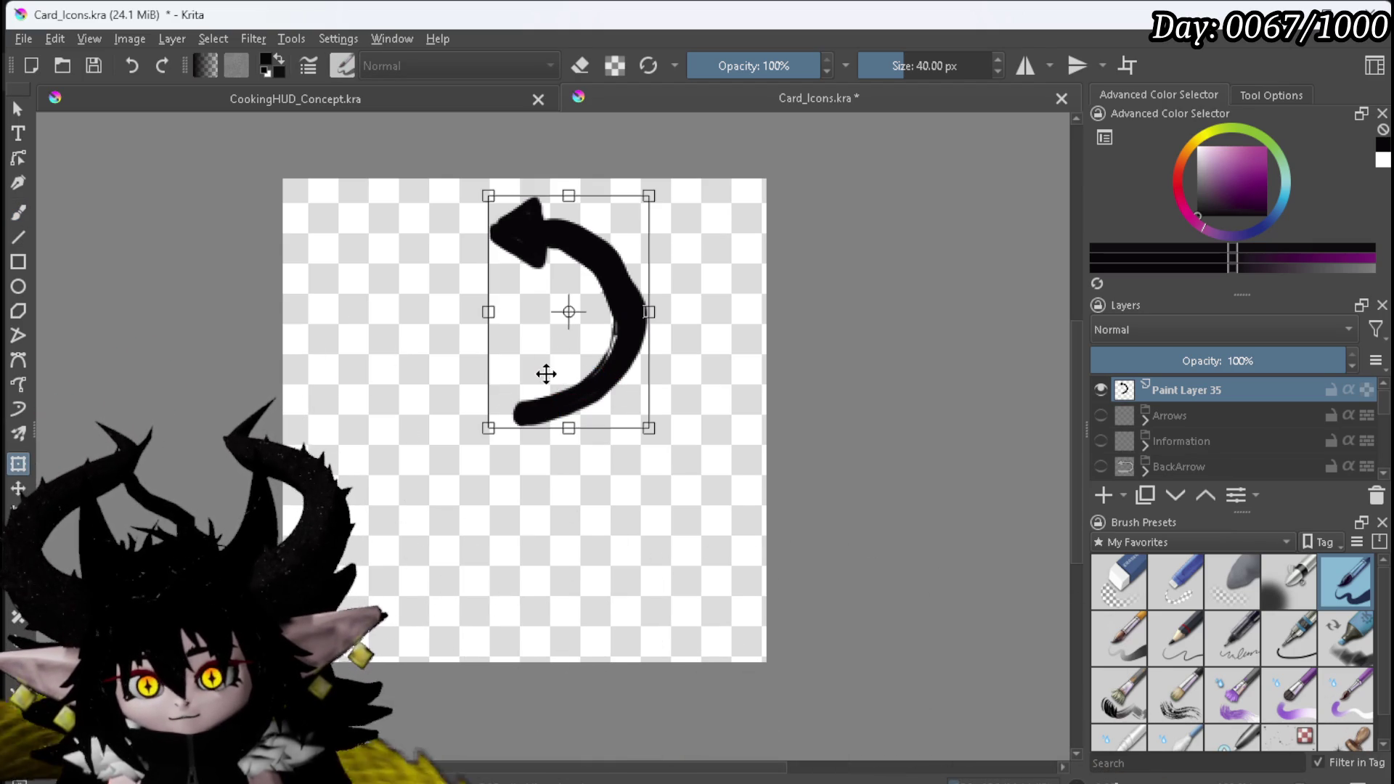
key("ctrl+j")
mouse_move(327, 207)
left_mouse_down()
mouse_move(305, 217)
mouse_move(284, 400)
mouse_move(337, 395)
left_mouse_up()
mouse_move(569, 312)
left_mouse_down()
mouse_move(482, 364)
mouse_move(487, 337)
left_mouse_up()
left_click_drag(342, 155, 259, 242)
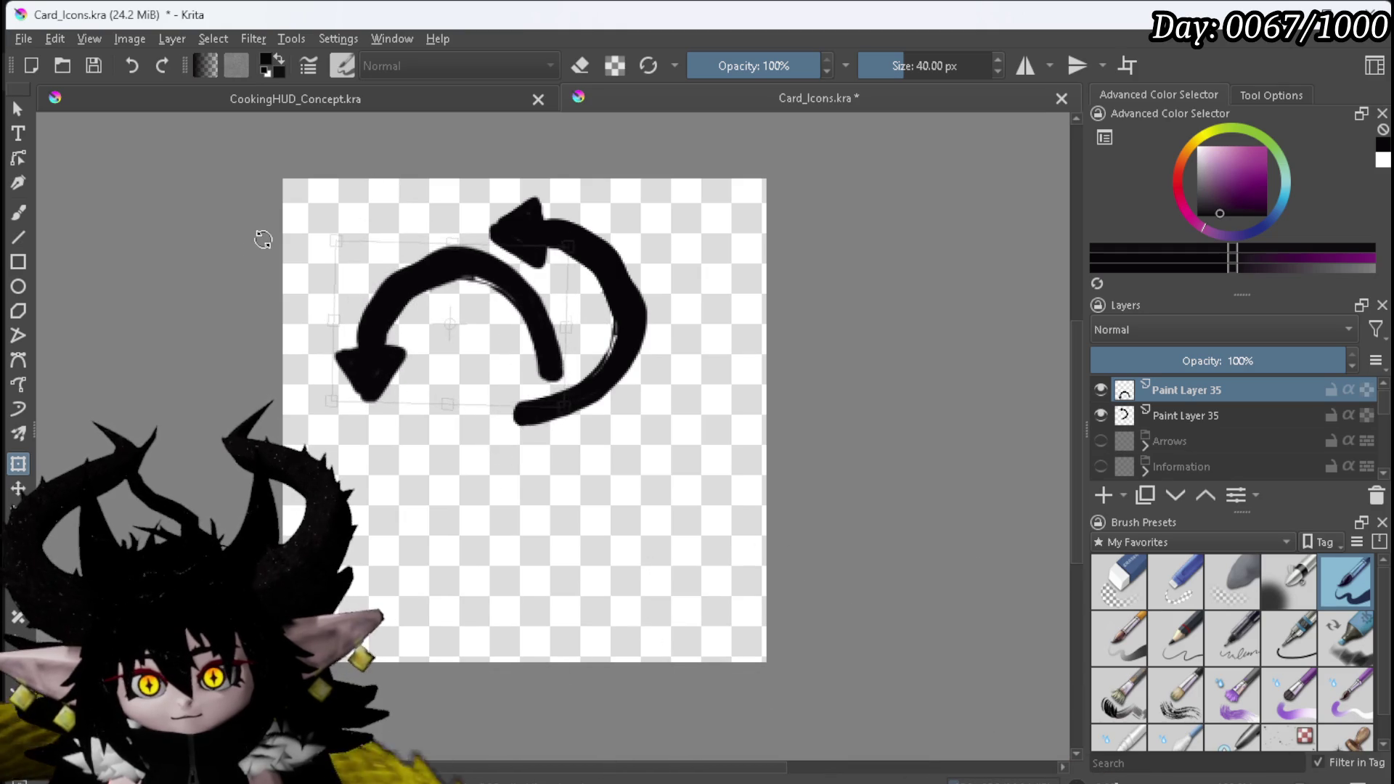
mouse_move(526, 292)
left_mouse_down()
mouse_move(494, 323)
mouse_move(532, 488)
left_mouse_up()
Step: Add a third arrow copy rotated about half a turn so its tip points right
key("ctrl+j")
mouse_move(675, 273)
left_mouse_down()
mouse_move(227, 314)
mouse_move(249, 349)
left_mouse_up()
mouse_move(498, 426)
left_mouse_down()
mouse_move(490, 444)
mouse_move(570, 274)
left_mouse_up()
mouse_move(451, 461)
left_mouse_down()
mouse_move(499, 455)
mouse_move(498, 443)
mouse_move(529, 454)
mouse_move(535, 424)
left_mouse_up()
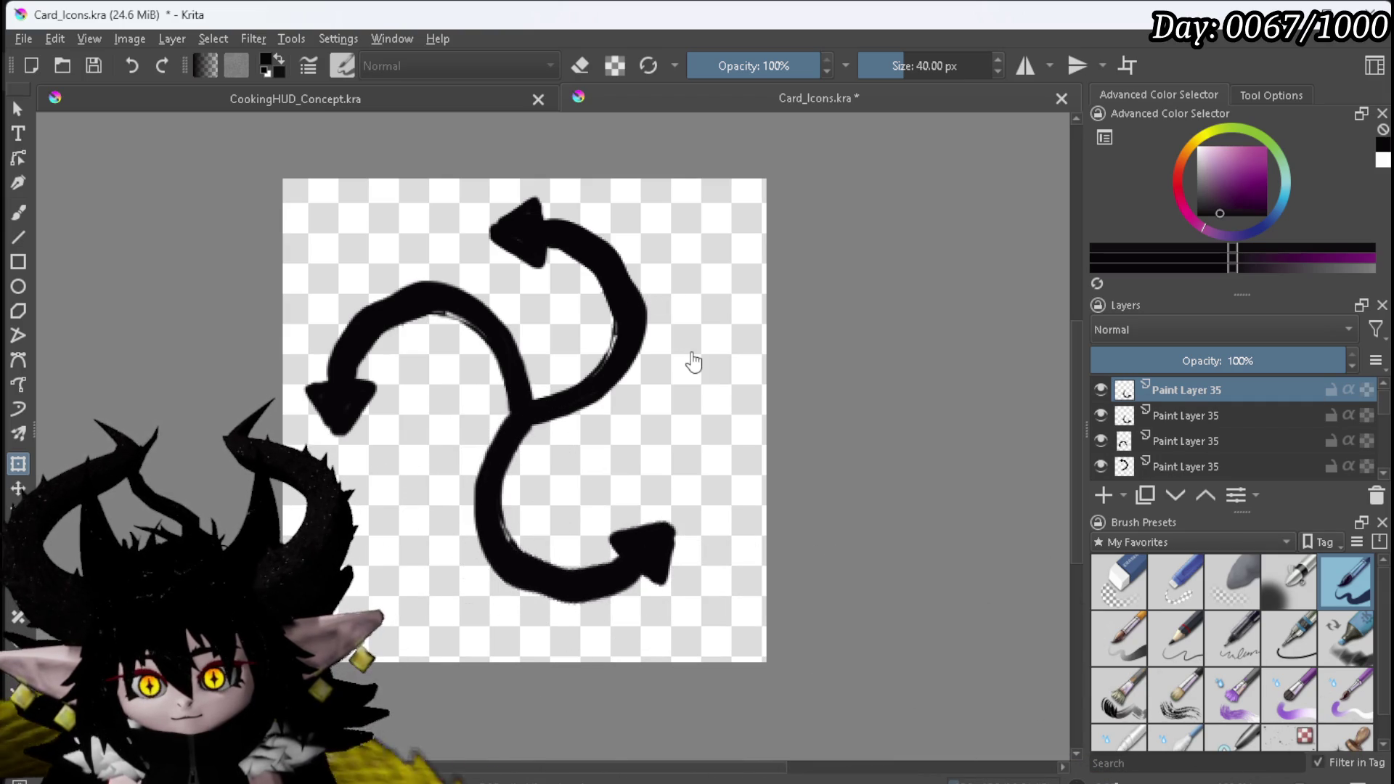
left_click(1182, 417)
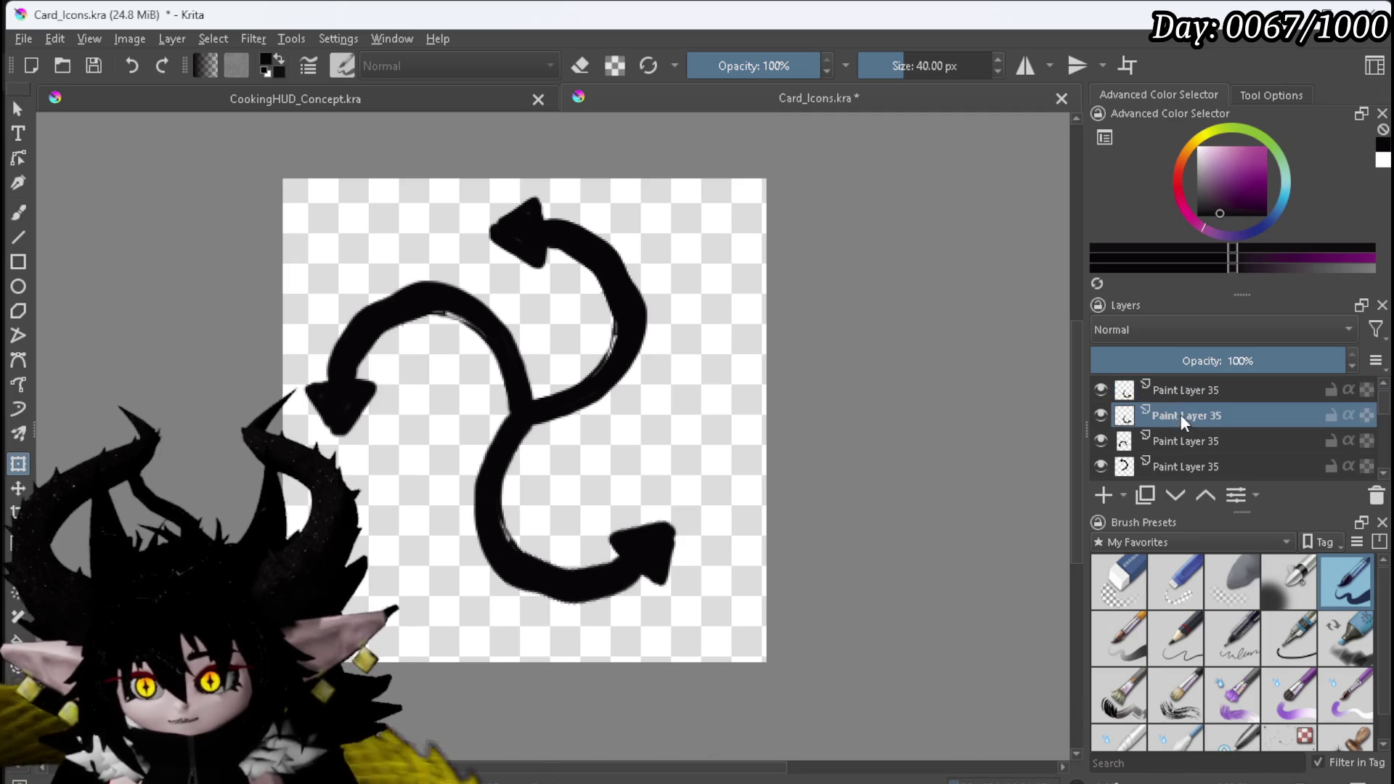
Step: Group the lower arrow layers into Group 36 and hide it
left_click(1174, 468, "shift")
right_click(1178, 441)
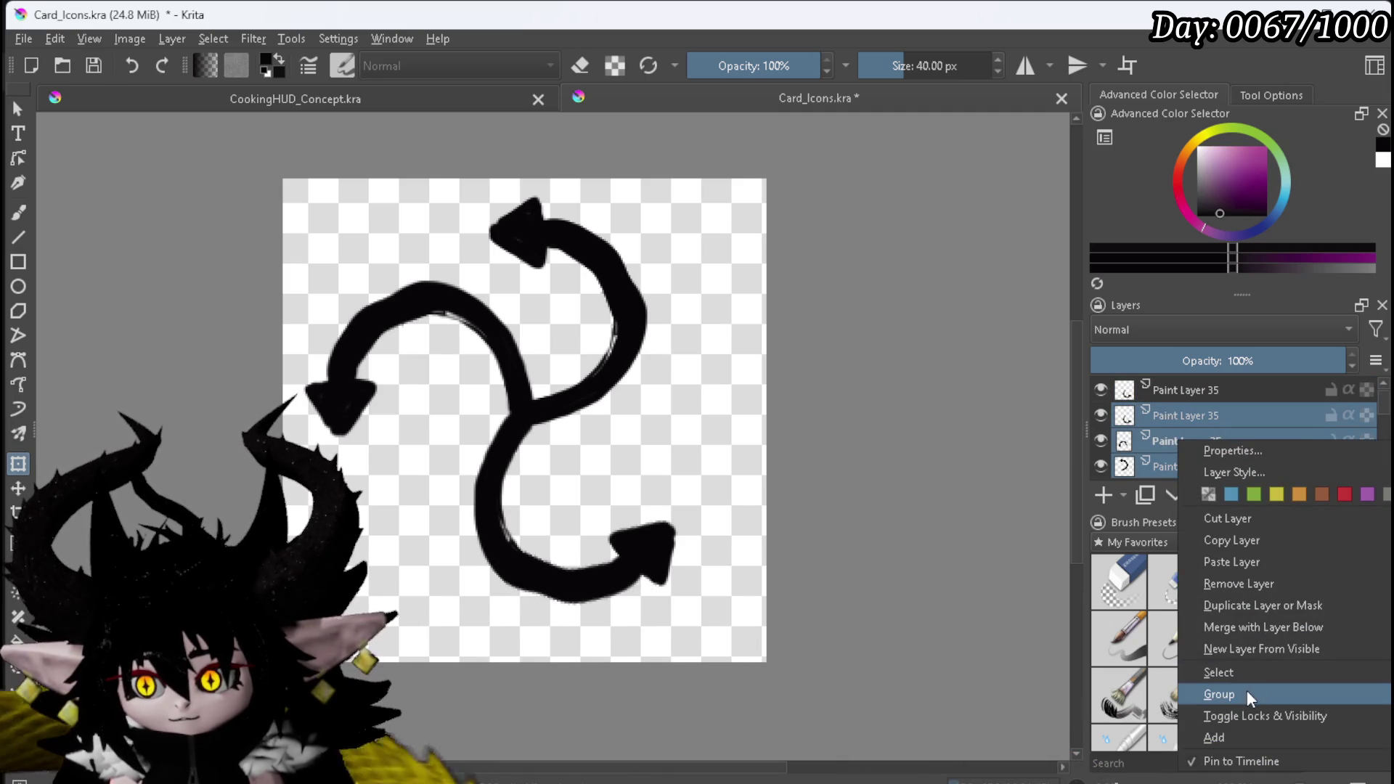
left_click(1219, 694)
left_click(1101, 417)
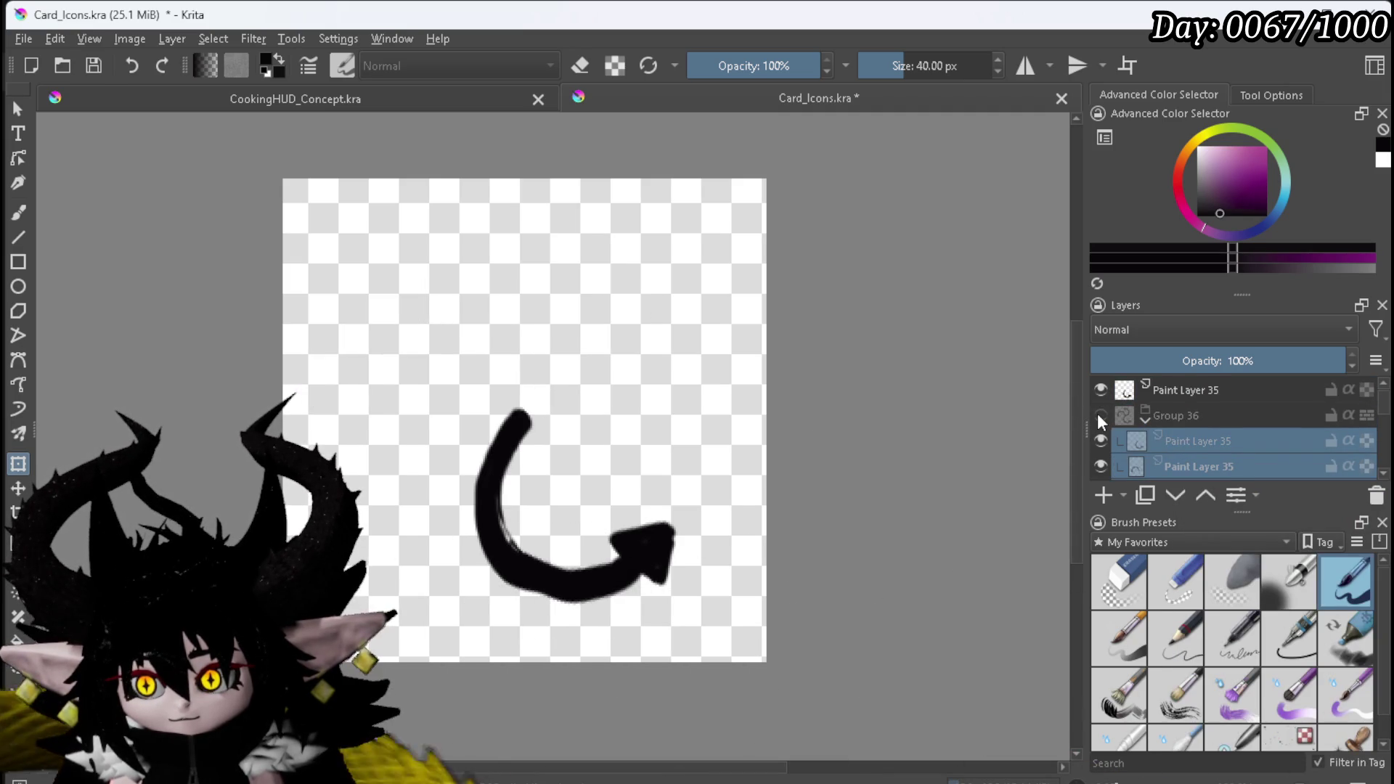
left_click(544, 463)
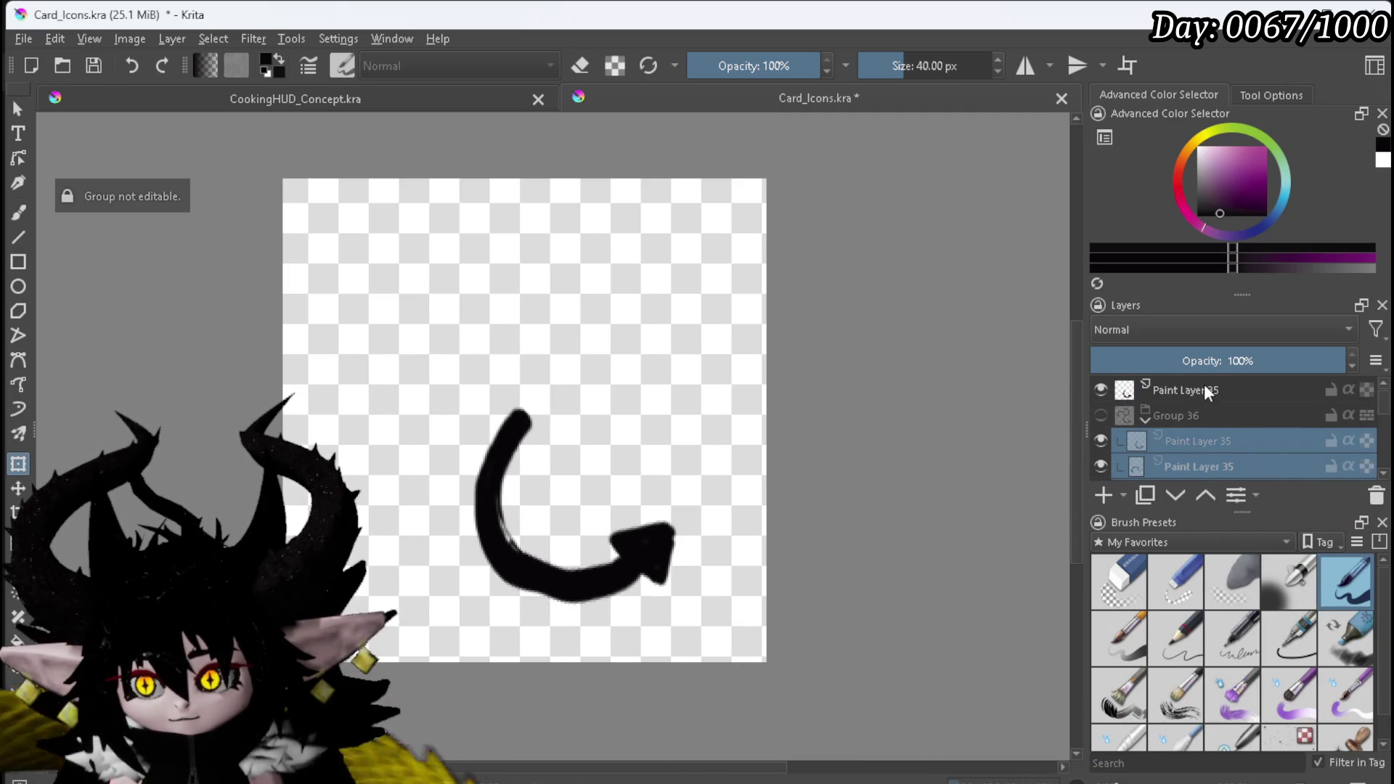
Step: Move the remaining top arrow up-right, rotate it slightly clockwise and commit the placement
left_click(1207, 392)
left_click_drag(569, 498, 590, 296)
mouse_move(886, 268)
left_mouse_down()
mouse_move(896, 322)
mouse_move(373, 420)
left_mouse_up()
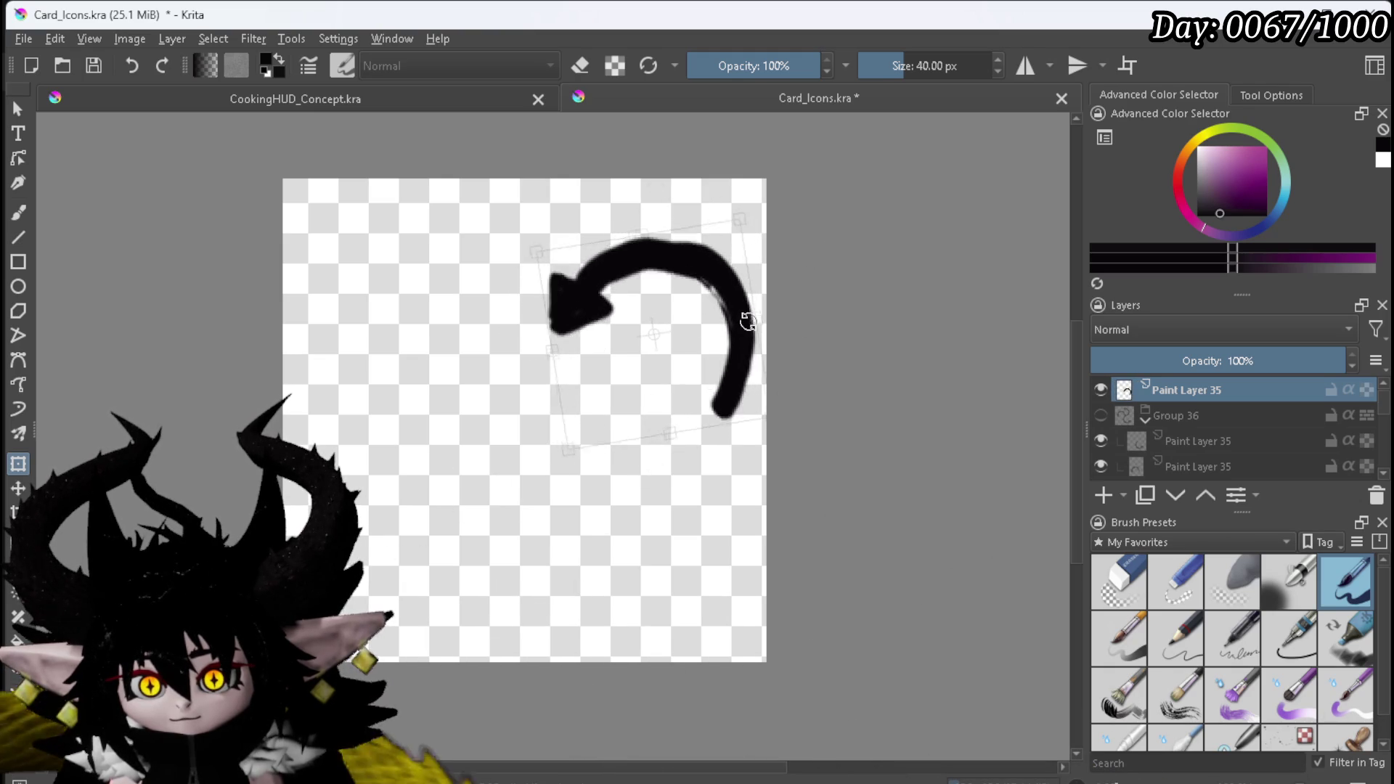
mouse_move(804, 302)
left_mouse_down()
mouse_move(856, 296)
mouse_move(911, 254)
left_mouse_up()
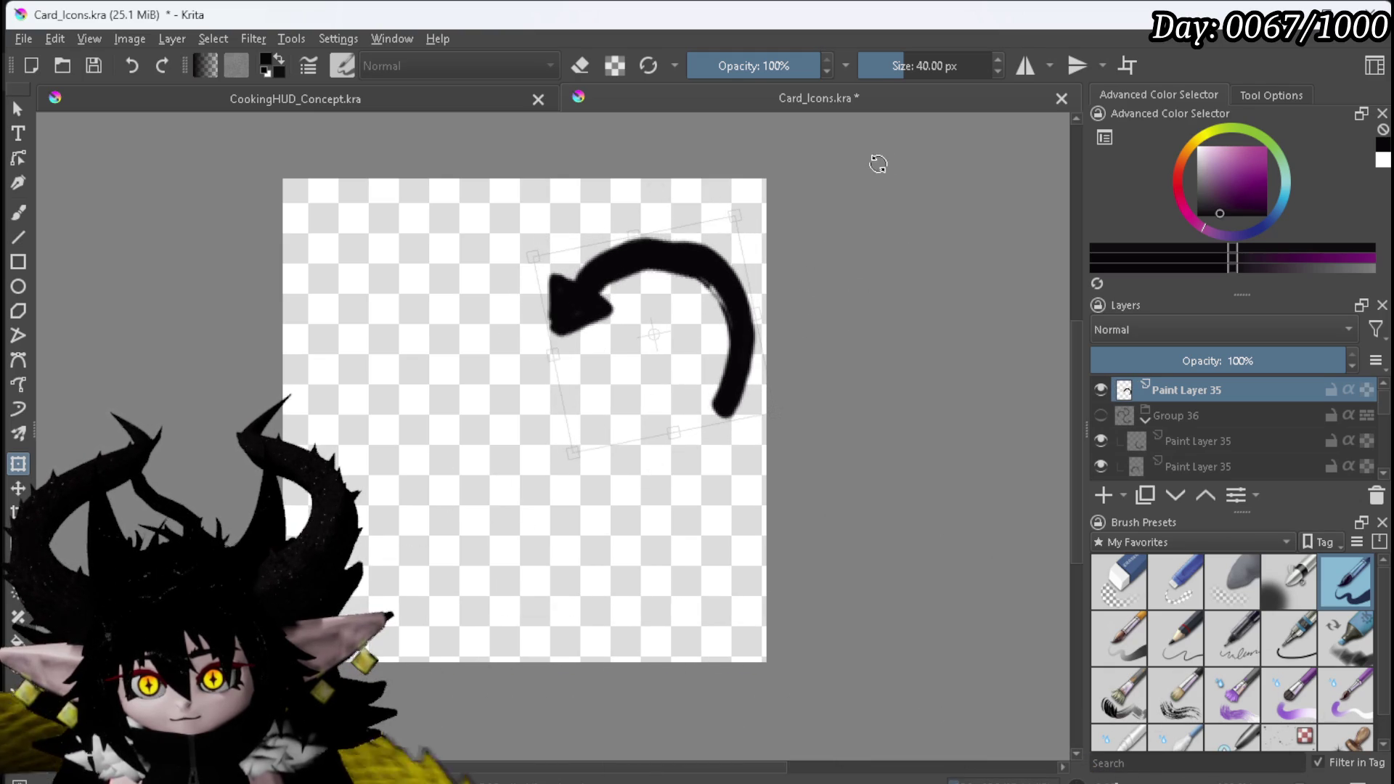
left_click_drag(633, 267, 656, 340)
key("Return")
Step: Duplicate the arrow, turn the copy about 180° and place it down-left facing the first
key("ctrl+j")
mouse_move(508, 291)
left_mouse_down()
mouse_move(367, 395)
mouse_move(544, 523)
mouse_move(663, 249)
left_mouse_up()
mouse_move(565, 401)
left_mouse_down()
mouse_move(427, 356)
mouse_move(413, 328)
left_mouse_up()
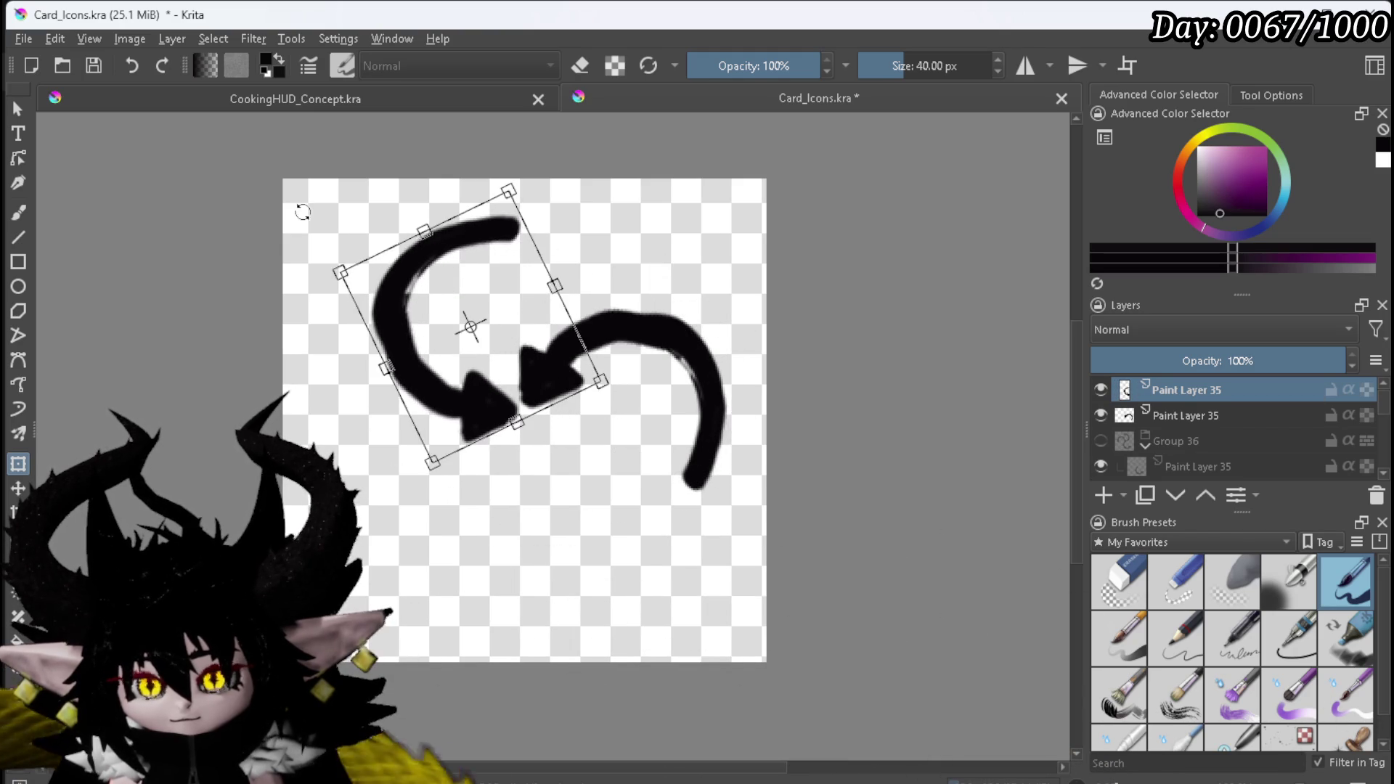
left_click_drag(302, 212, 264, 236)
mouse_move(435, 310)
left_mouse_down()
mouse_move(404, 373)
mouse_move(421, 387)
mouse_move(430, 504)
left_mouse_up()
key("Return")
Step: Add a third rotated arrow copy with its head meeting the others at the centre
key("ctrl+j")
mouse_move(684, 352)
left_mouse_down()
mouse_move(343, 280)
mouse_move(303, 323)
mouse_move(258, 336)
left_mouse_up()
left_click_drag(414, 399, 539, 456)
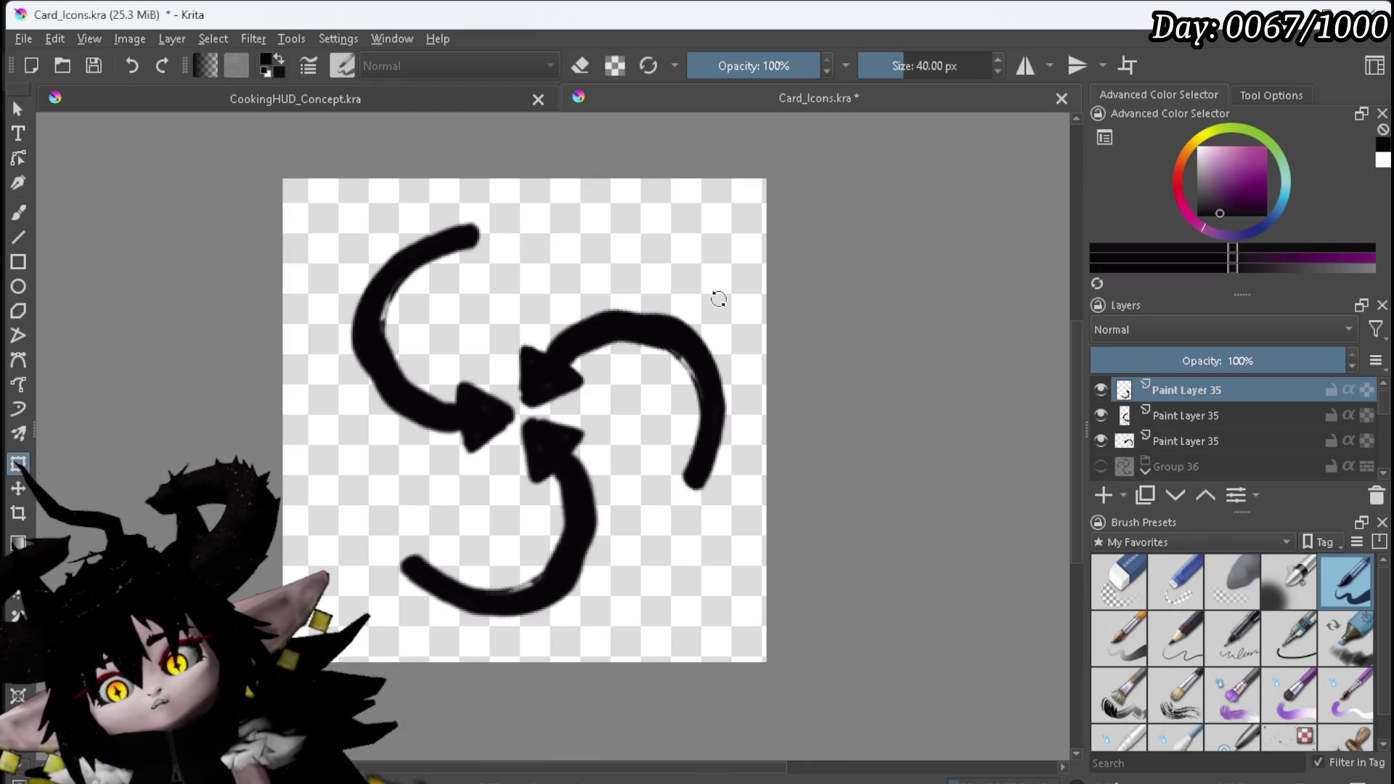
Step: Group the three pinwheel arrow layers into Group 37
scroll(716, 303, "down", 2)
scroll(717, 301, "up", 2)
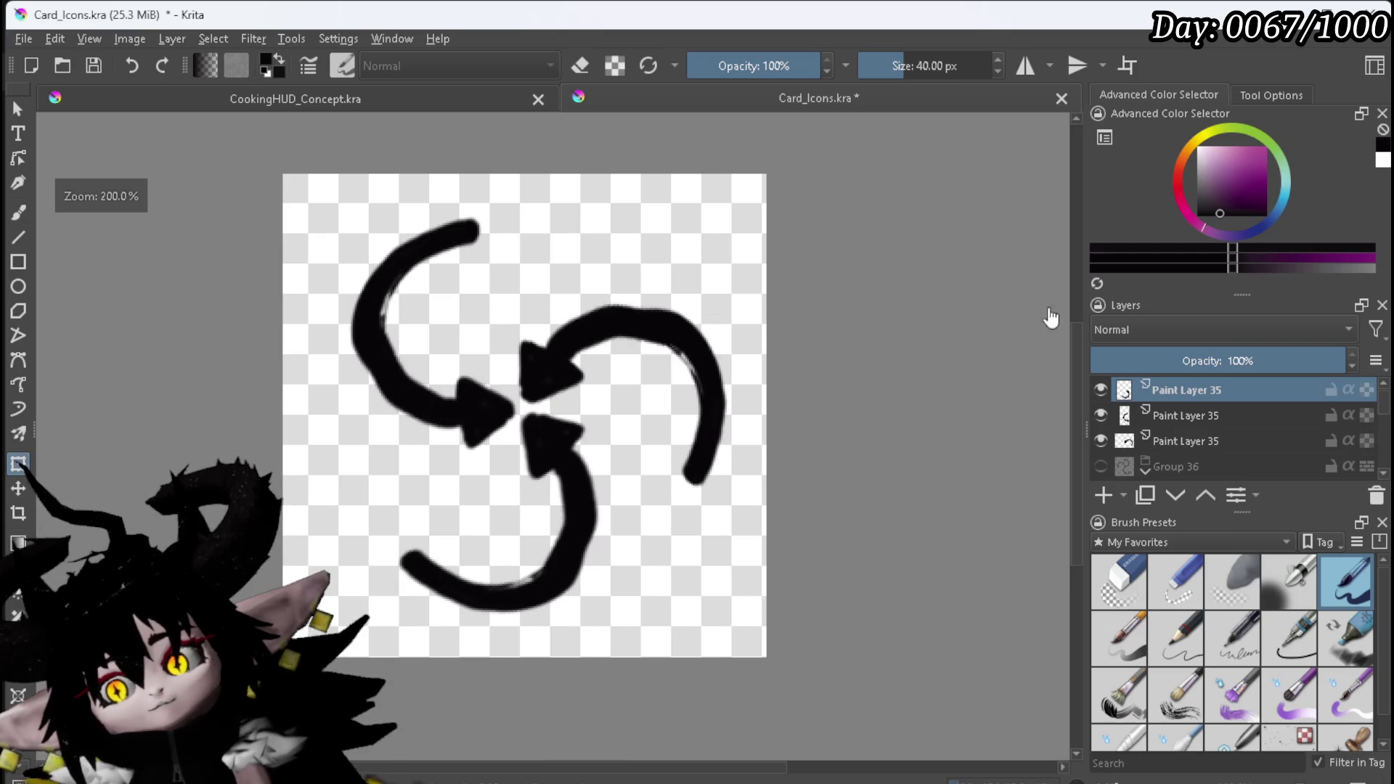
right_click(1215, 430)
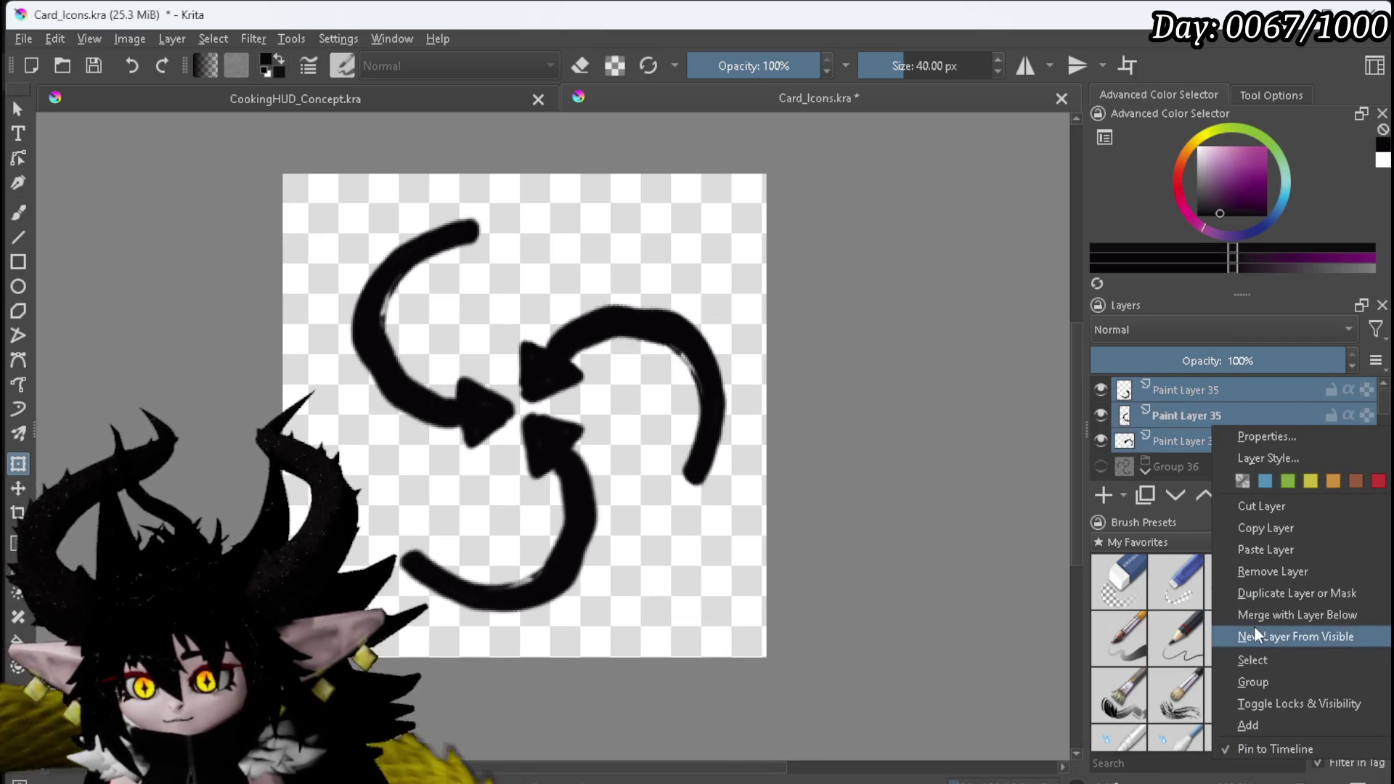
left_click(1253, 681)
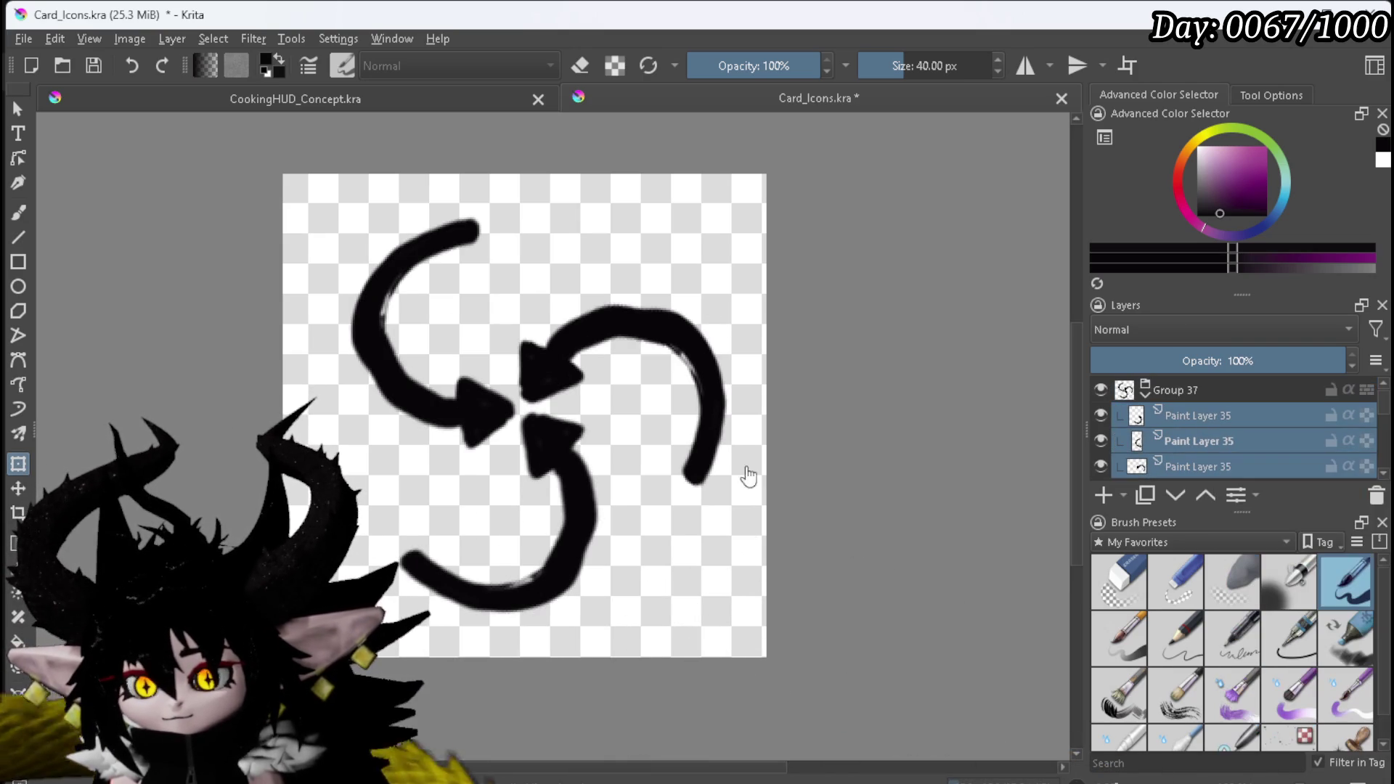
Step: Expand Group 37 and set white as the painting colour
left_click(1146, 396)
left_click(1194, 415)
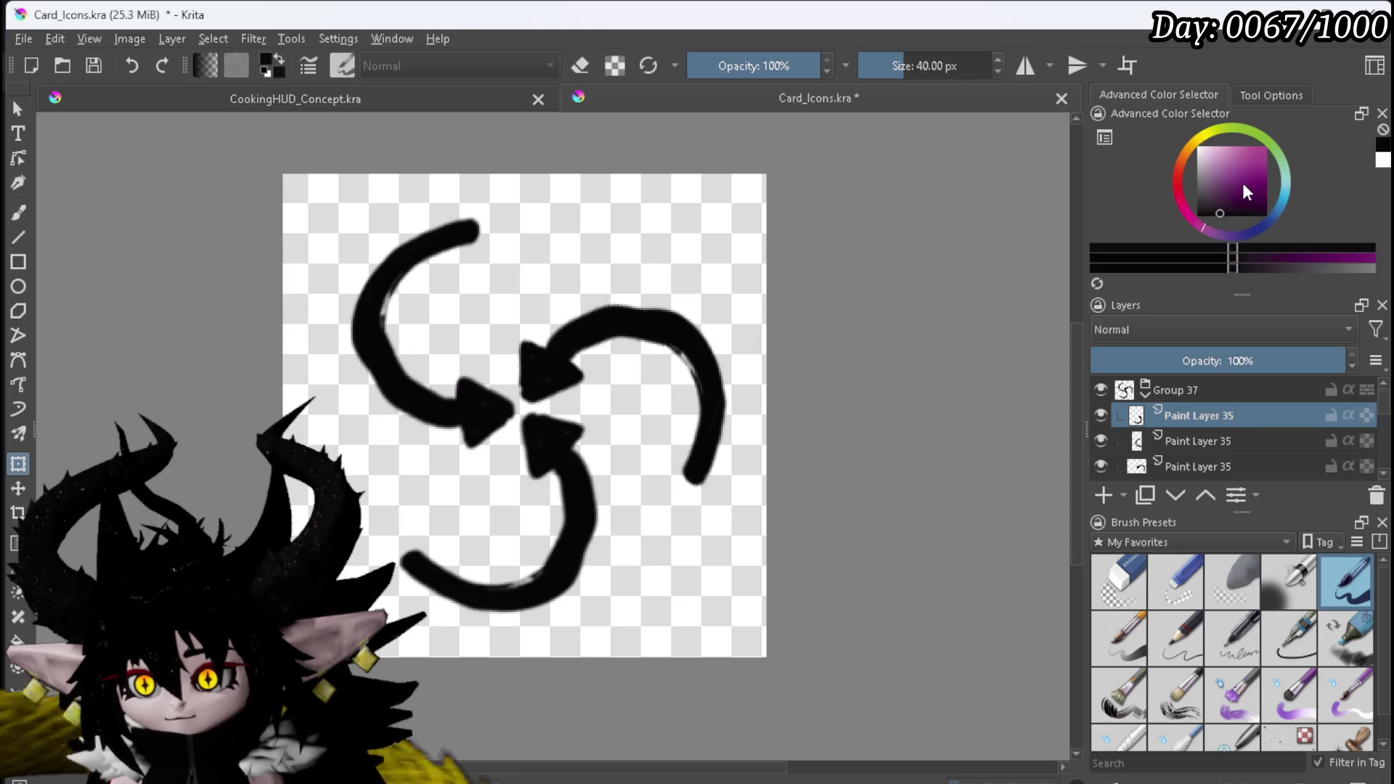
key("x")
scroll(1227, 432, "down", 2)
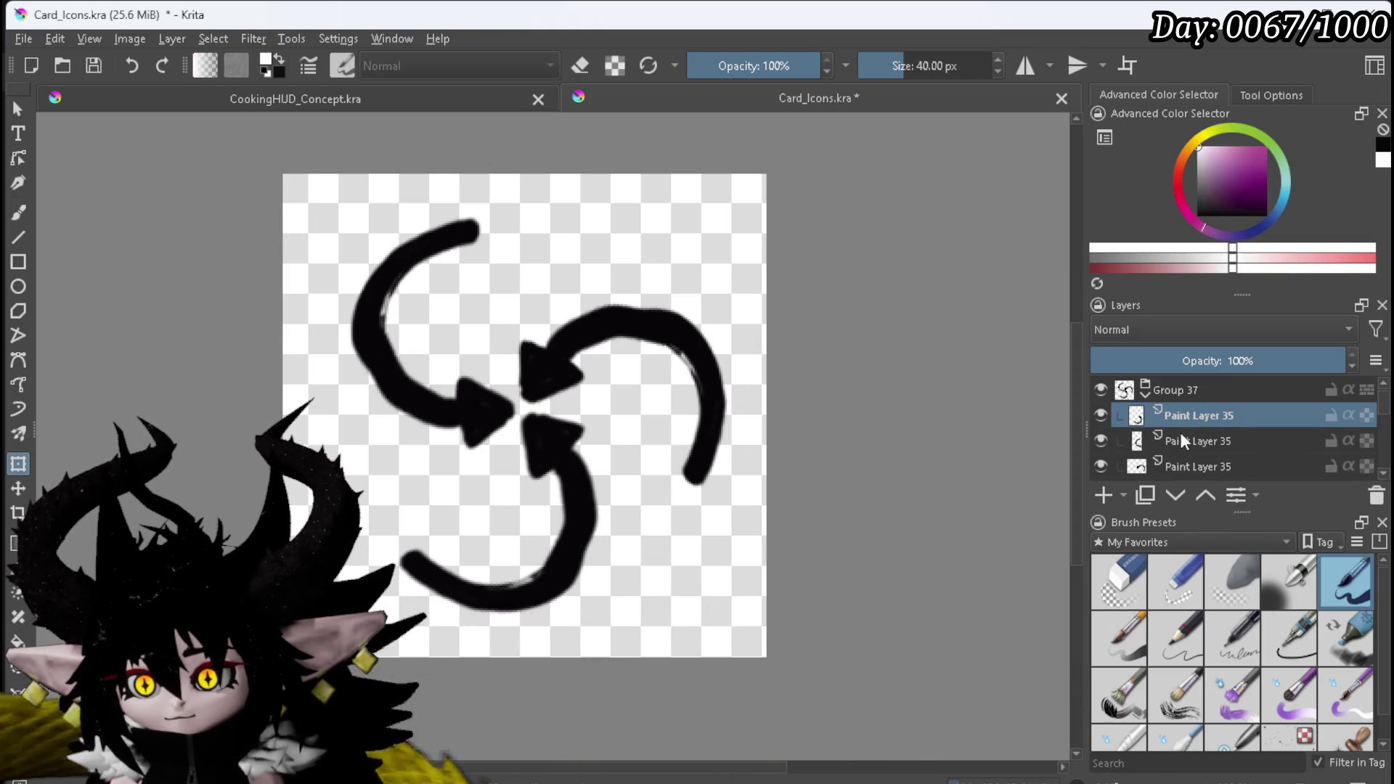
scroll(1177, 469, "down", 1)
Step: Add a new empty paint layer beneath the arrow layers and pick the Freehand Brush
left_click(1187, 406)
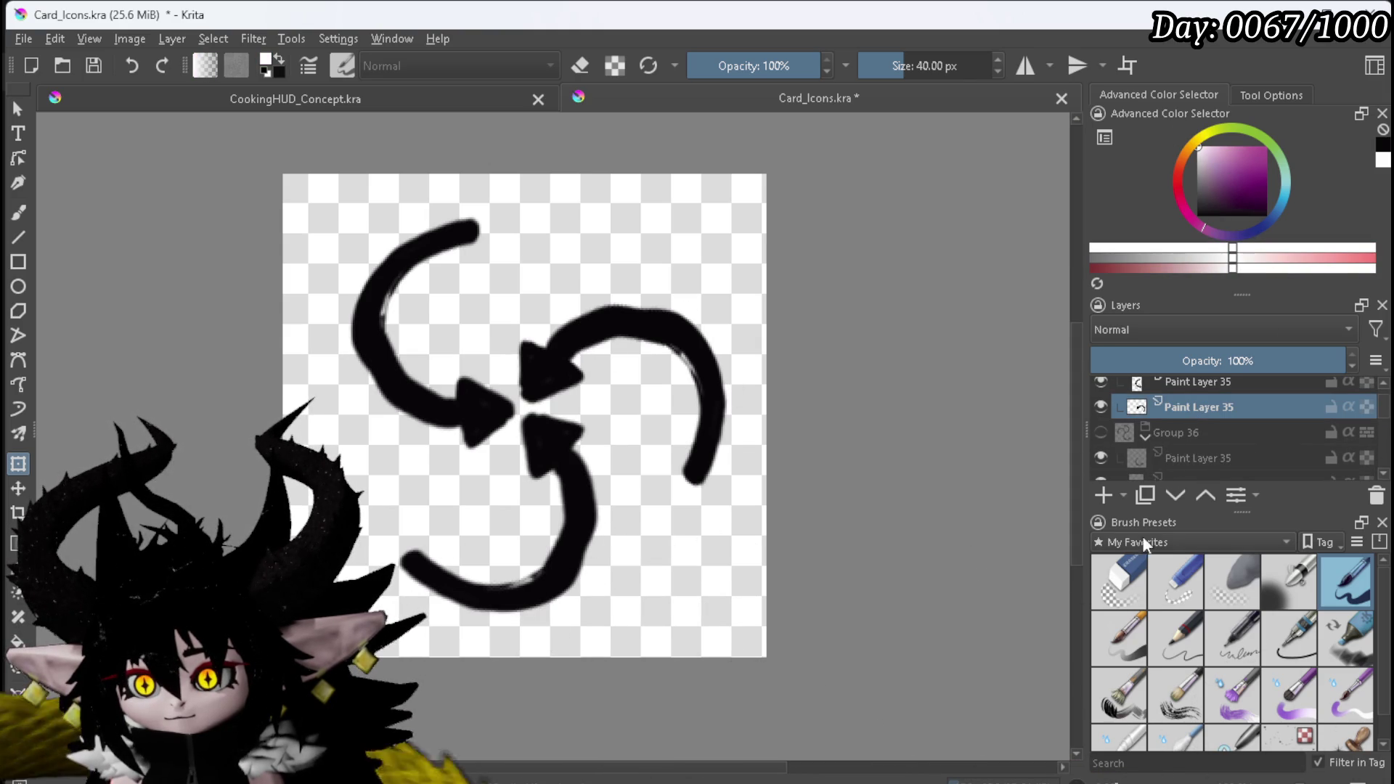
left_click(1105, 496)
left_click_drag(1188, 414, 1216, 442)
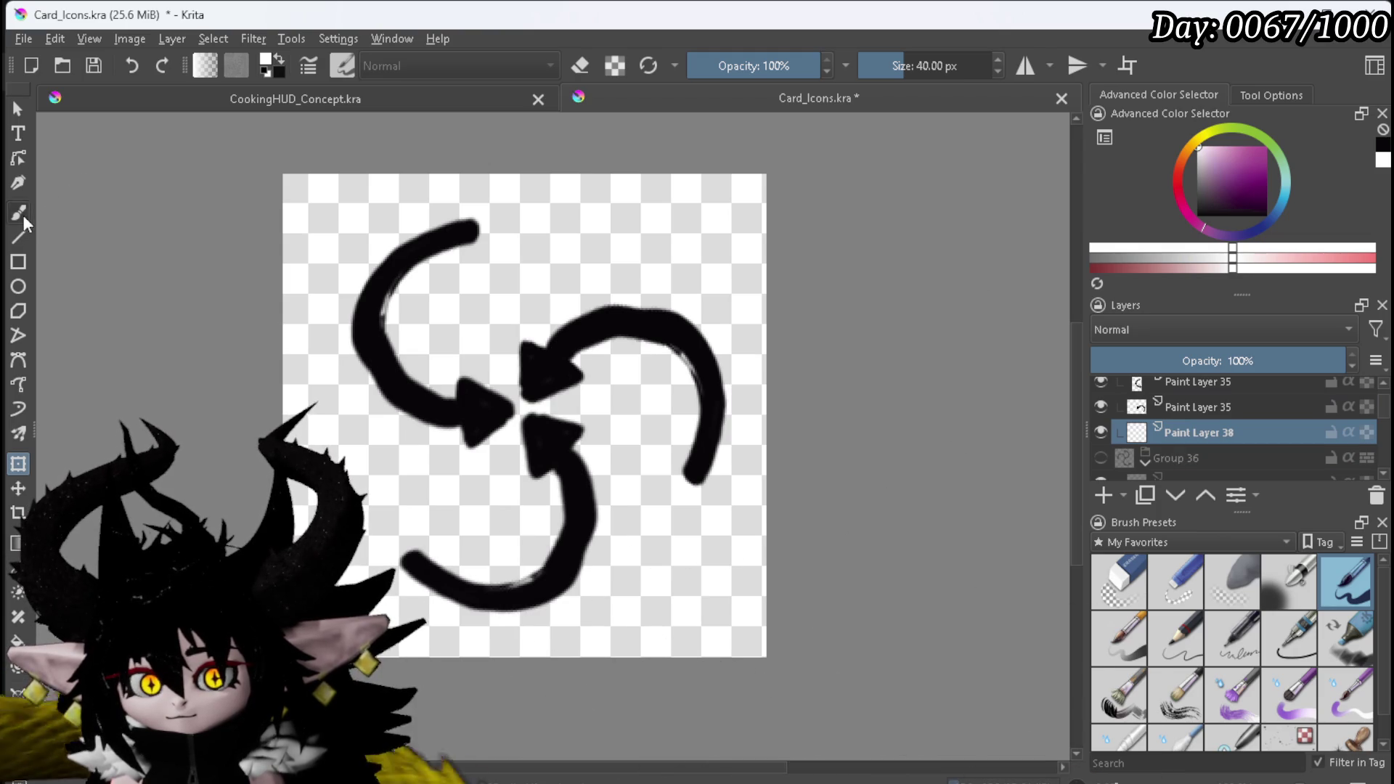
left_click(24, 213)
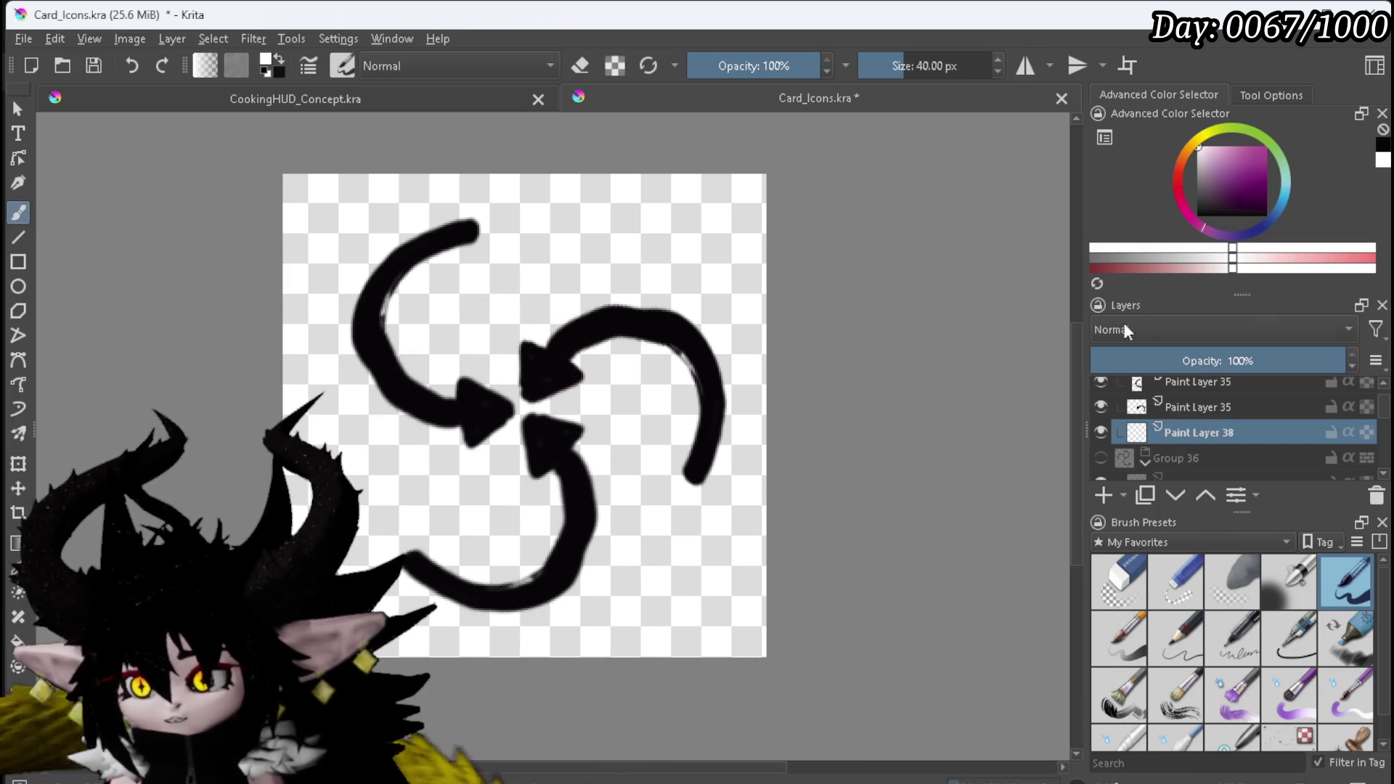
left_click_drag(1384, 406, 1383, 494)
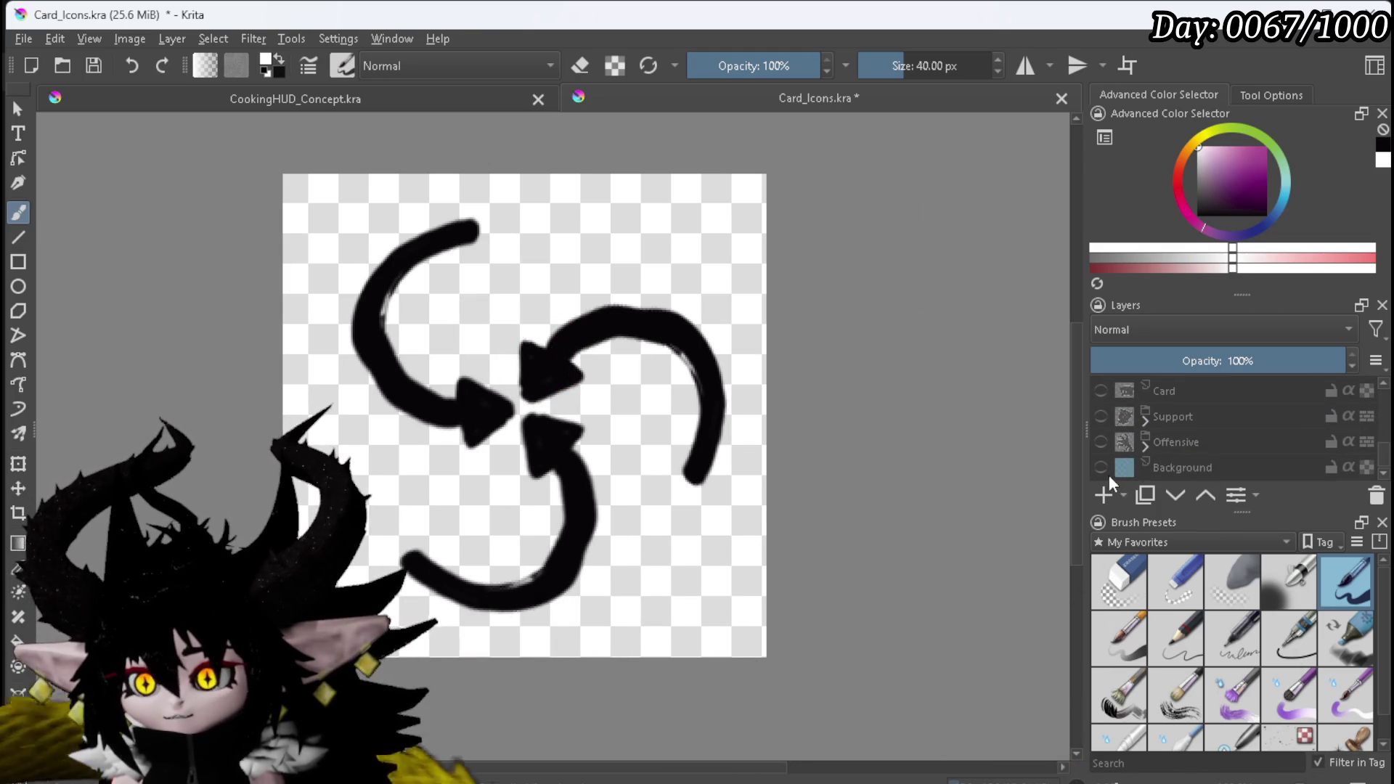
Step: Show the blue Background layer and outline the right arrow in white
left_click(1101, 467)
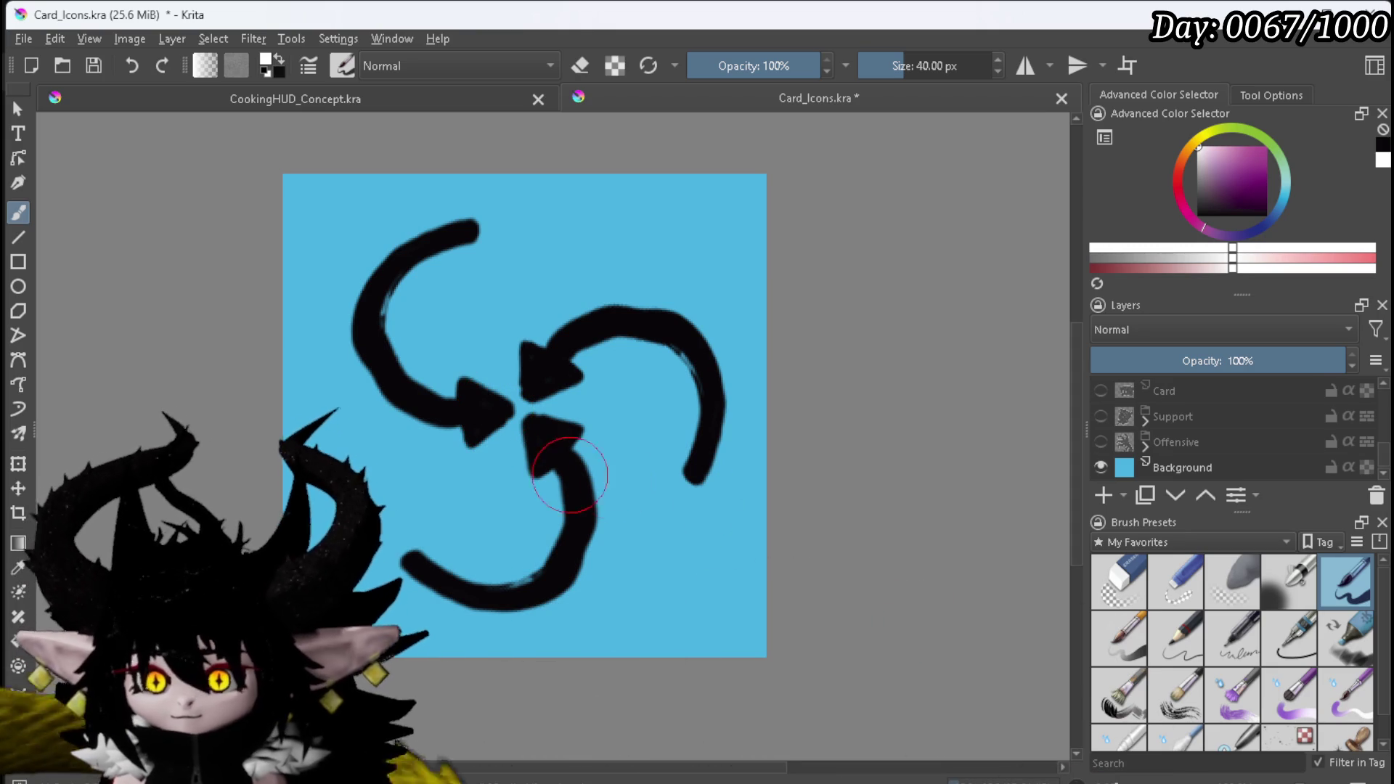
left_click(522, 407)
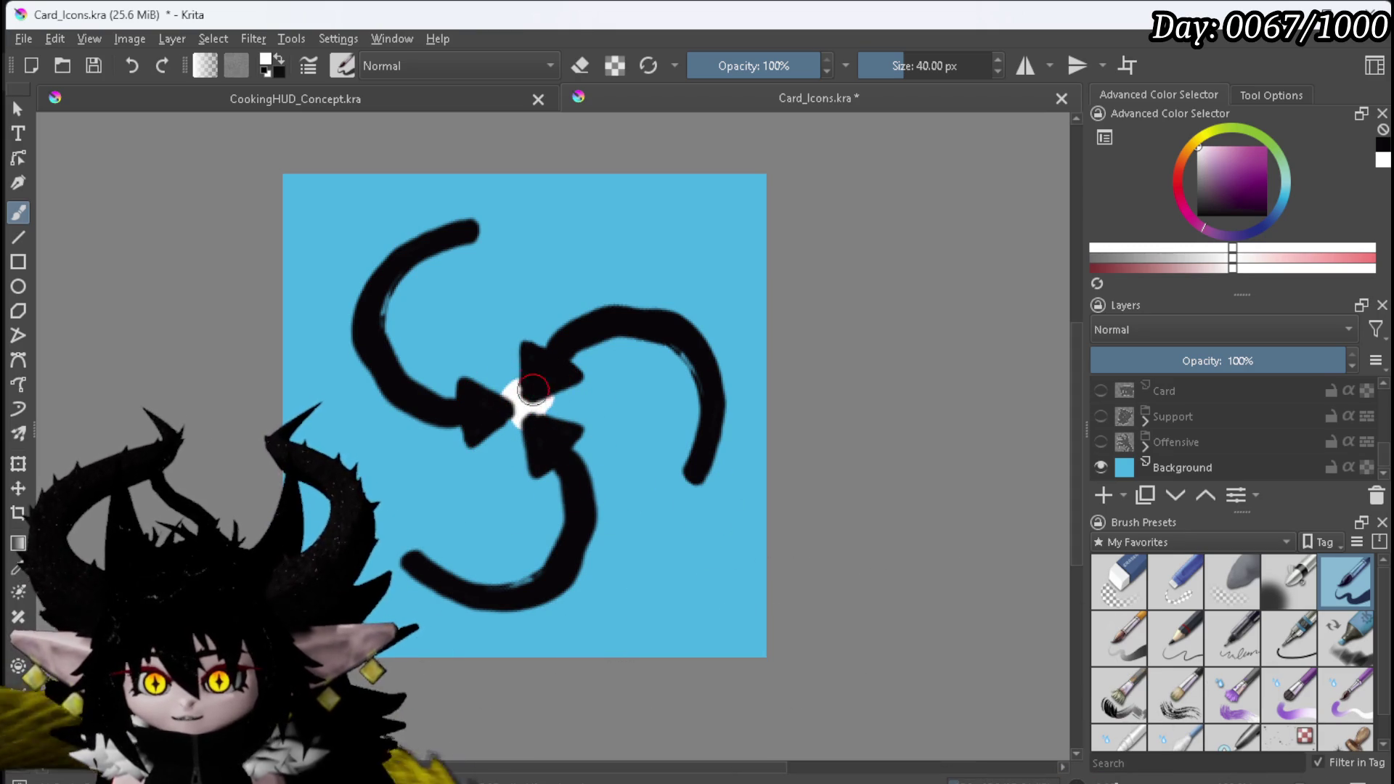
left_click_drag(522, 368, 538, 349)
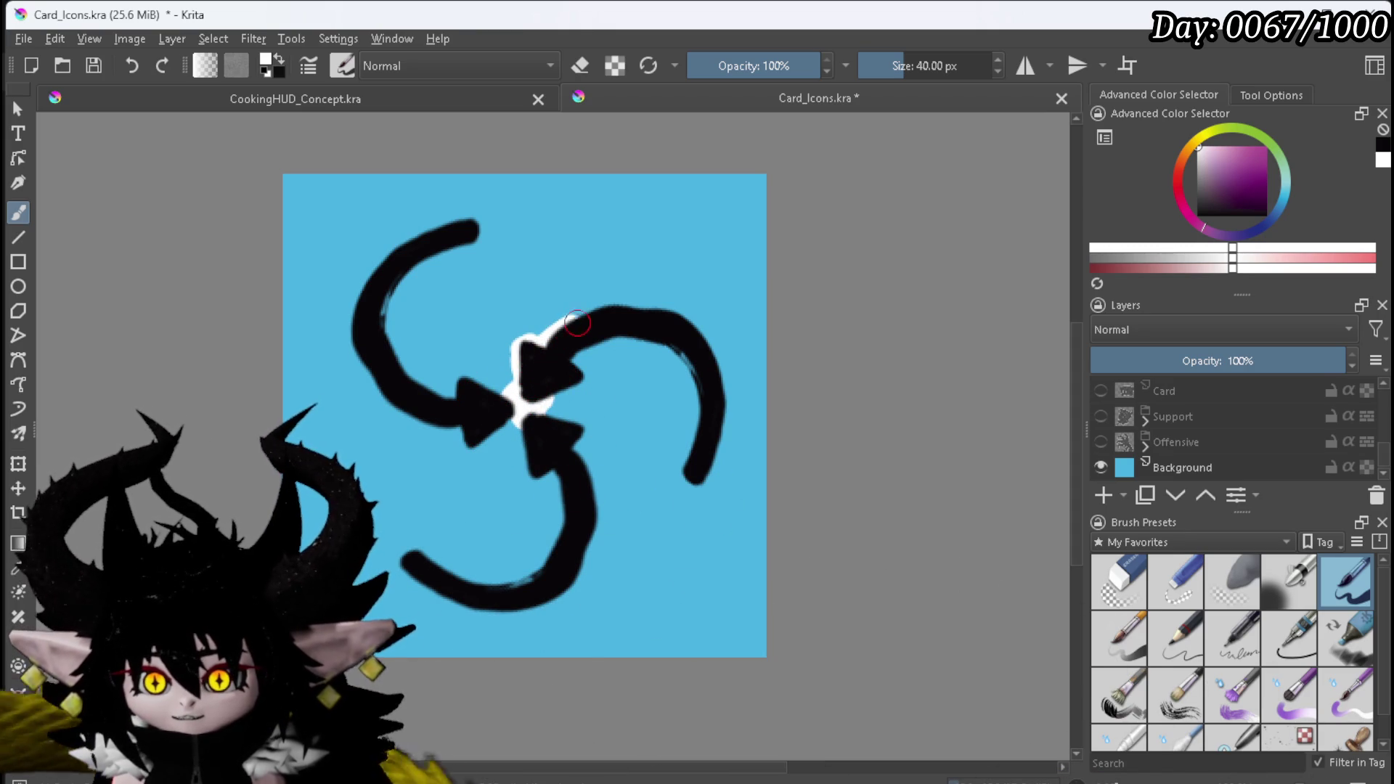
mouse_move(623, 304)
left_mouse_down()
mouse_move(675, 309)
mouse_move(715, 373)
left_mouse_up()
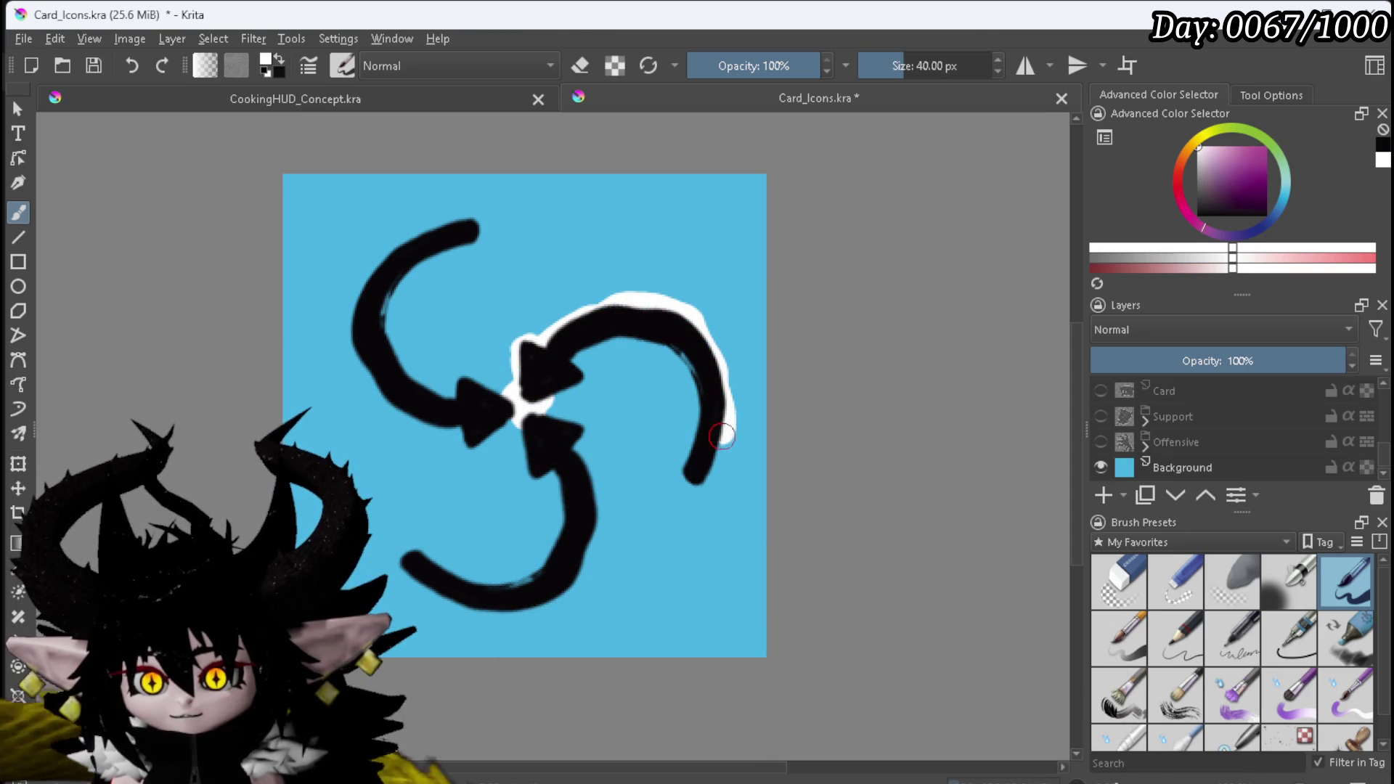
mouse_move(707, 473)
left_mouse_down()
mouse_move(689, 485)
mouse_move(698, 438)
left_mouse_up()
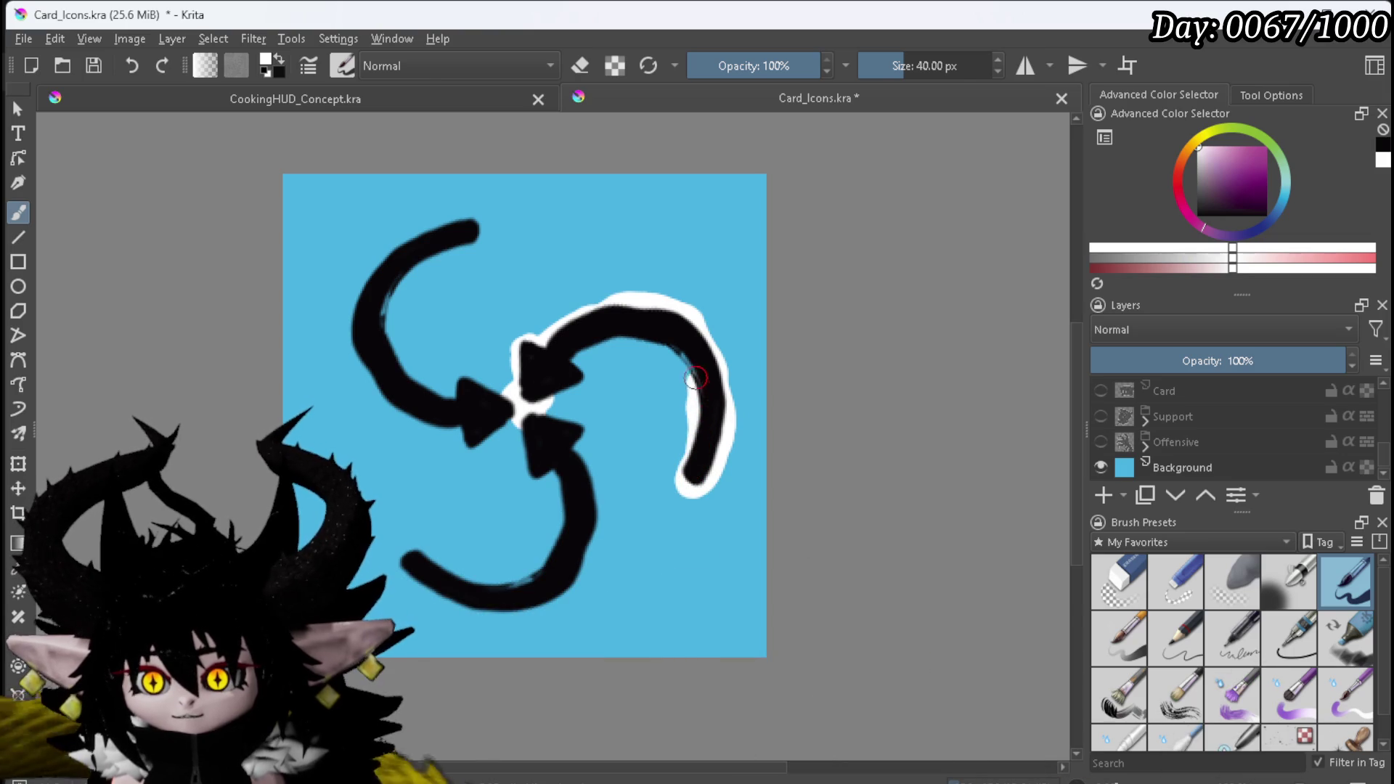
left_click_drag(661, 345, 577, 352)
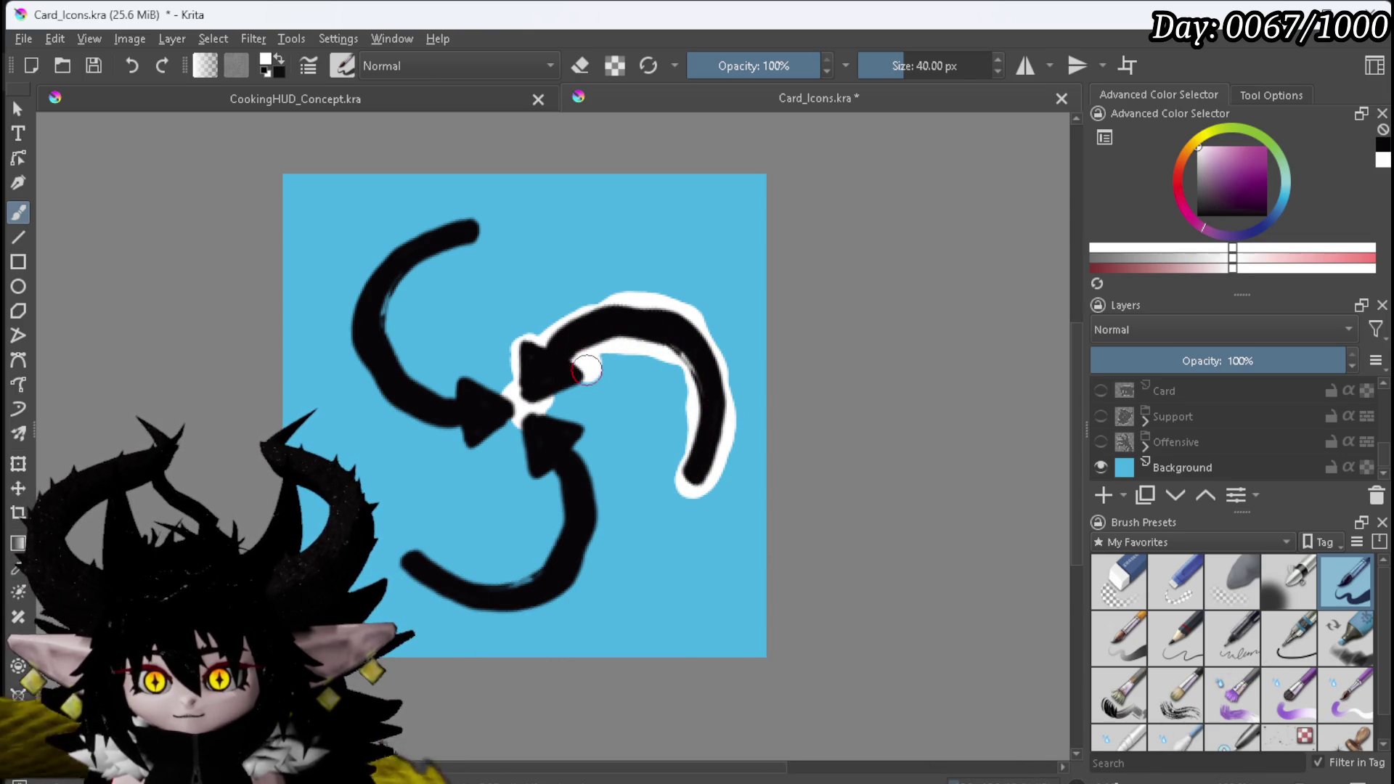
Step: Paint a white outline around the lower arrow's edges and tail
key("x")
mouse_move(541, 403)
left_mouse_down()
mouse_move(570, 422)
mouse_move(594, 534)
left_mouse_up()
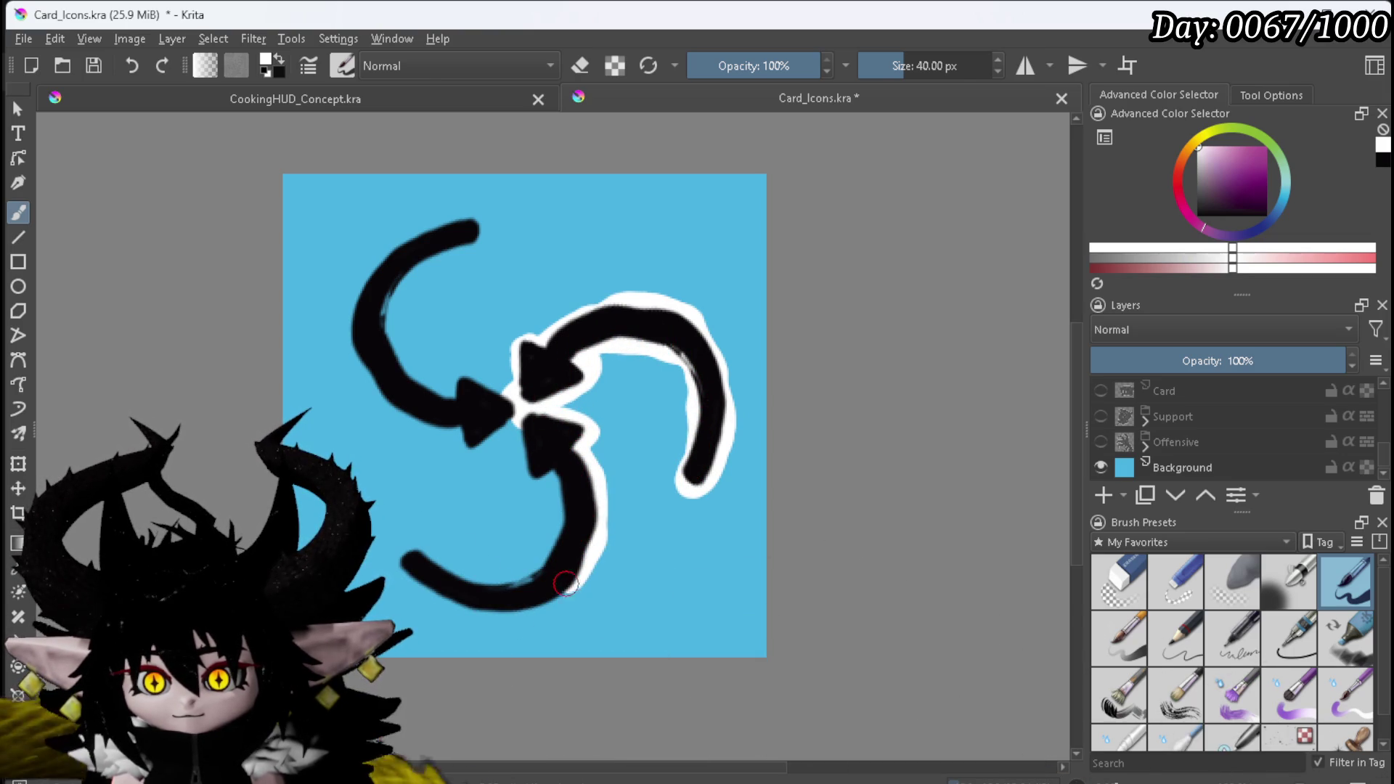
left_click_drag(527, 604, 446, 596)
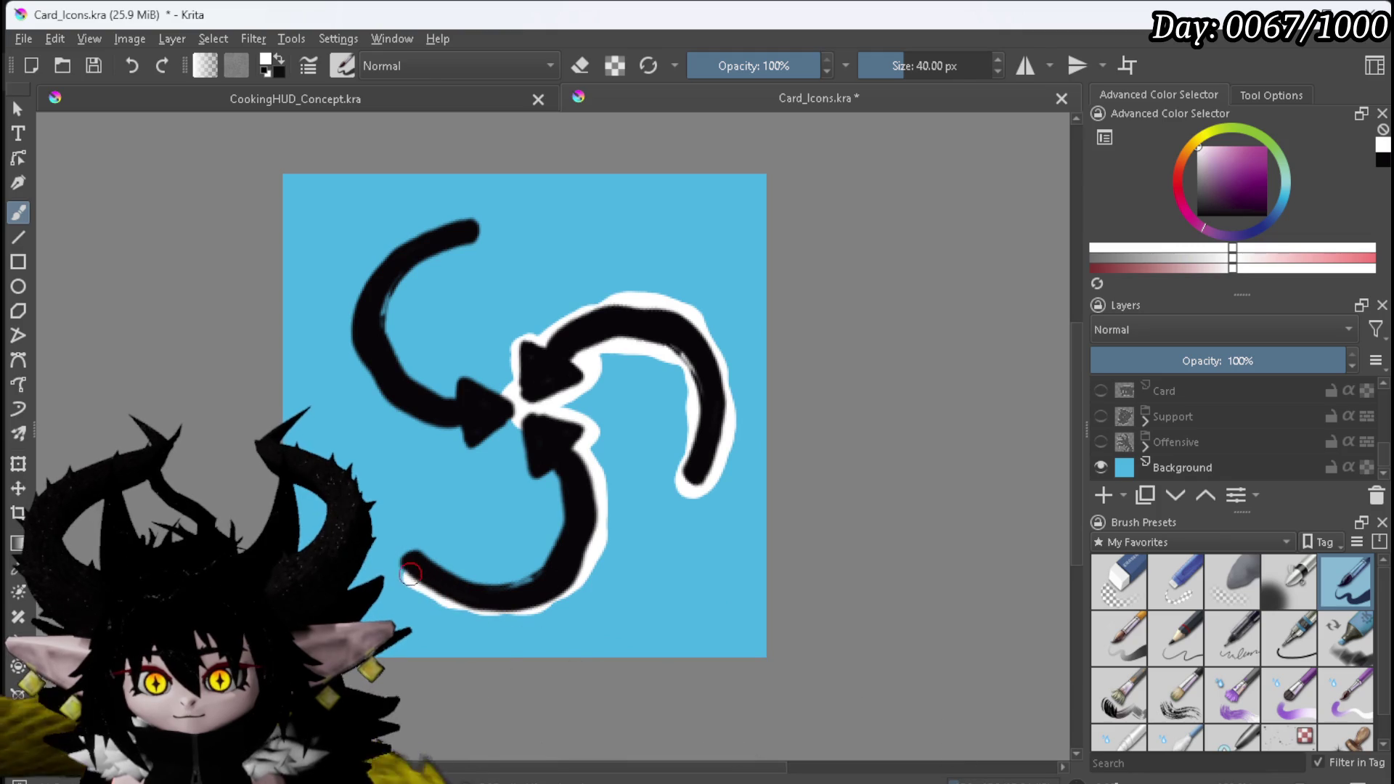
left_click_drag(405, 555, 490, 581)
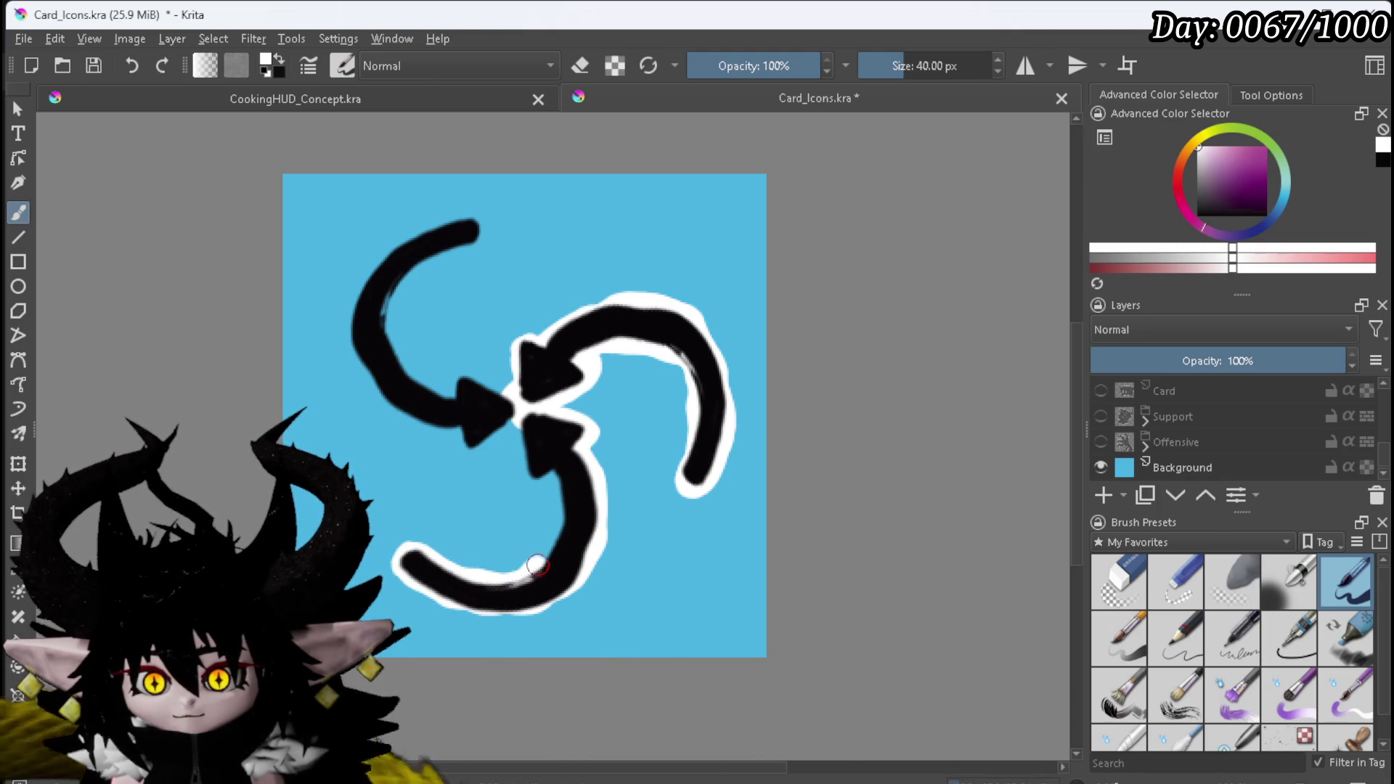
left_click_drag(559, 527, 546, 494)
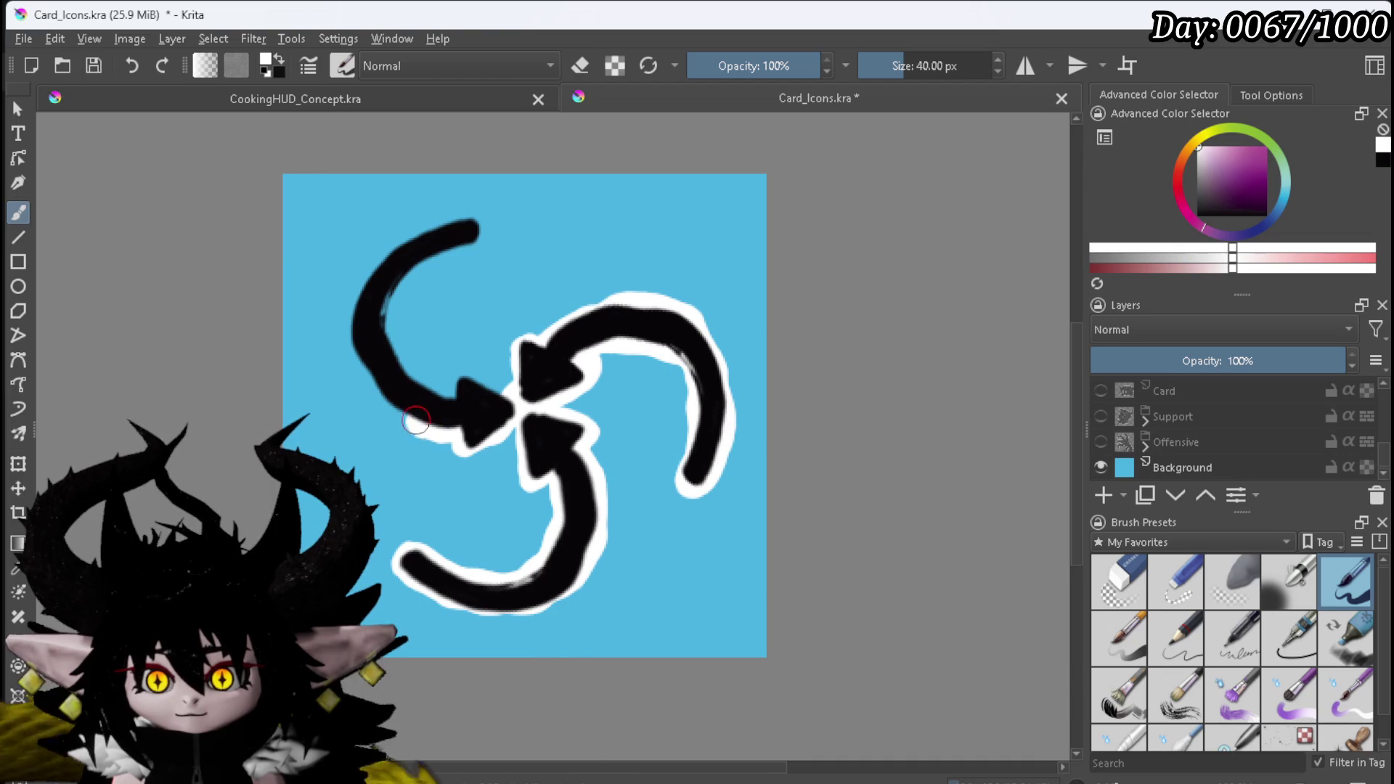
Step: Outline the upper-left arrow in white and fill the gap near the centre
left_click_drag(391, 401, 361, 331)
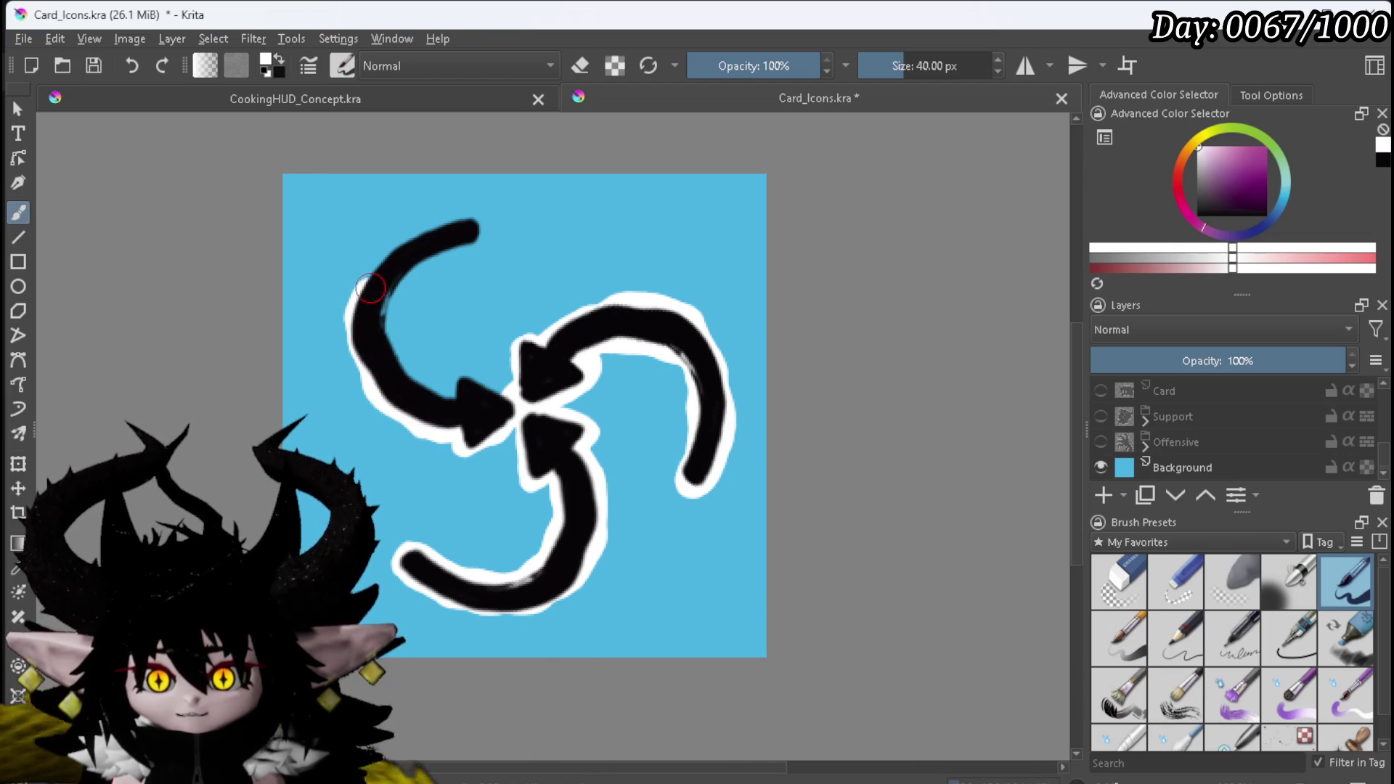
left_click_drag(398, 253, 483, 228)
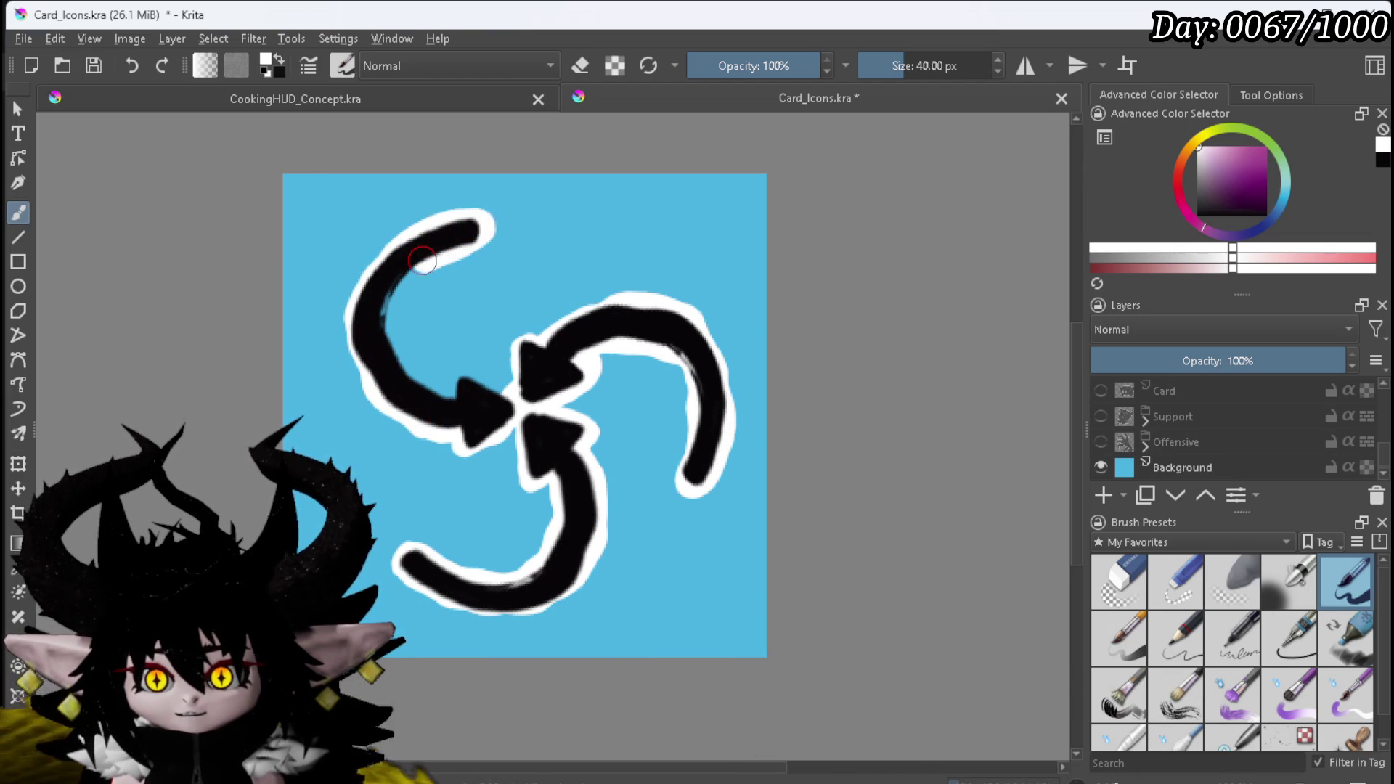
left_click_drag(393, 292, 396, 332)
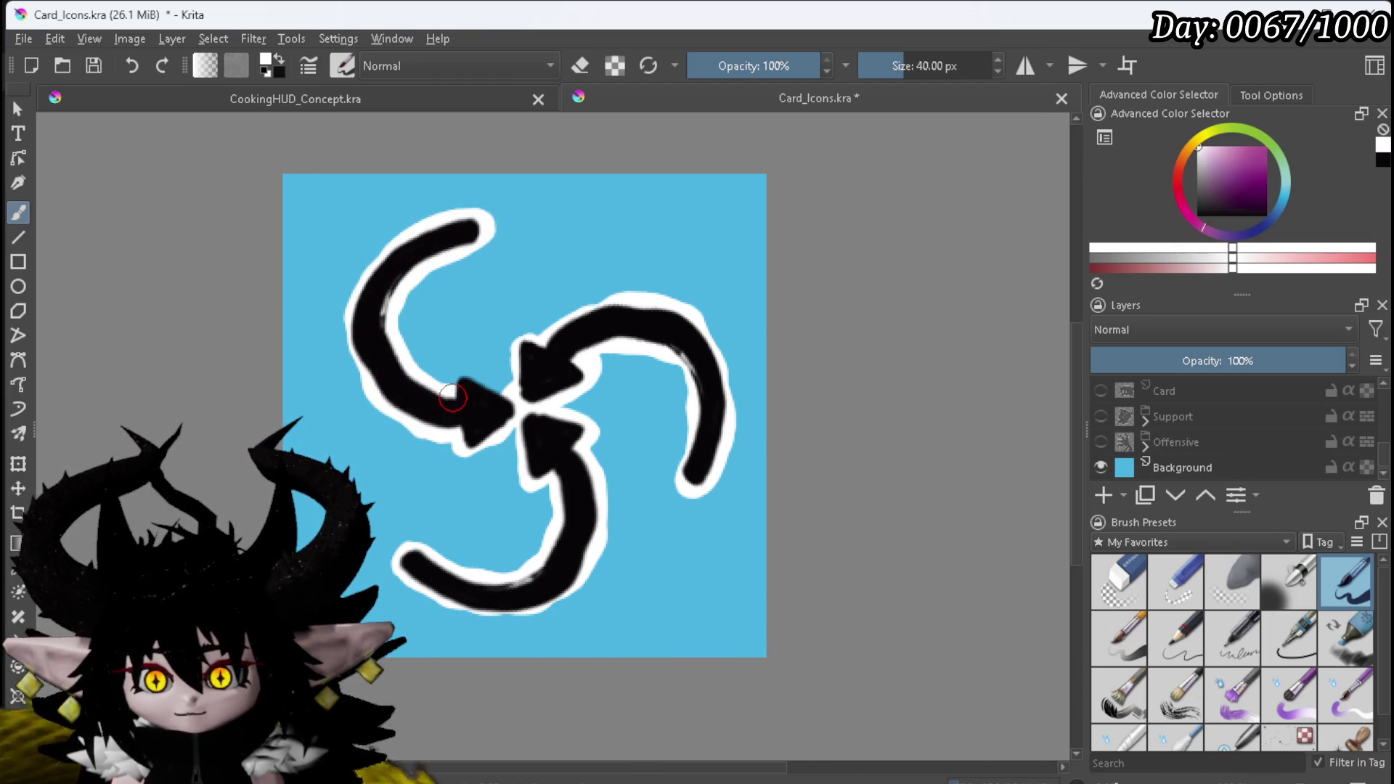
left_click_drag(464, 380, 473, 381)
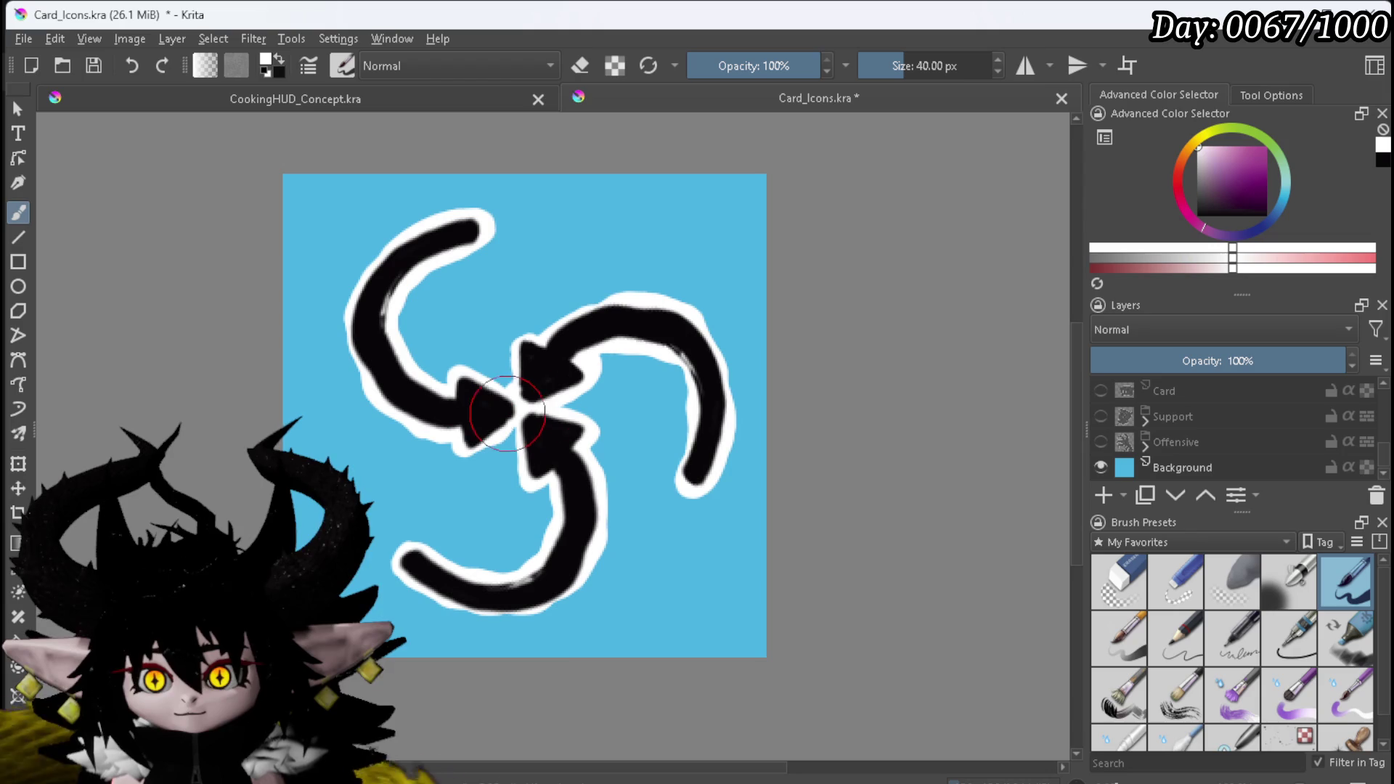
Step: Collapse Group 37 and make Group 36's arrows visible again
scroll(1182, 421, "up", 2)
scroll(1179, 418, "up", 3)
left_click(1146, 393)
left_click(1102, 416)
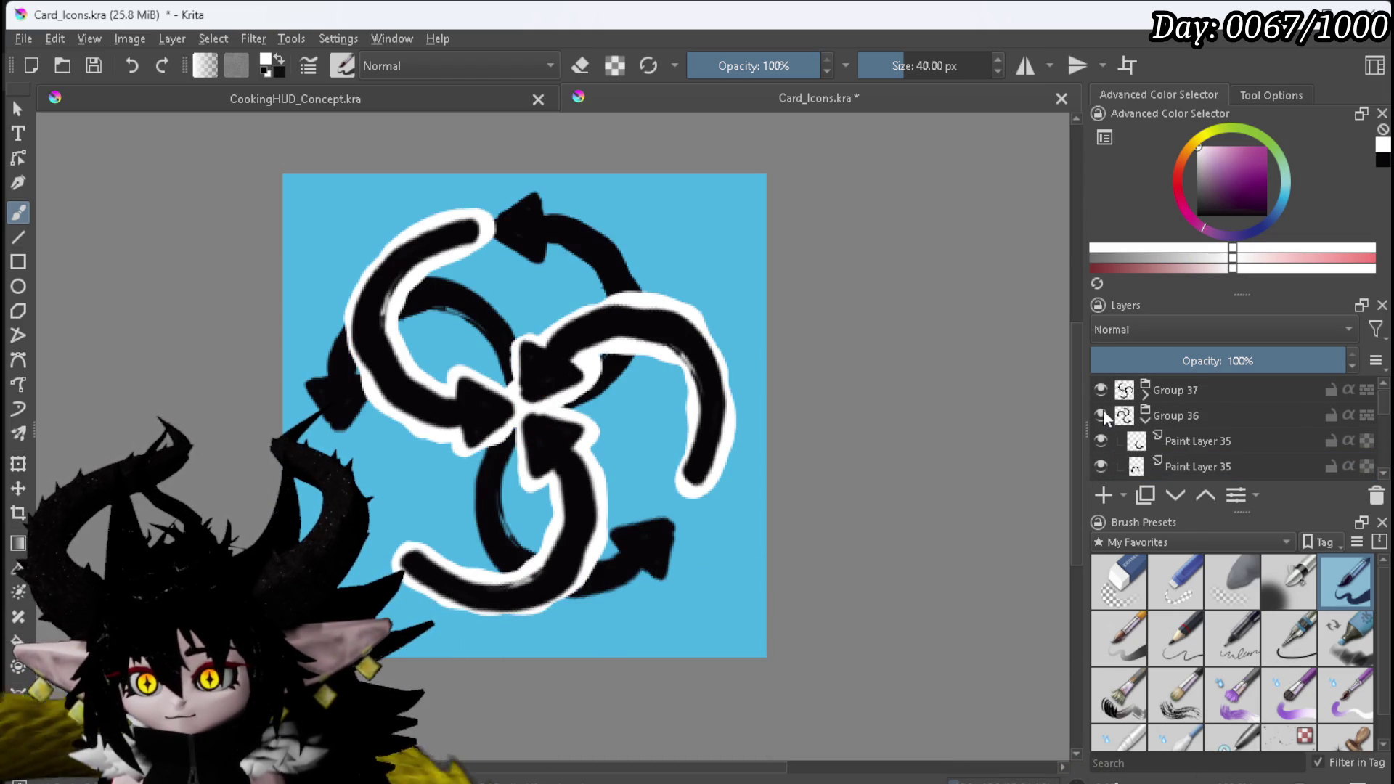
Step: Hide Group 37 and add a new paint layer below an arrow layer in Group 36
left_click(1100, 389)
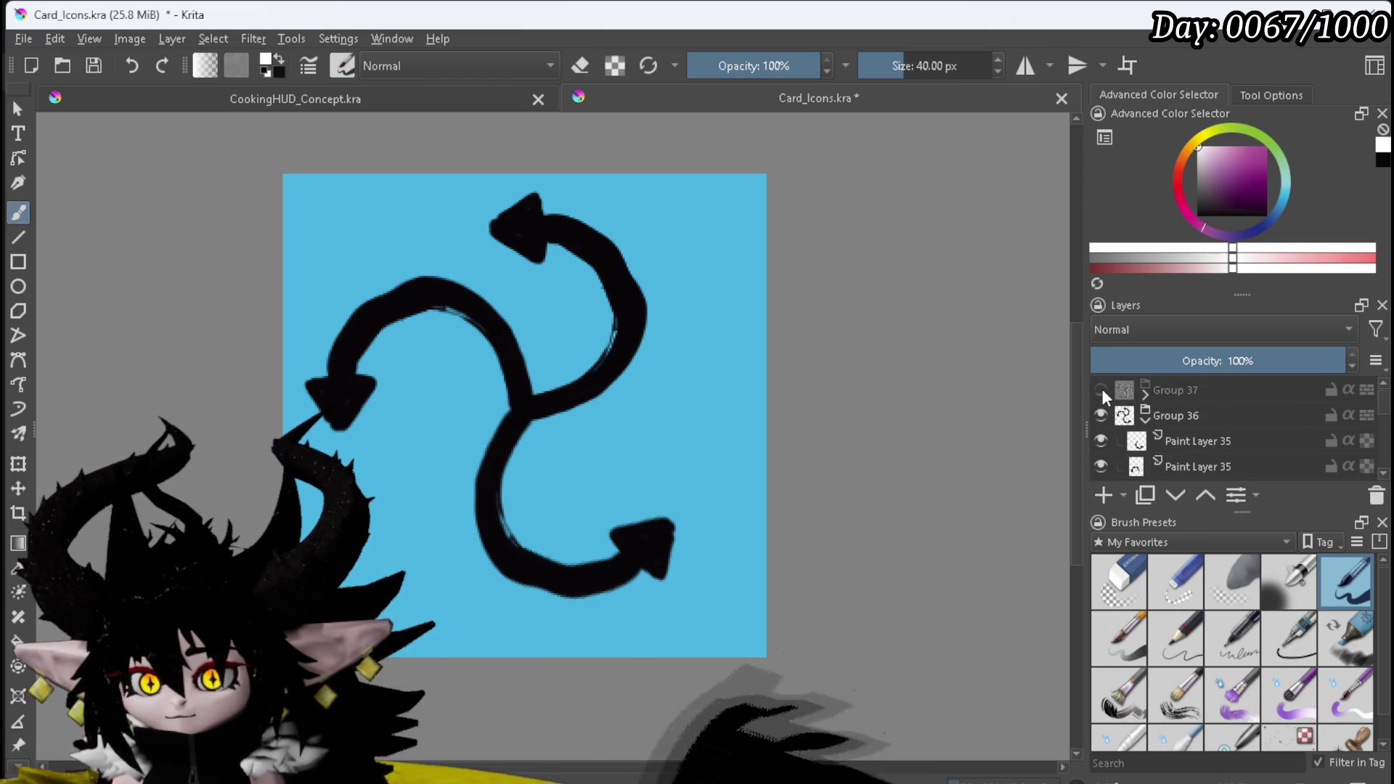
scroll(1173, 428, "down", 1)
left_click(1173, 429)
left_click(1104, 496)
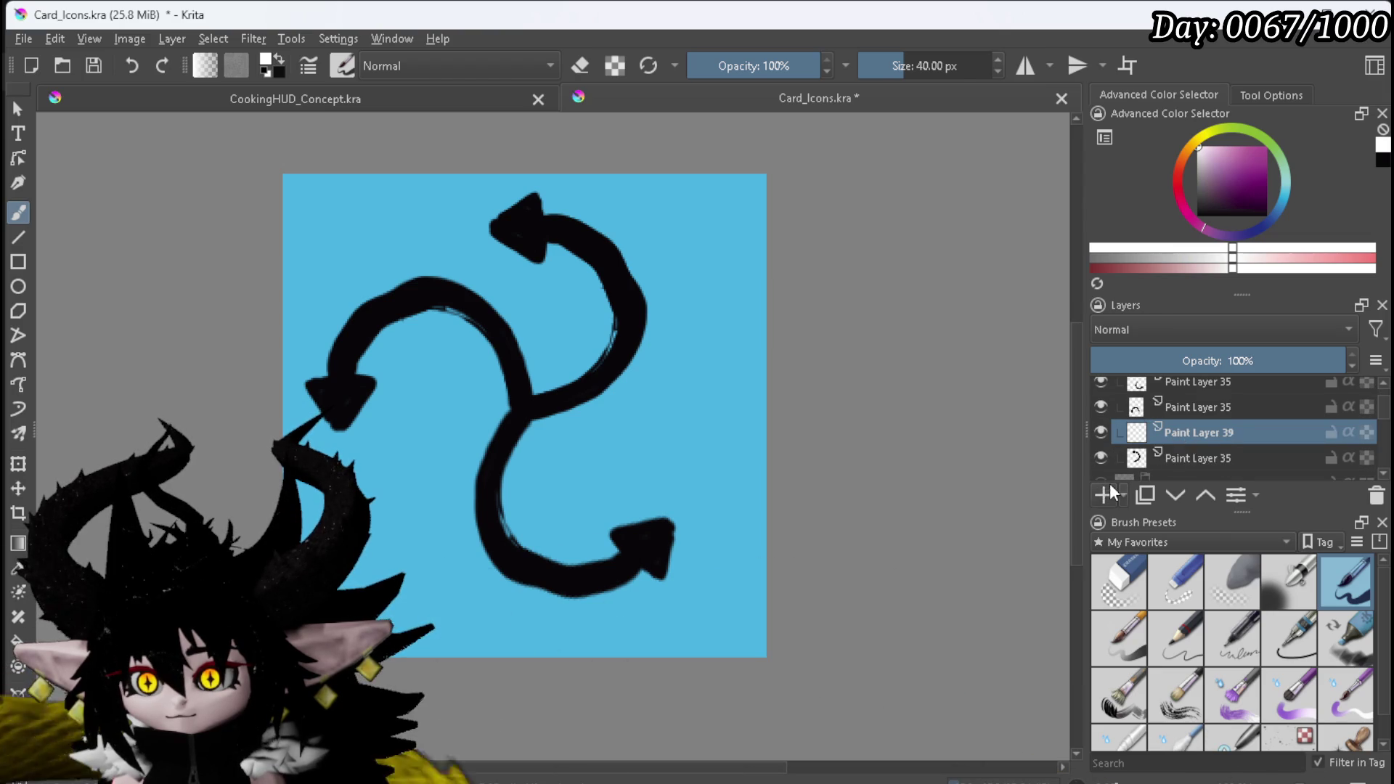
left_click_drag(1209, 428, 1239, 462)
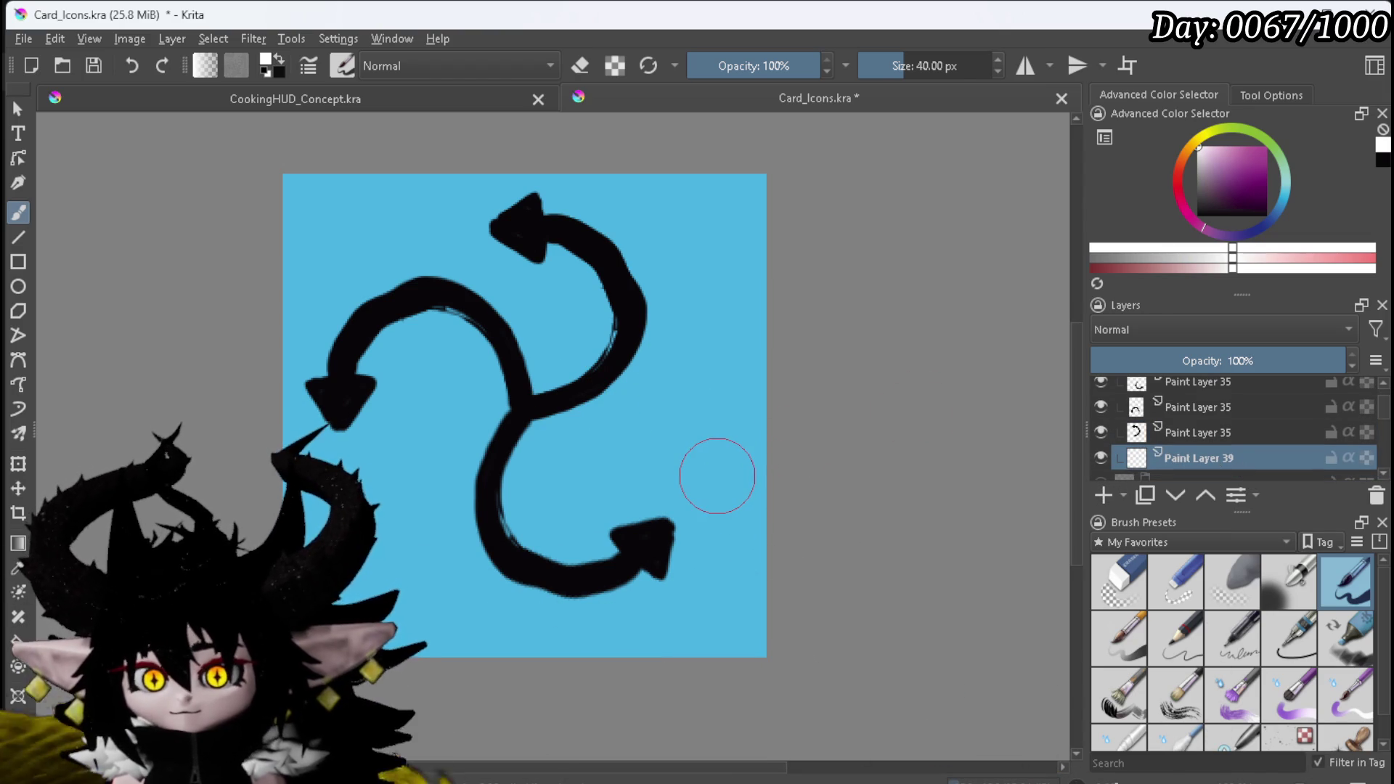
Step: Rotate the top-right arrow clockwise, shift it up-right, then brush on Paint Layer 39
scroll(1207, 455, "up", 2)
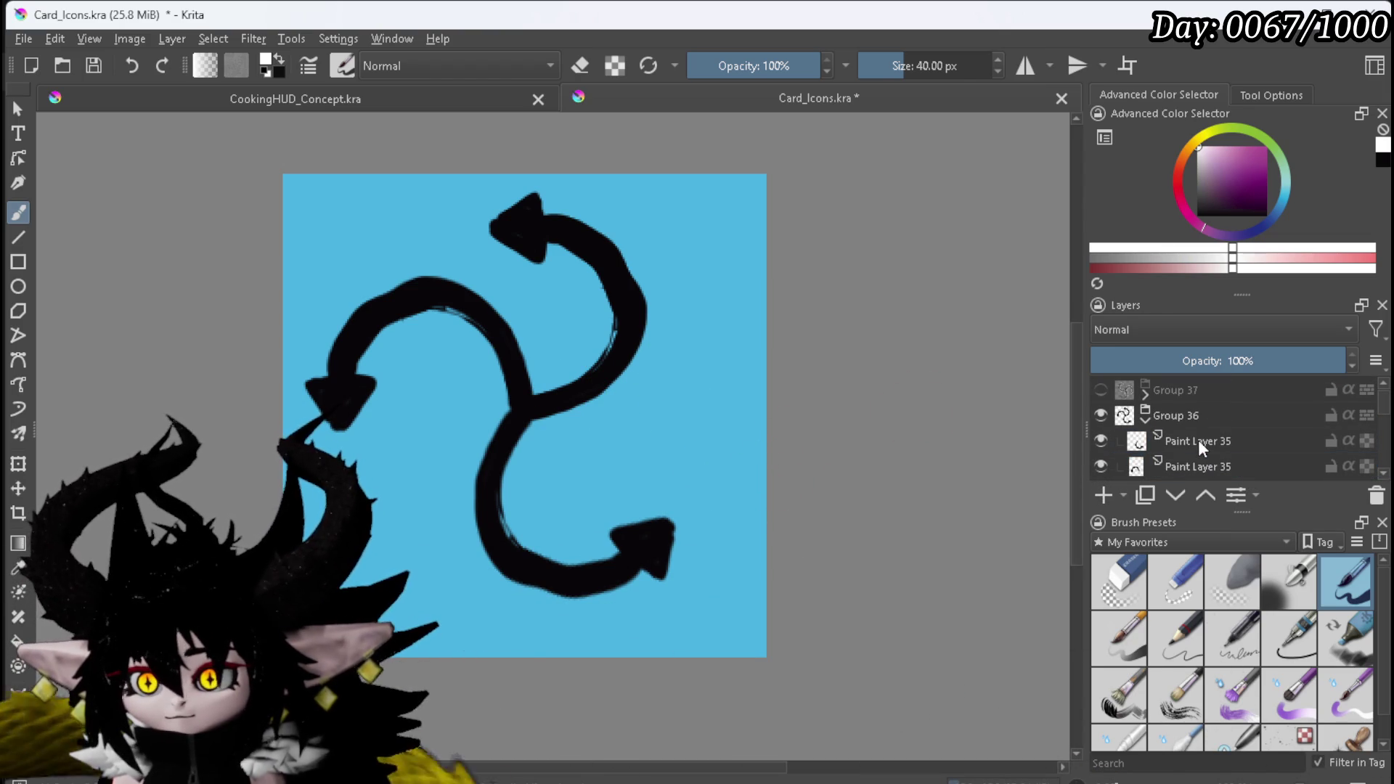
left_click(1198, 439)
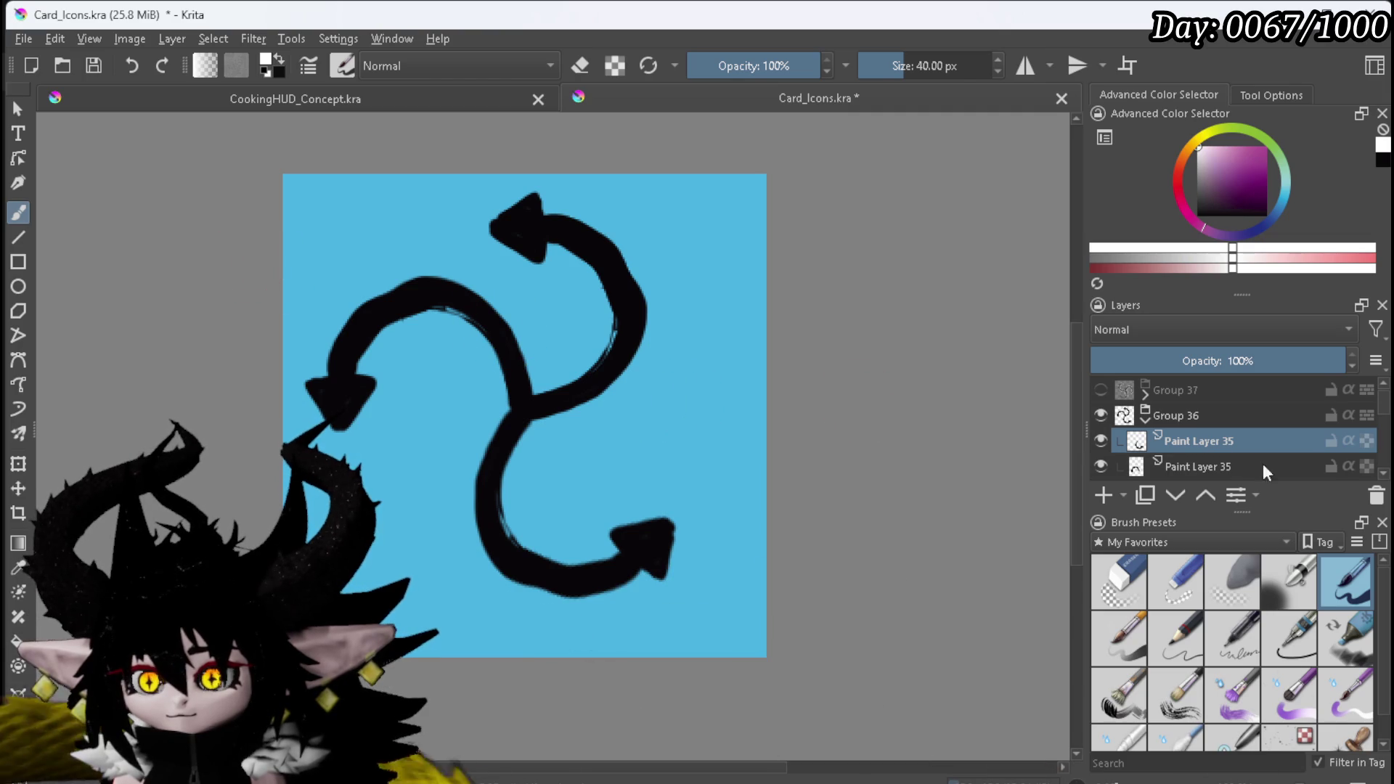
scroll(1216, 433, "down", 2)
left_click(1182, 428)
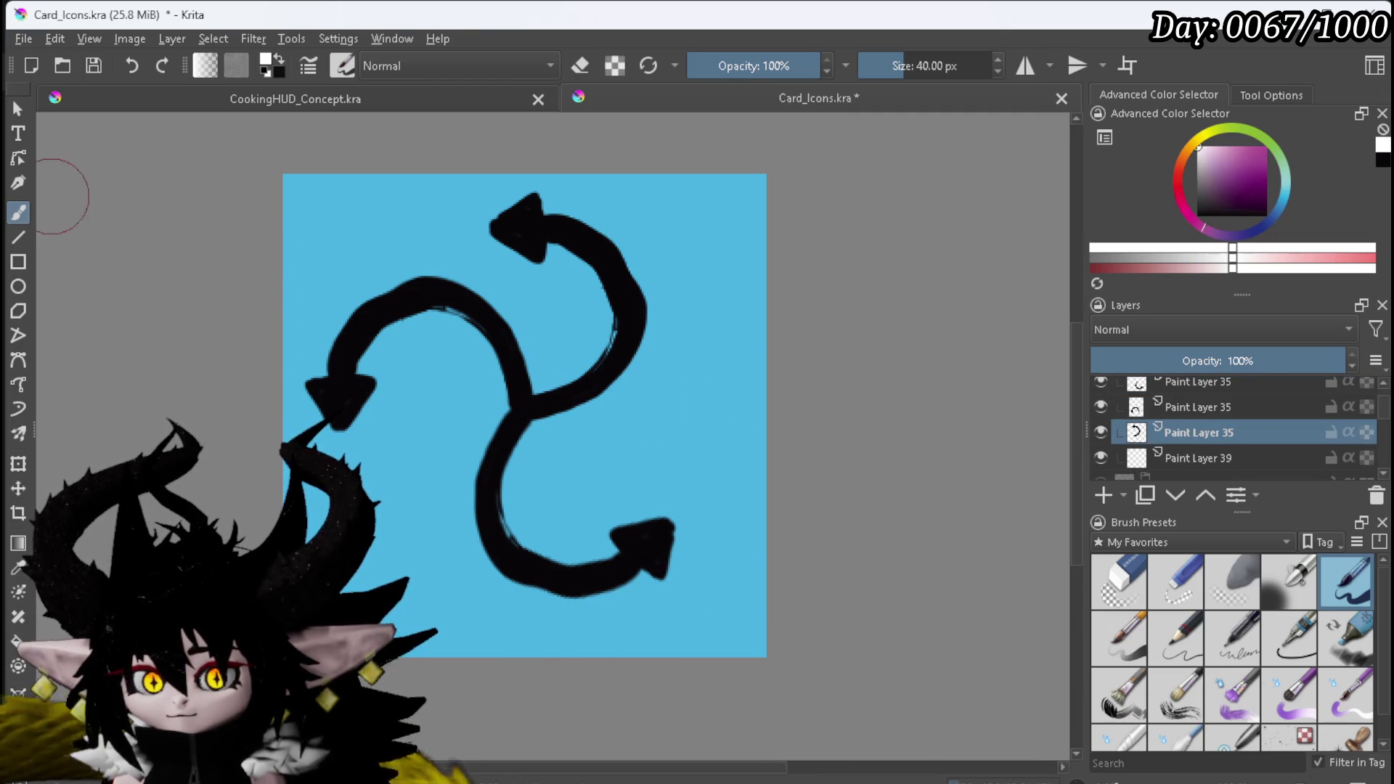
left_click(18, 464)
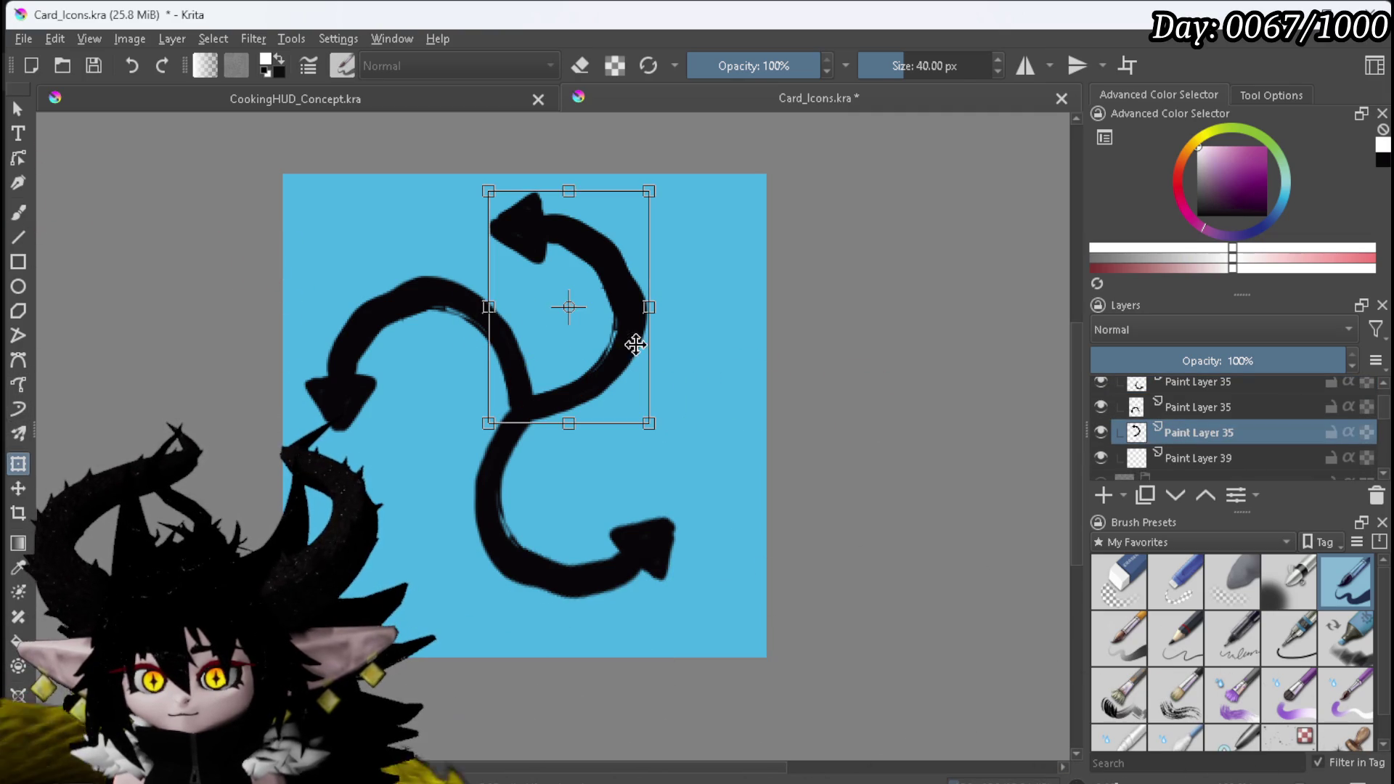
left_click_drag(792, 291, 787, 351)
left_click_drag(608, 233, 646, 261)
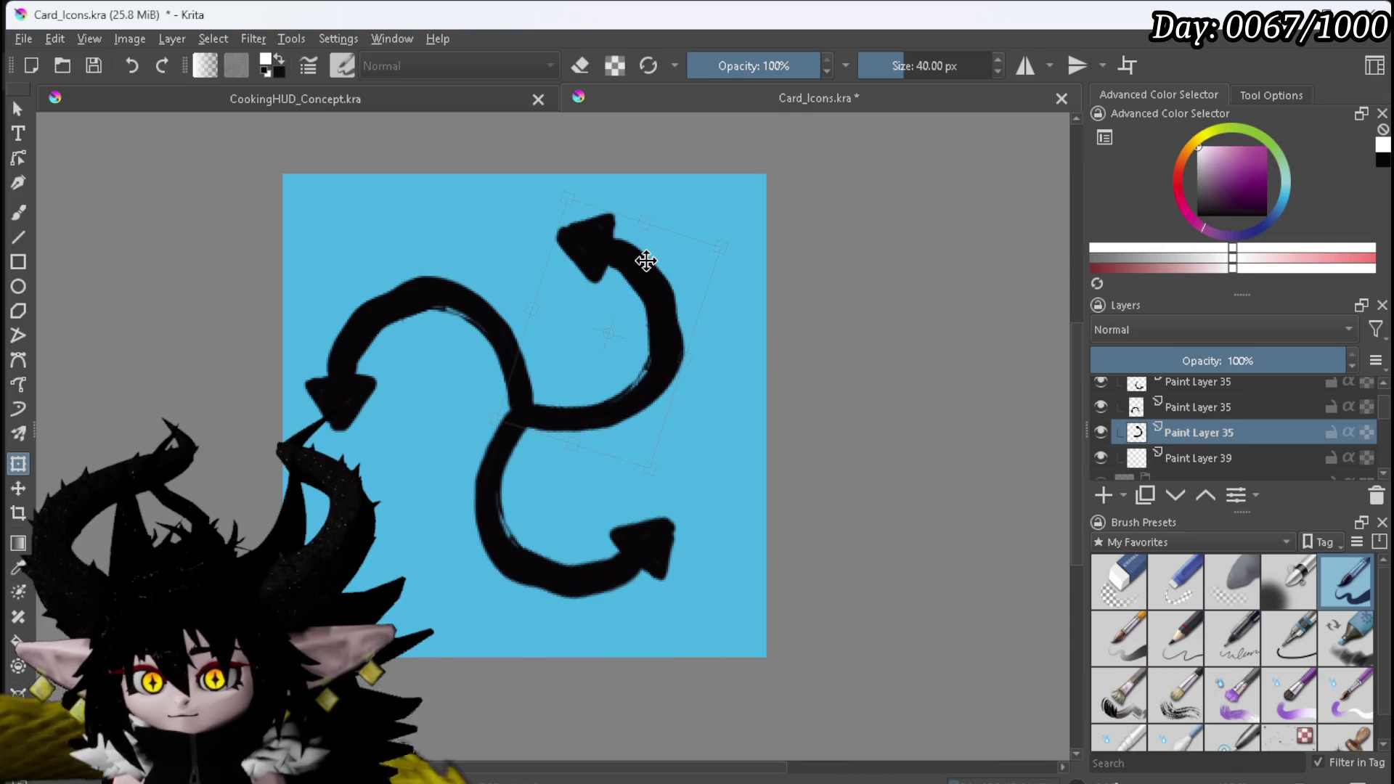
key("Return")
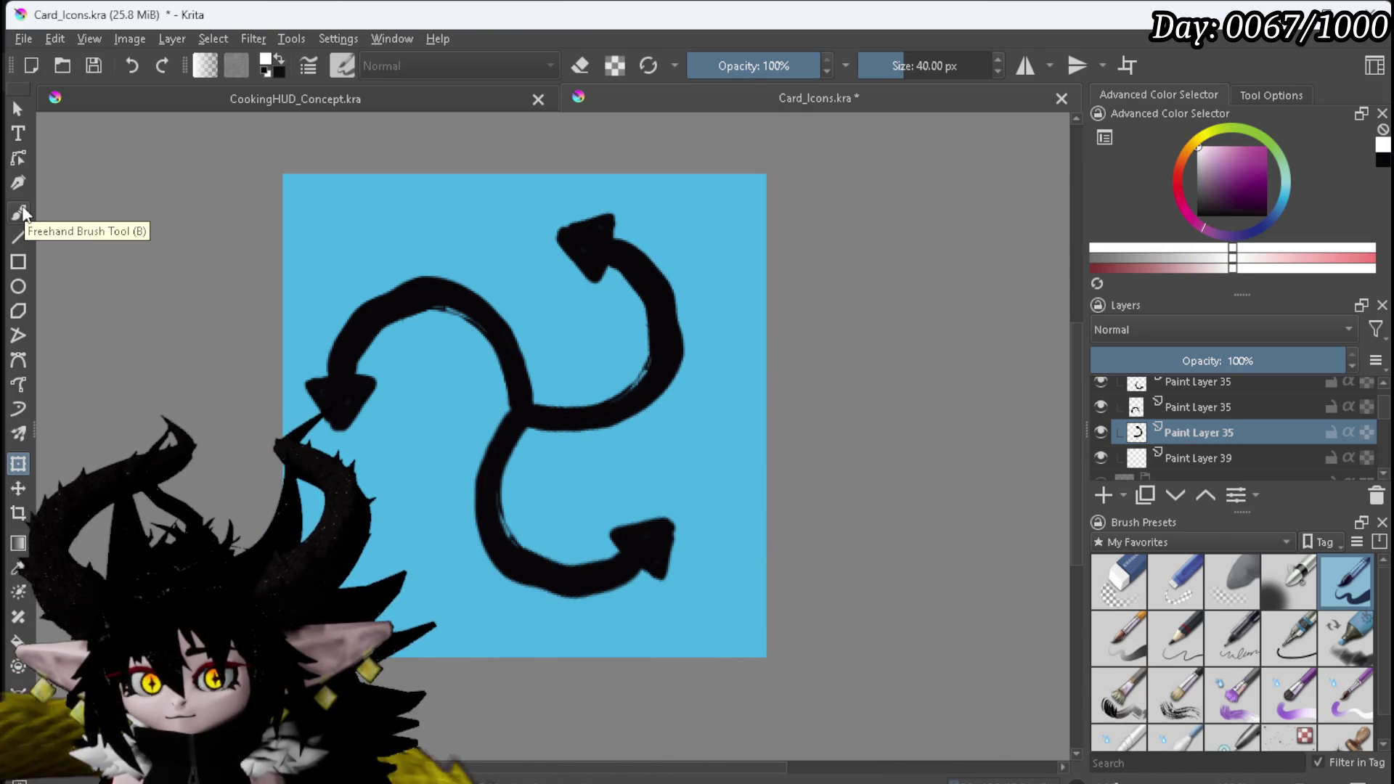
left_click(22, 211)
left_click(1220, 459)
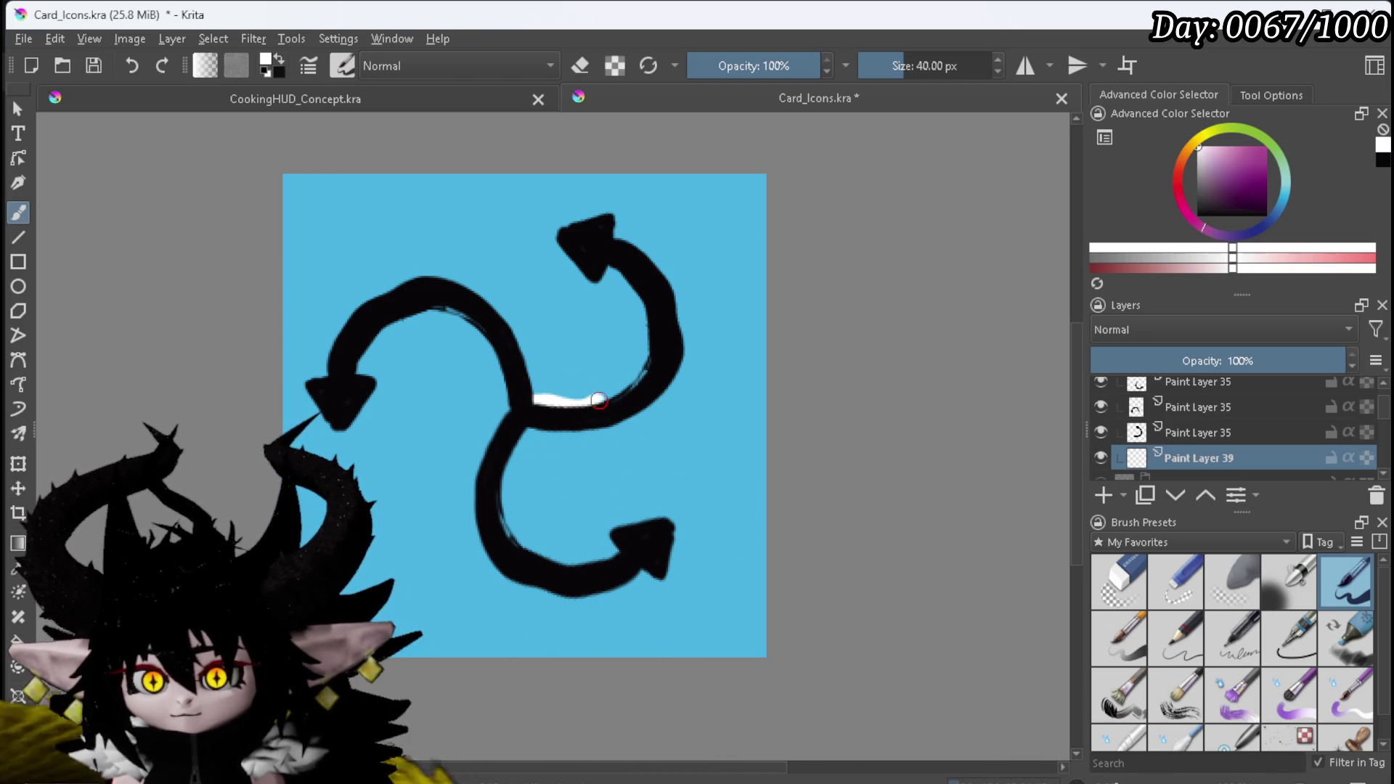
Step: Paint thick white outlines along the upper-right curve, lower arrow and left arrowhead
mouse_move(647, 370)
left_mouse_down()
mouse_move(630, 291)
mouse_move(566, 249)
mouse_move(561, 227)
mouse_move(666, 279)
mouse_move(679, 346)
left_mouse_up()
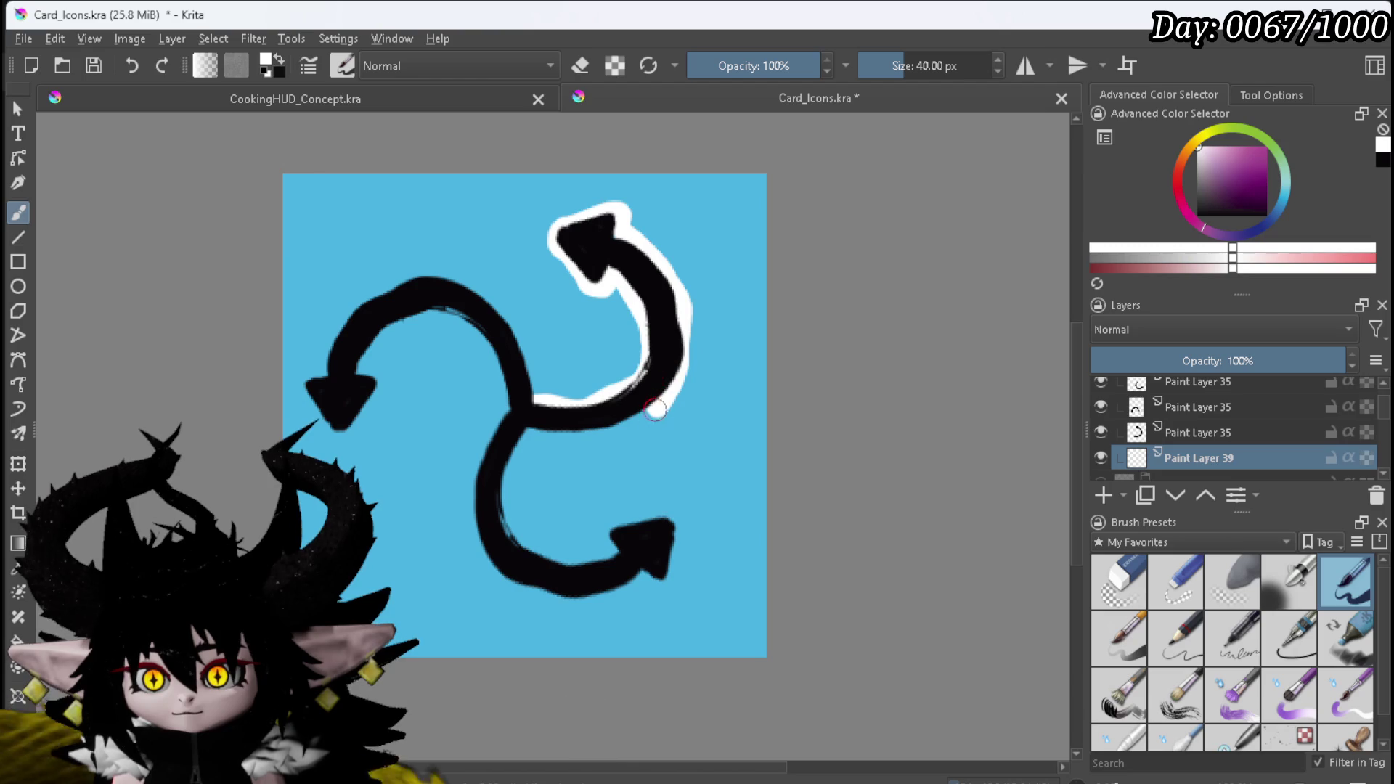
left_click_drag(589, 432, 512, 455)
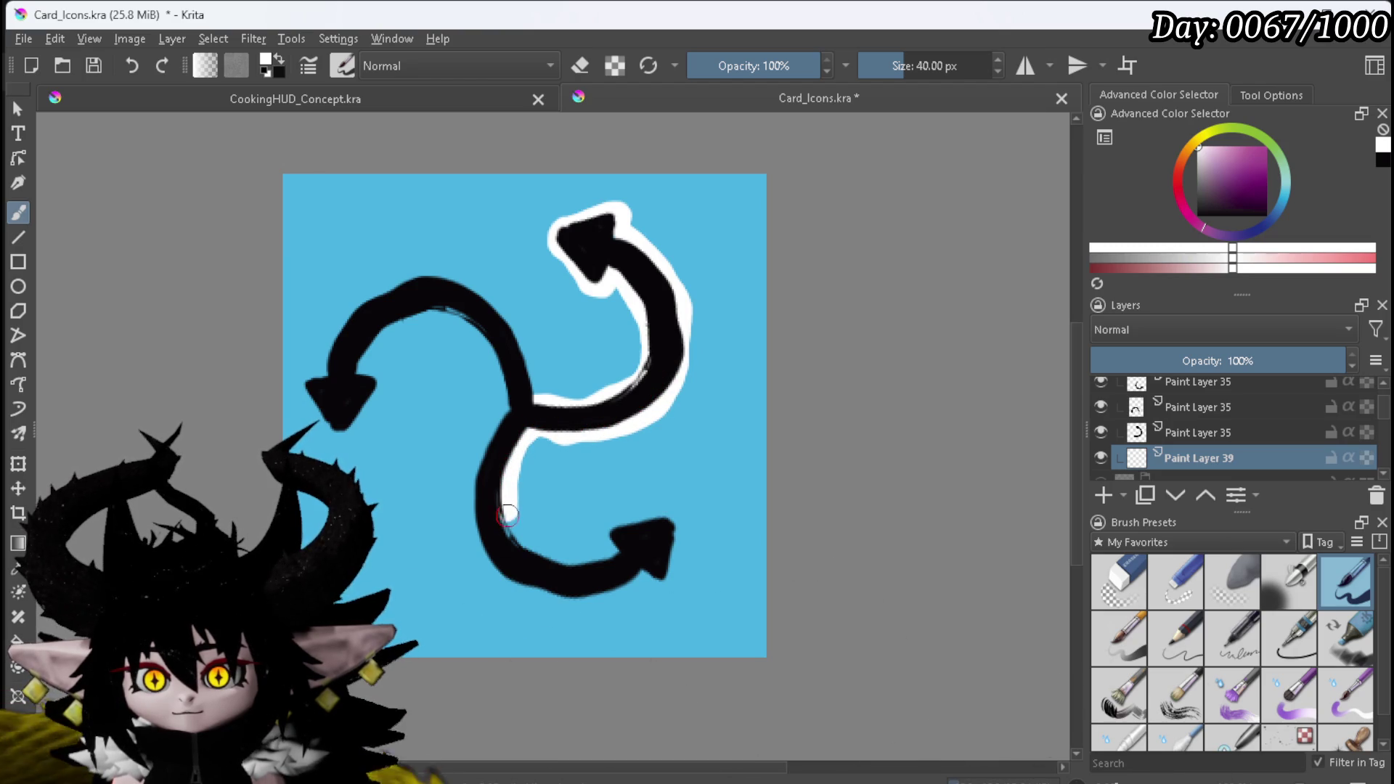
mouse_move(534, 555)
left_mouse_down()
mouse_move(585, 558)
mouse_move(675, 531)
mouse_move(669, 567)
mouse_move(574, 599)
mouse_move(532, 582)
mouse_move(473, 523)
mouse_move(484, 456)
left_mouse_up()
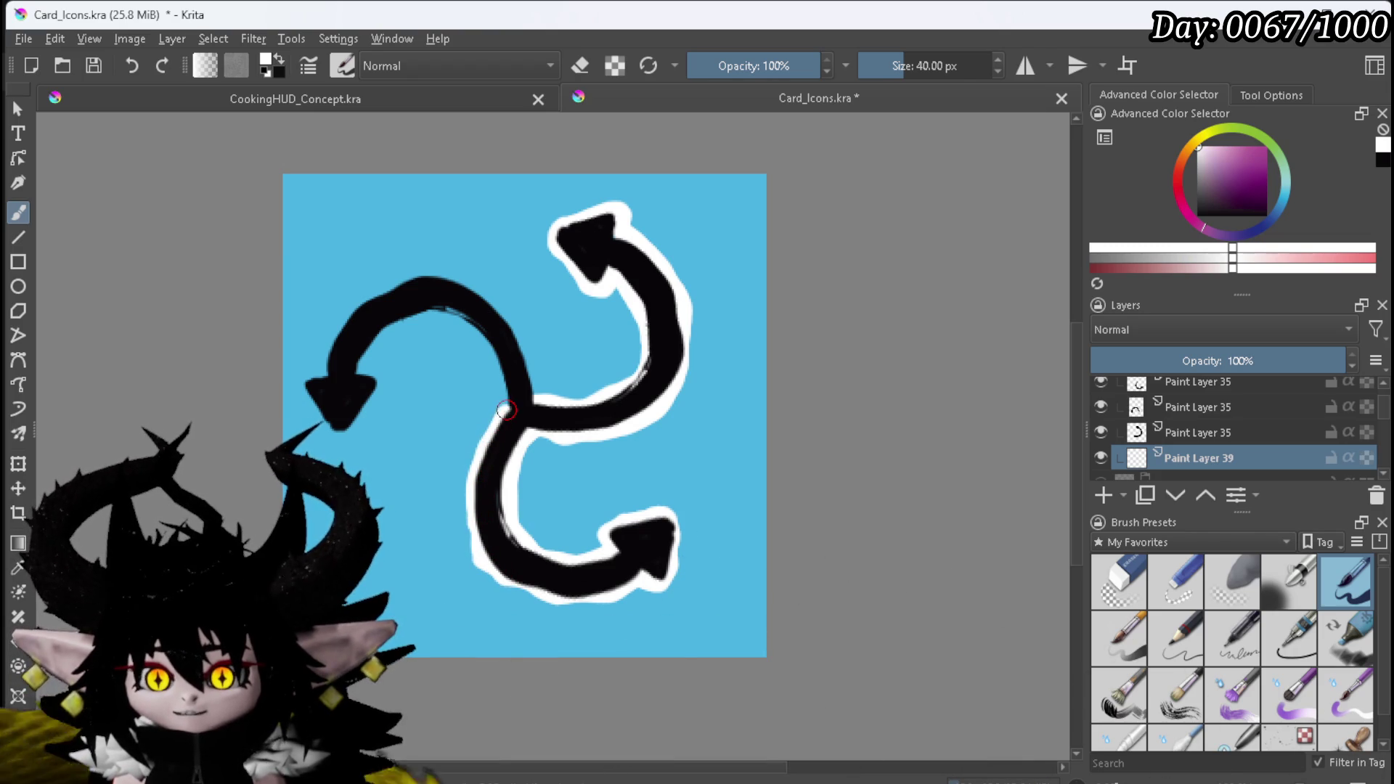
left_click_drag(506, 390, 471, 326)
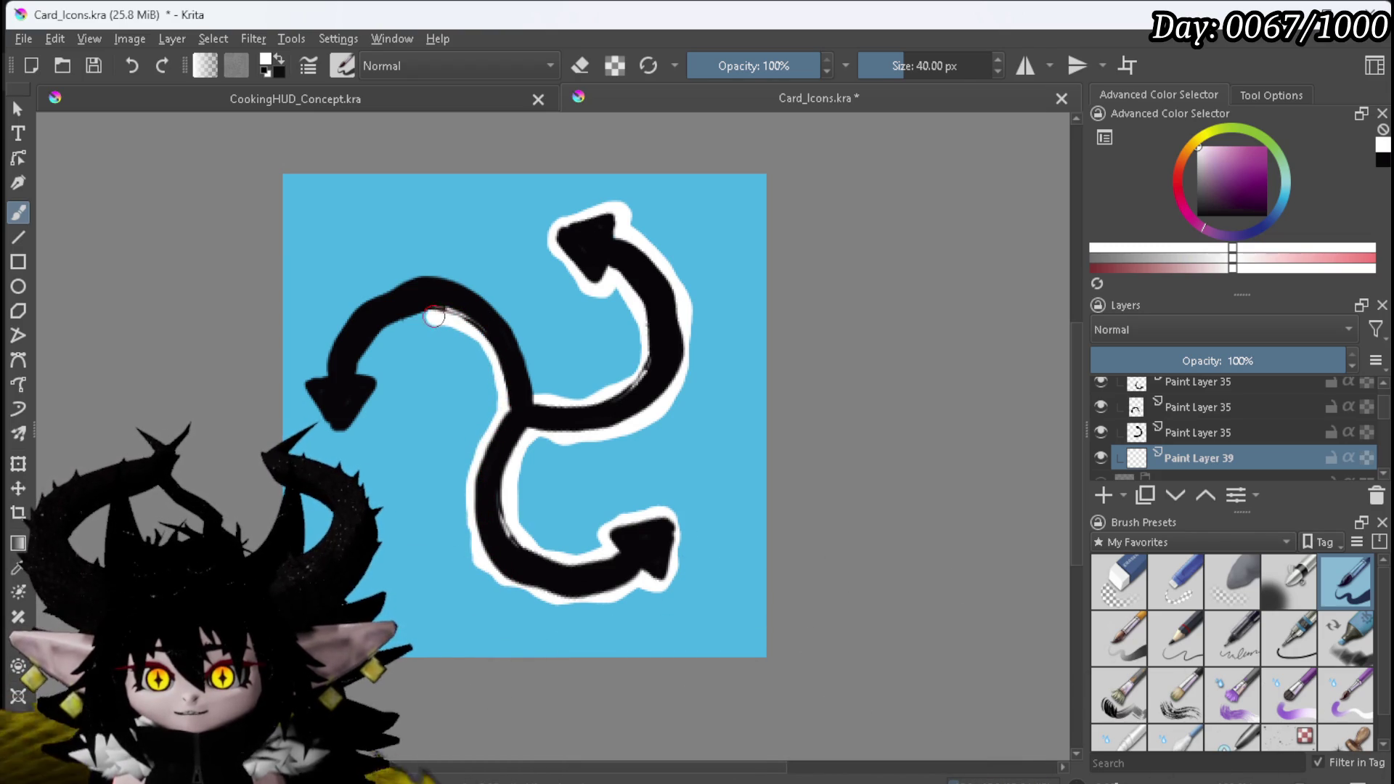
left_click_drag(384, 337, 370, 374)
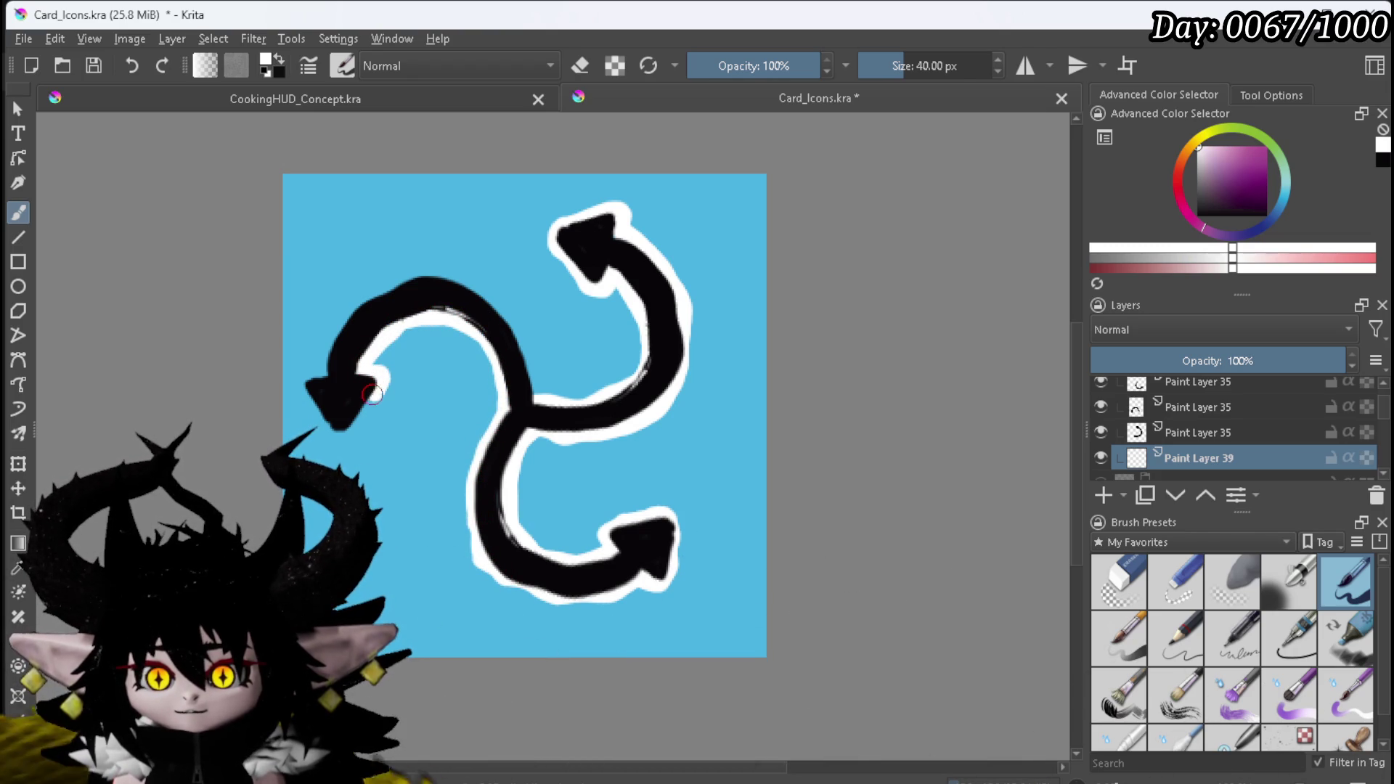
mouse_move(356, 428)
left_mouse_down()
mouse_move(323, 415)
mouse_move(302, 377)
mouse_move(324, 375)
left_mouse_up()
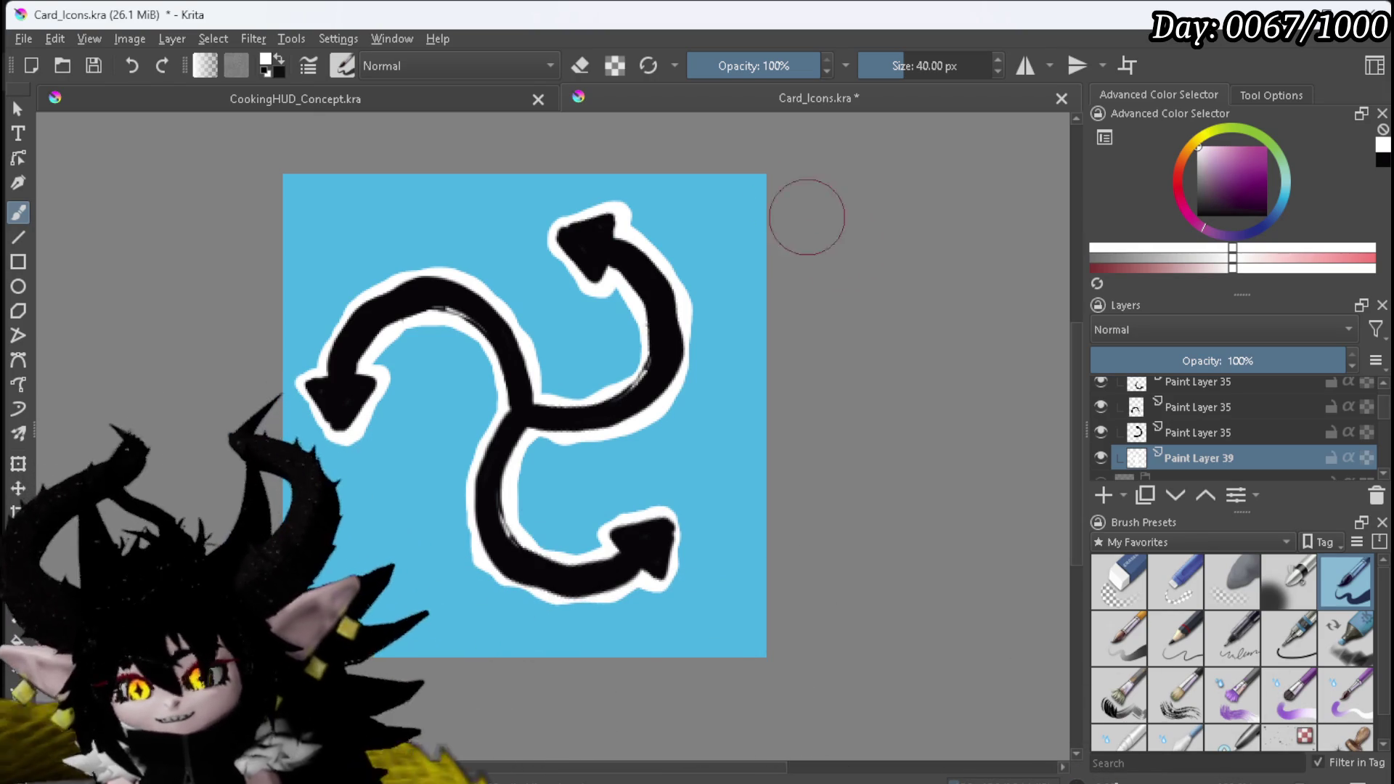
Step: Hide the blue background for transparency and compare the icon with Group 37 toggled, leaving it hidden
scroll(1358, 411, "down", 5)
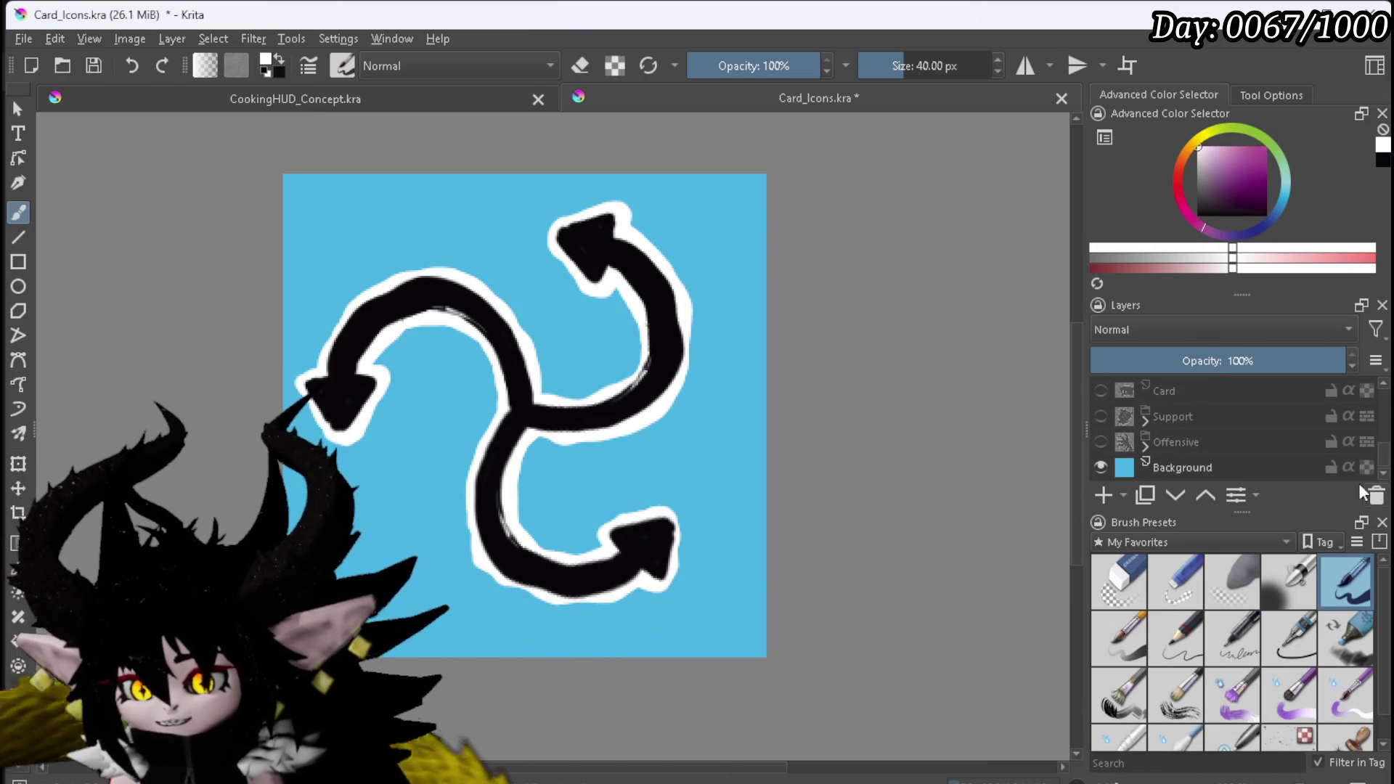
left_click(1104, 467)
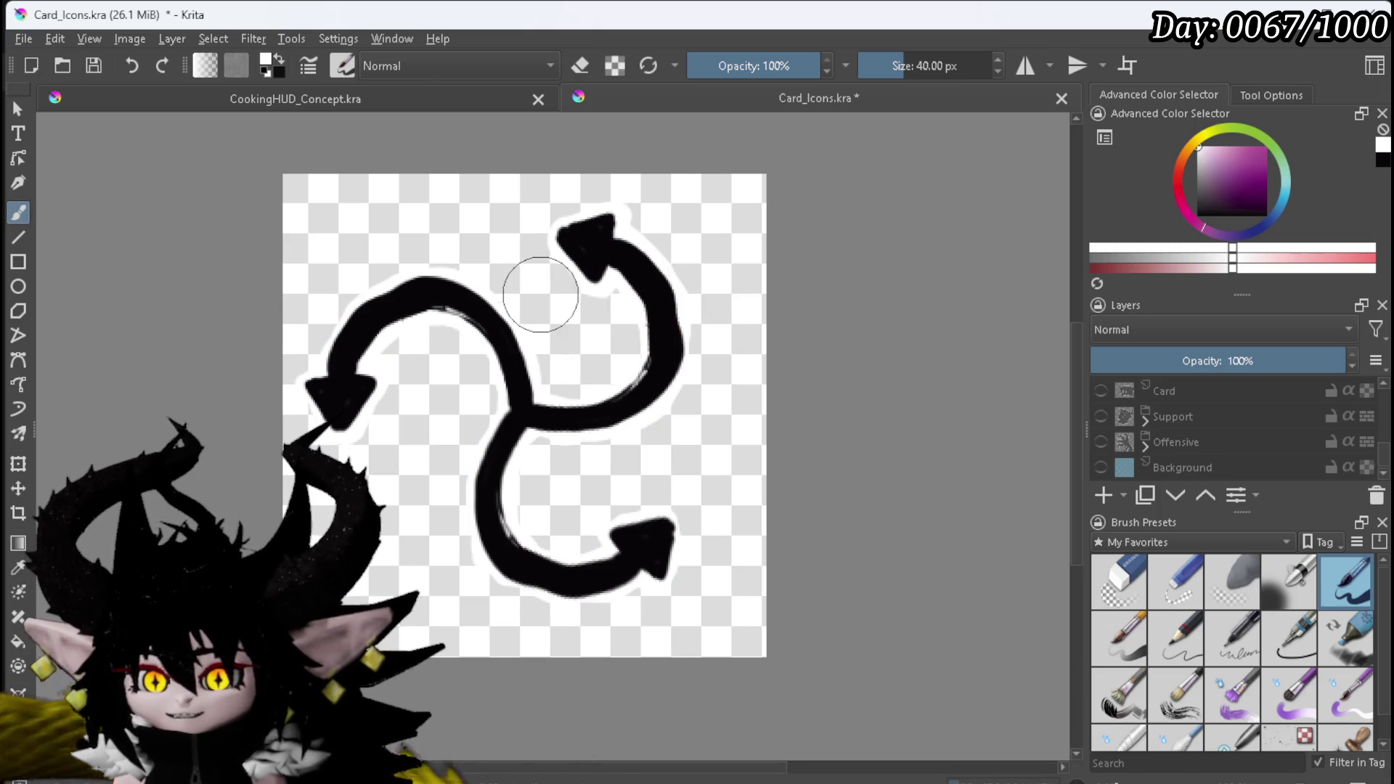
scroll(1233, 382, "up", 3)
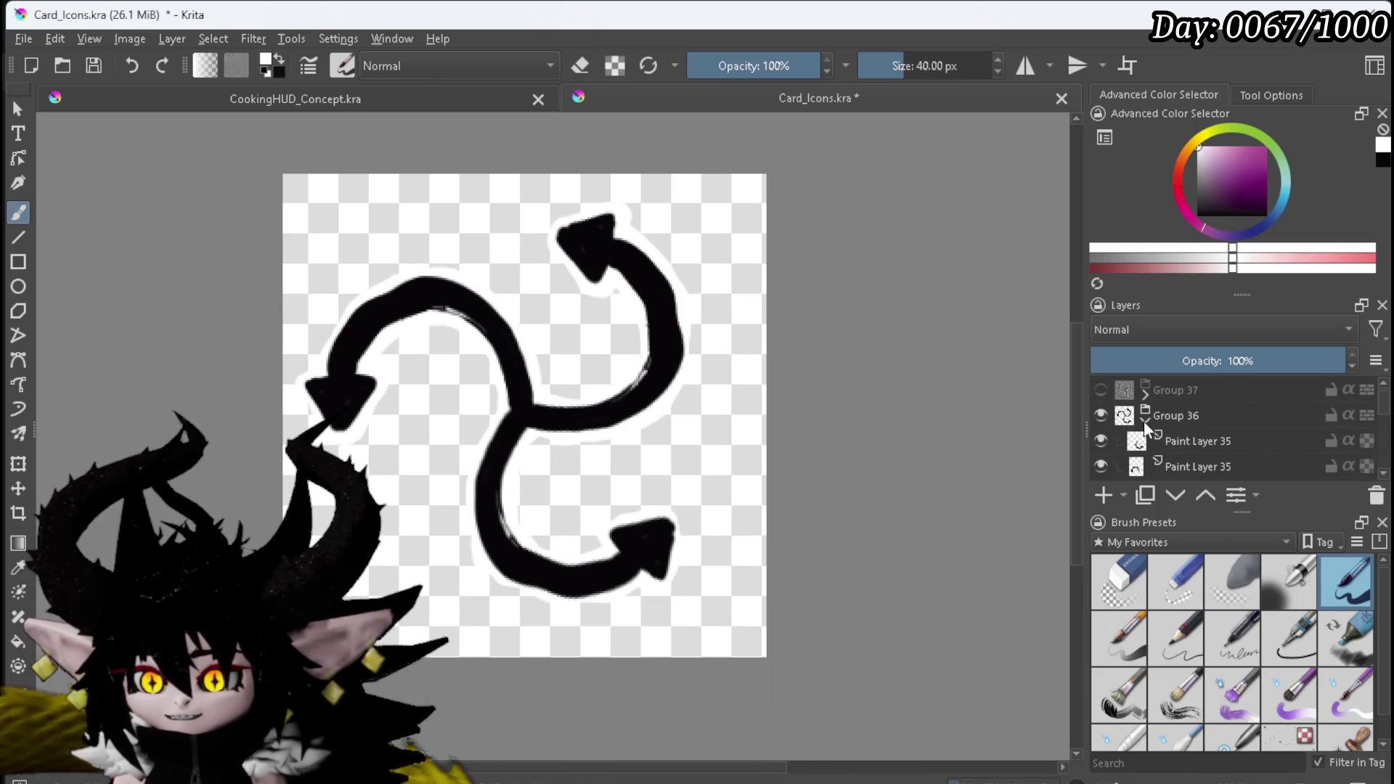
left_click(1145, 420)
left_click(1099, 397)
left_click(1100, 397)
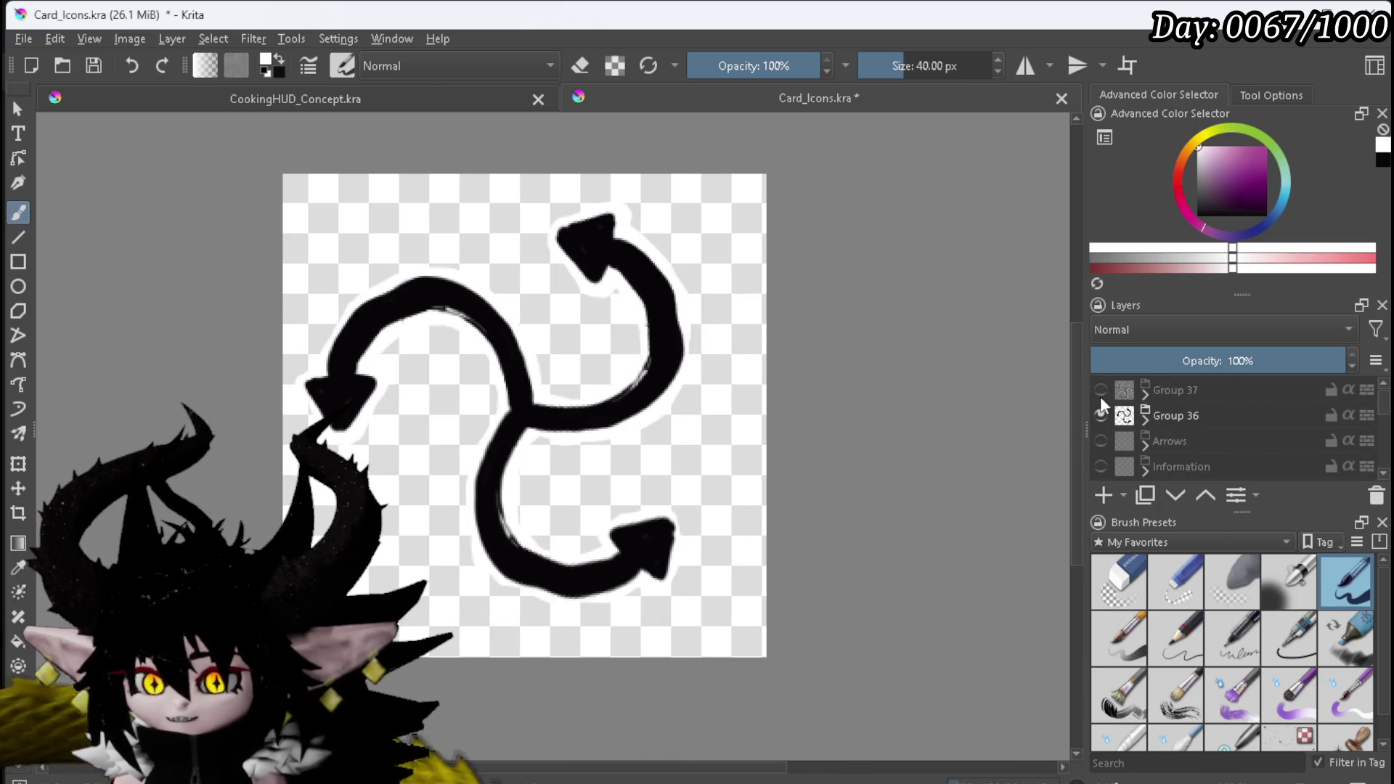
left_click(1100, 396)
left_click(1100, 396)
left_click(1100, 397)
left_click(1100, 396)
Step: Export Group 36's two-way swirl artwork, confirming the file name to reach PNG settings
left_click(1212, 410)
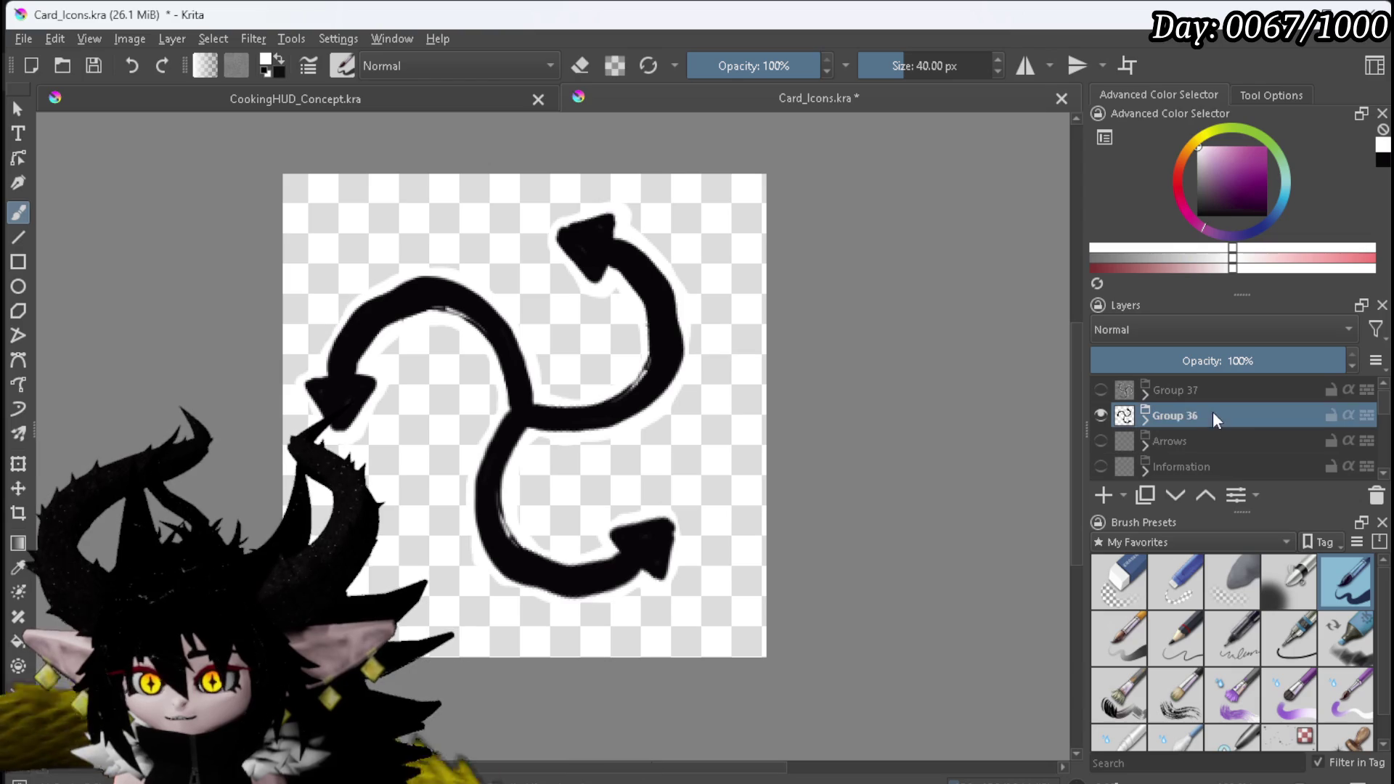
left_click(22, 39)
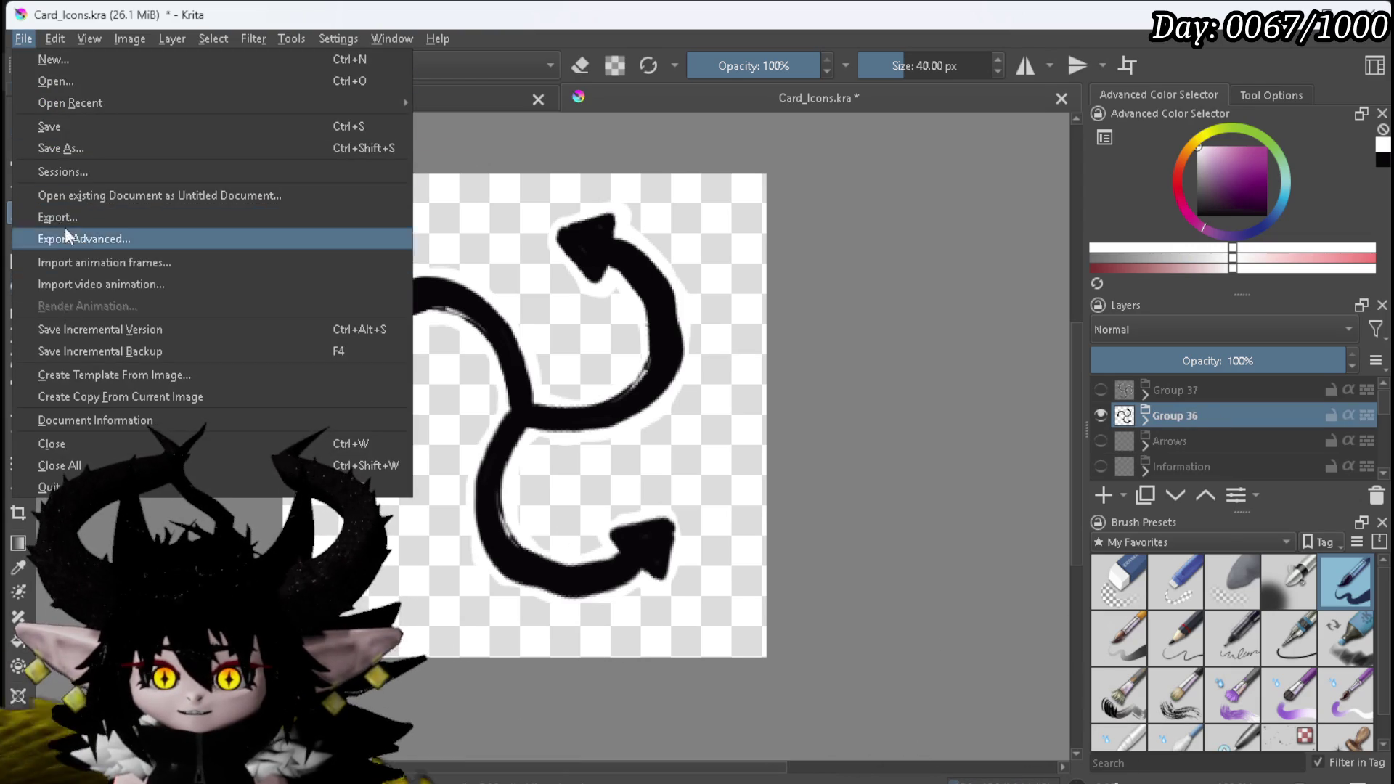
left_click(65, 218)
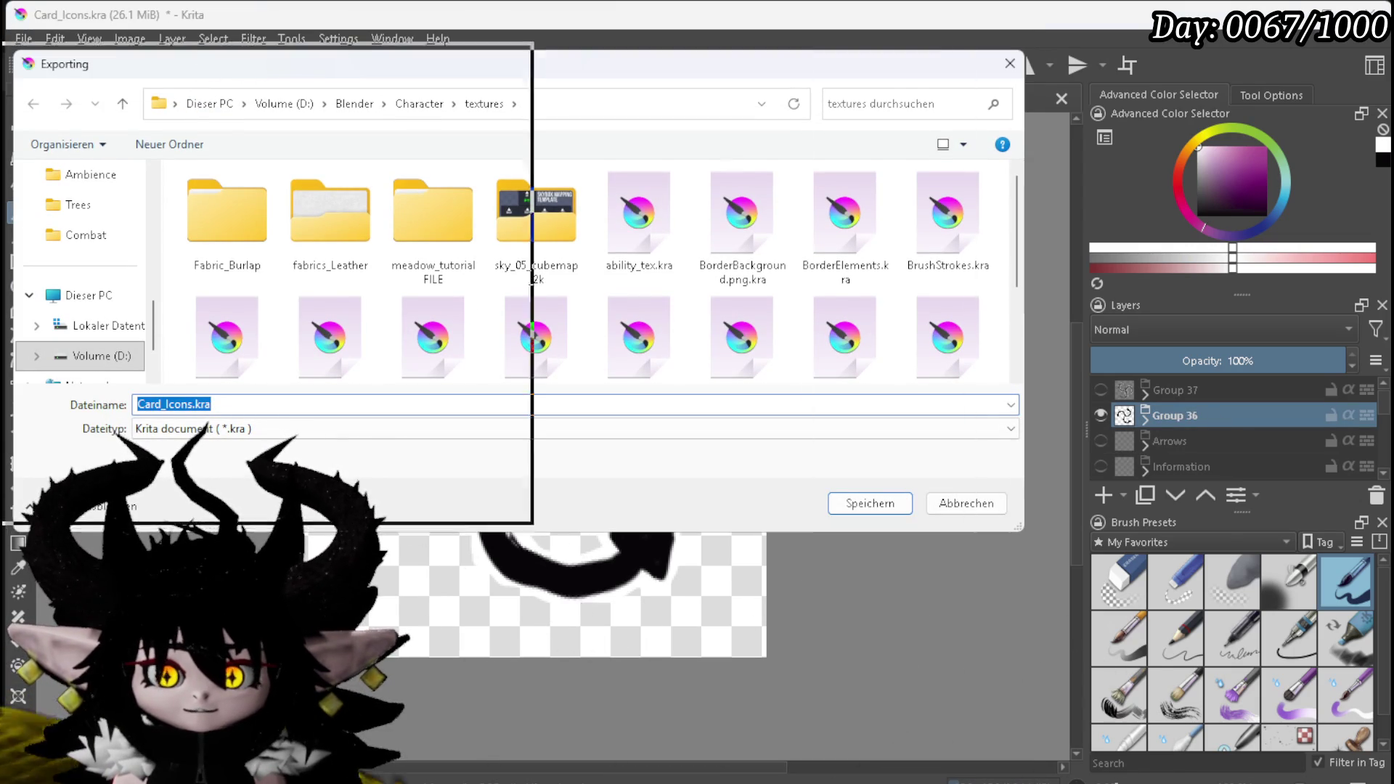
key("Escape")
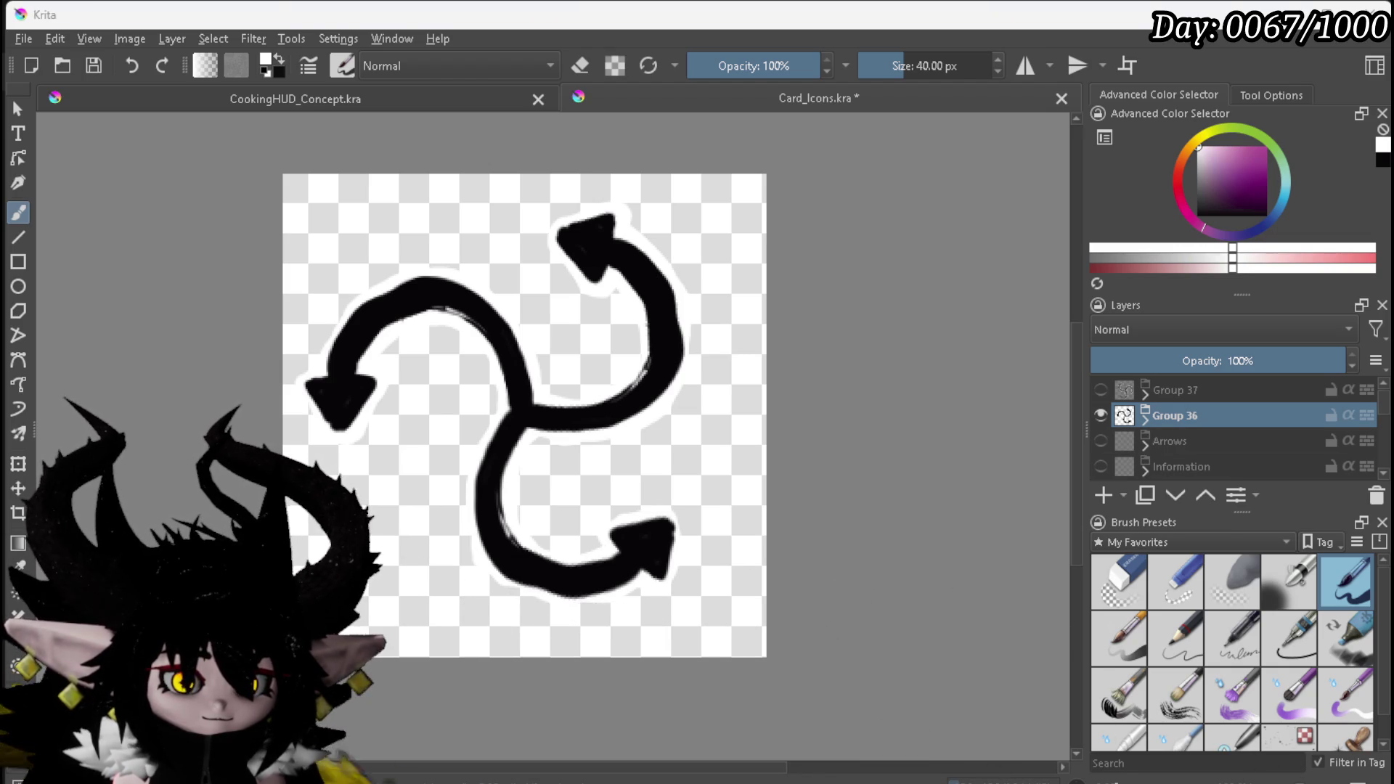
key("Return")
Step: Accept the PNG settings, then show only Group 37's three-arrow swirl and select it
left_click(783, 559)
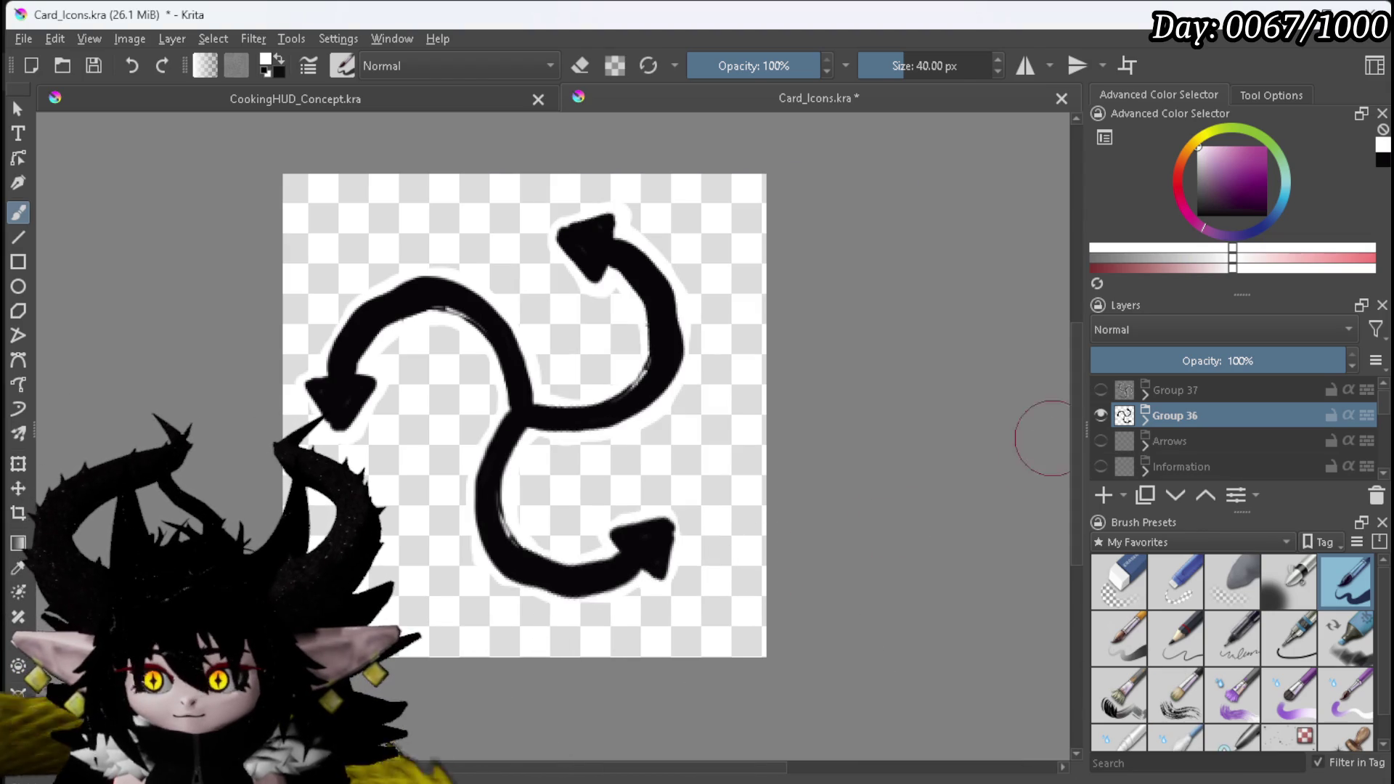
left_click(1100, 416)
left_click(1100, 390)
left_click(1212, 390)
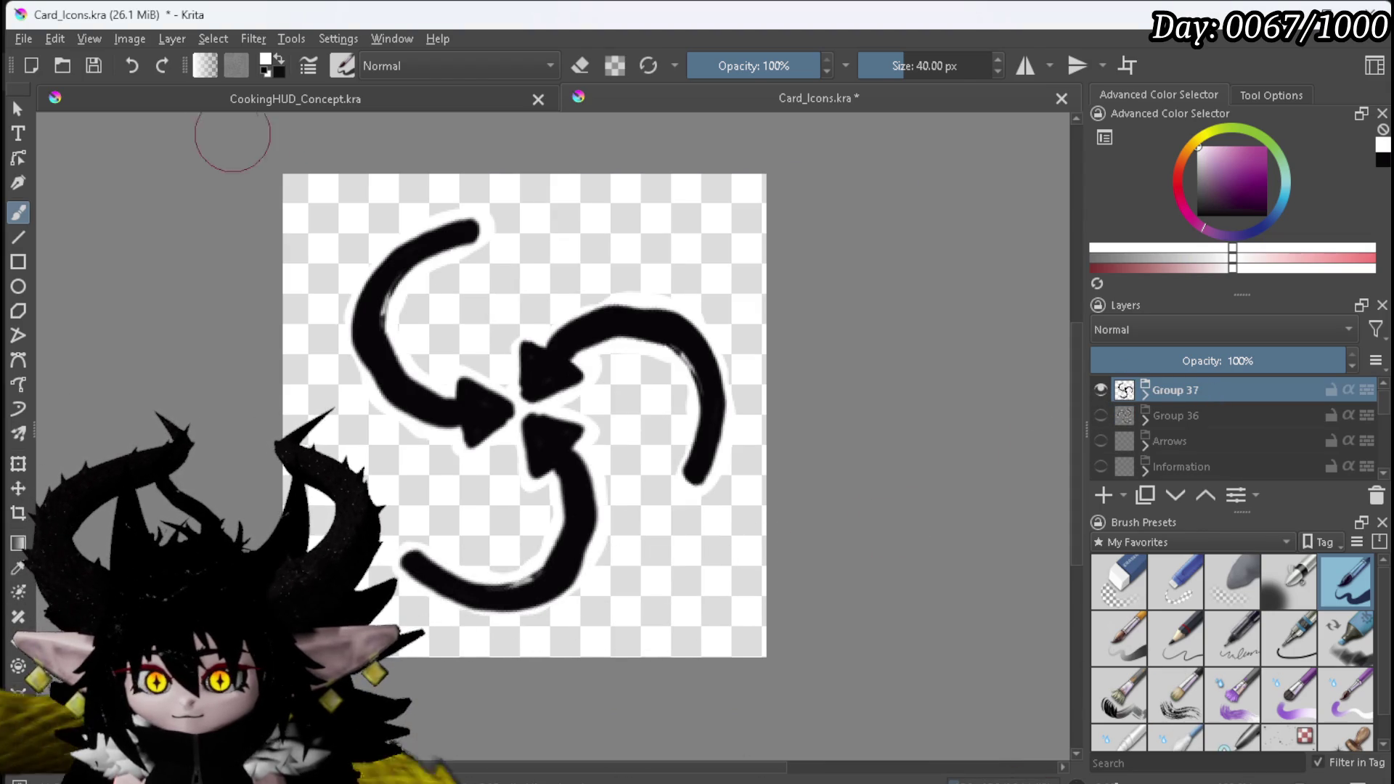
Step: Export the three-arrow swirl as a PNG and save Card_Icons.kra
left_click(24, 39)
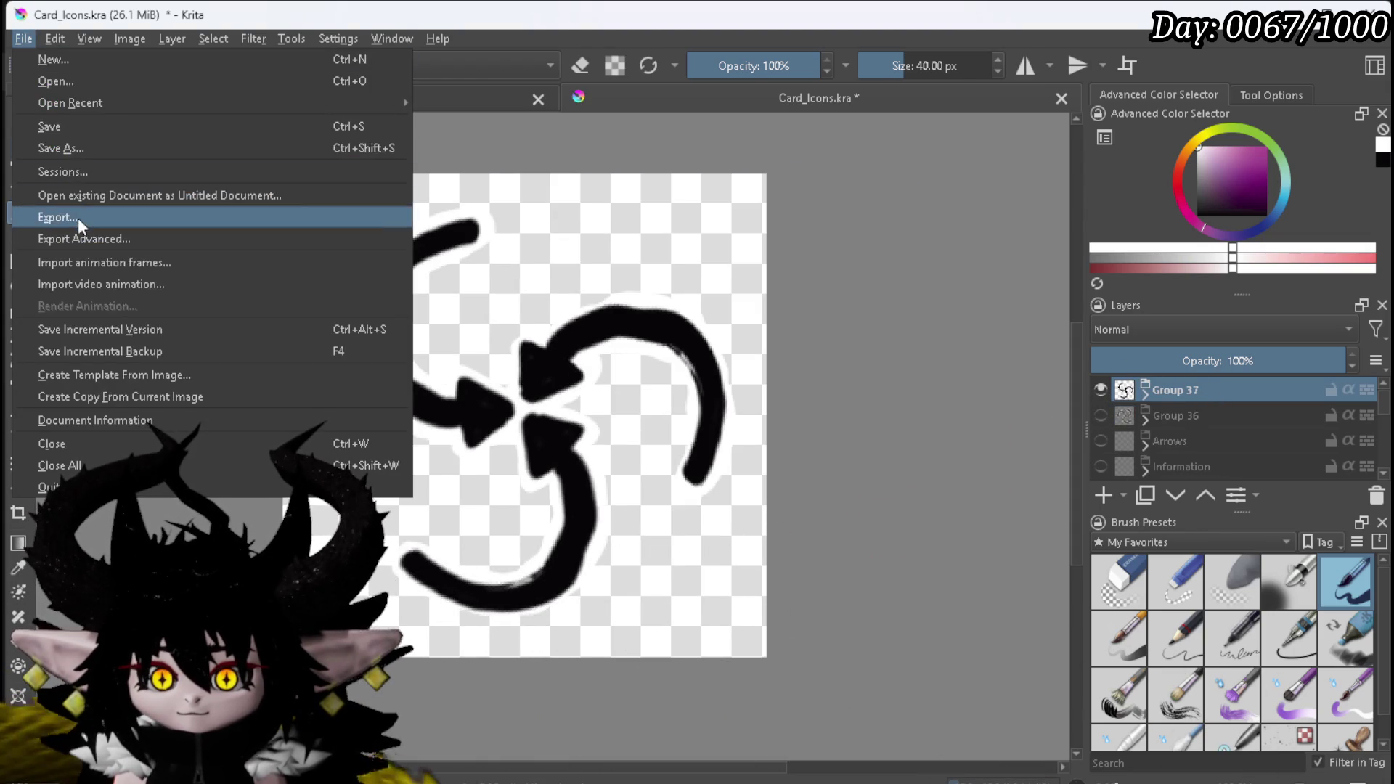
left_click(77, 216)
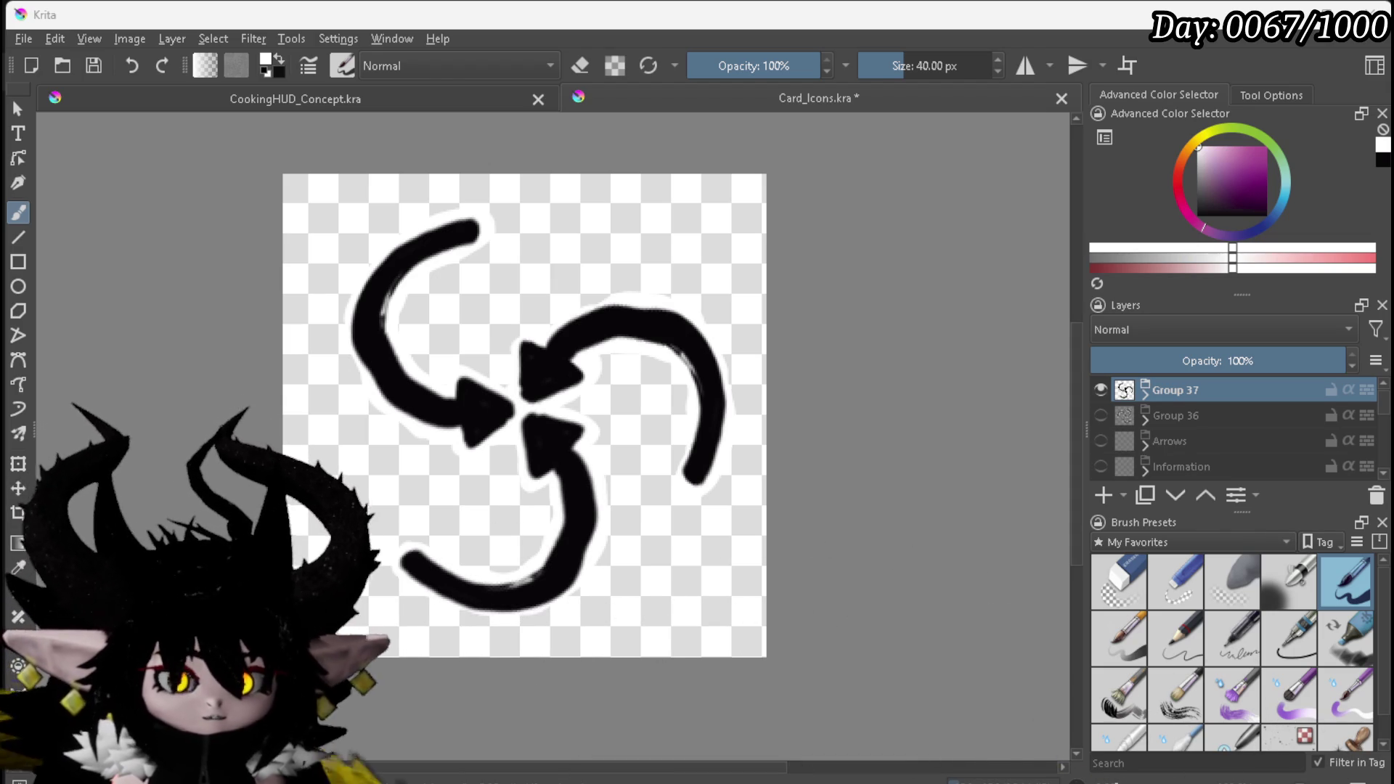
key("Return")
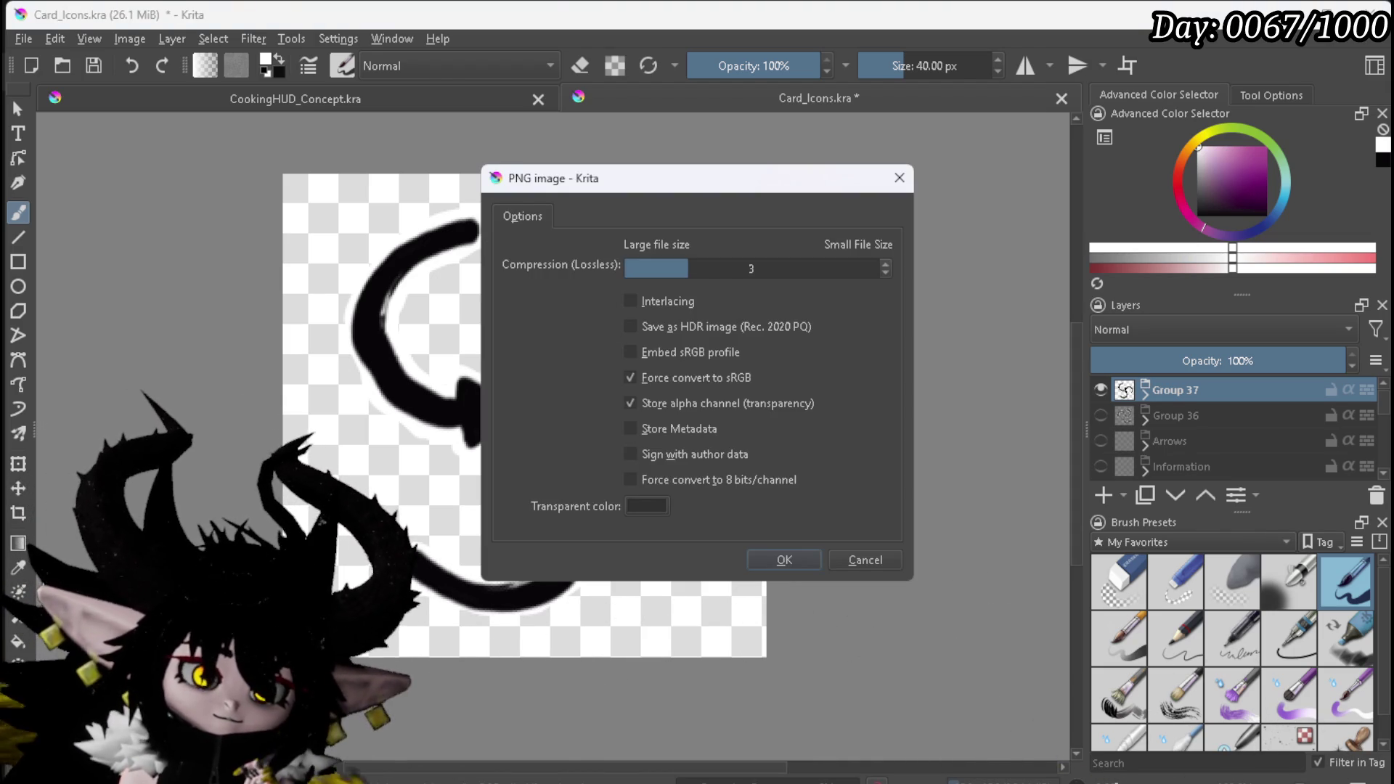
left_click(784, 559)
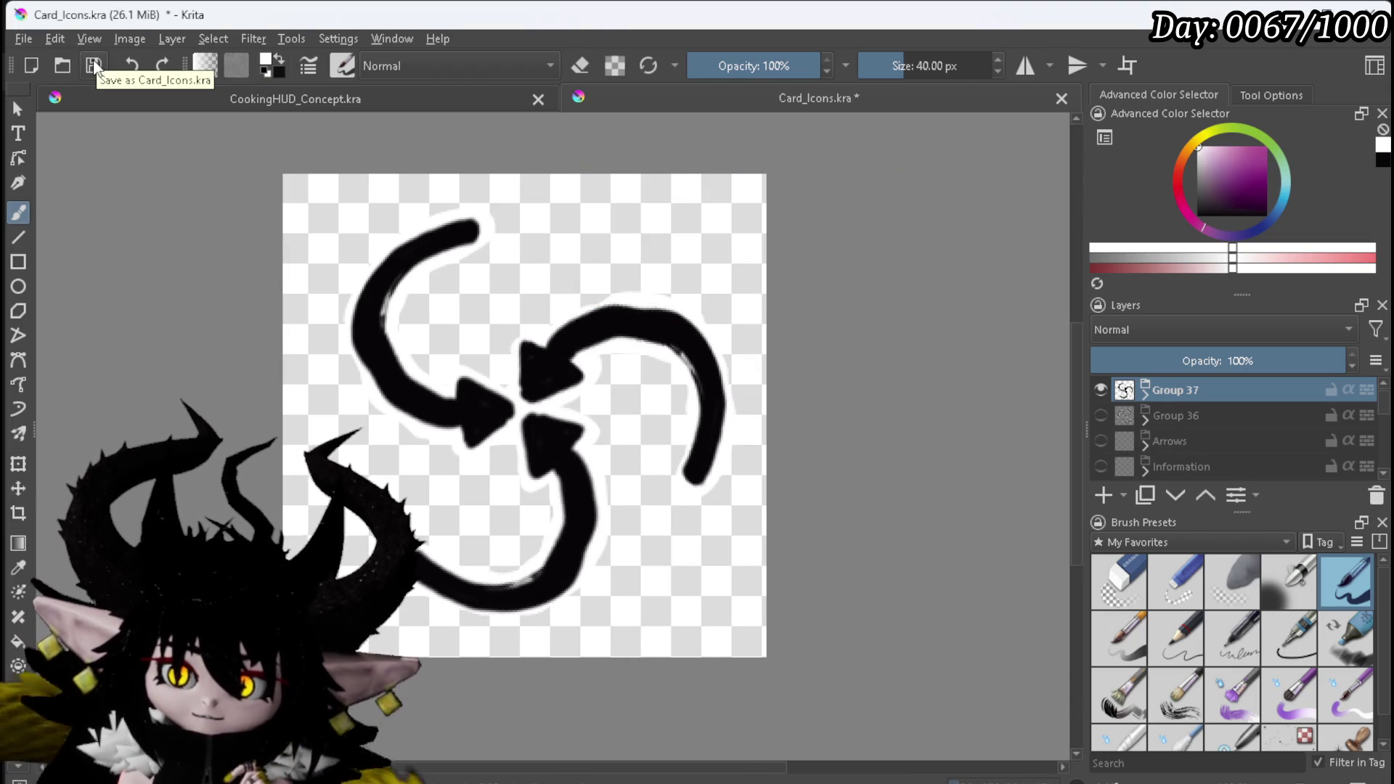
left_click(95, 67)
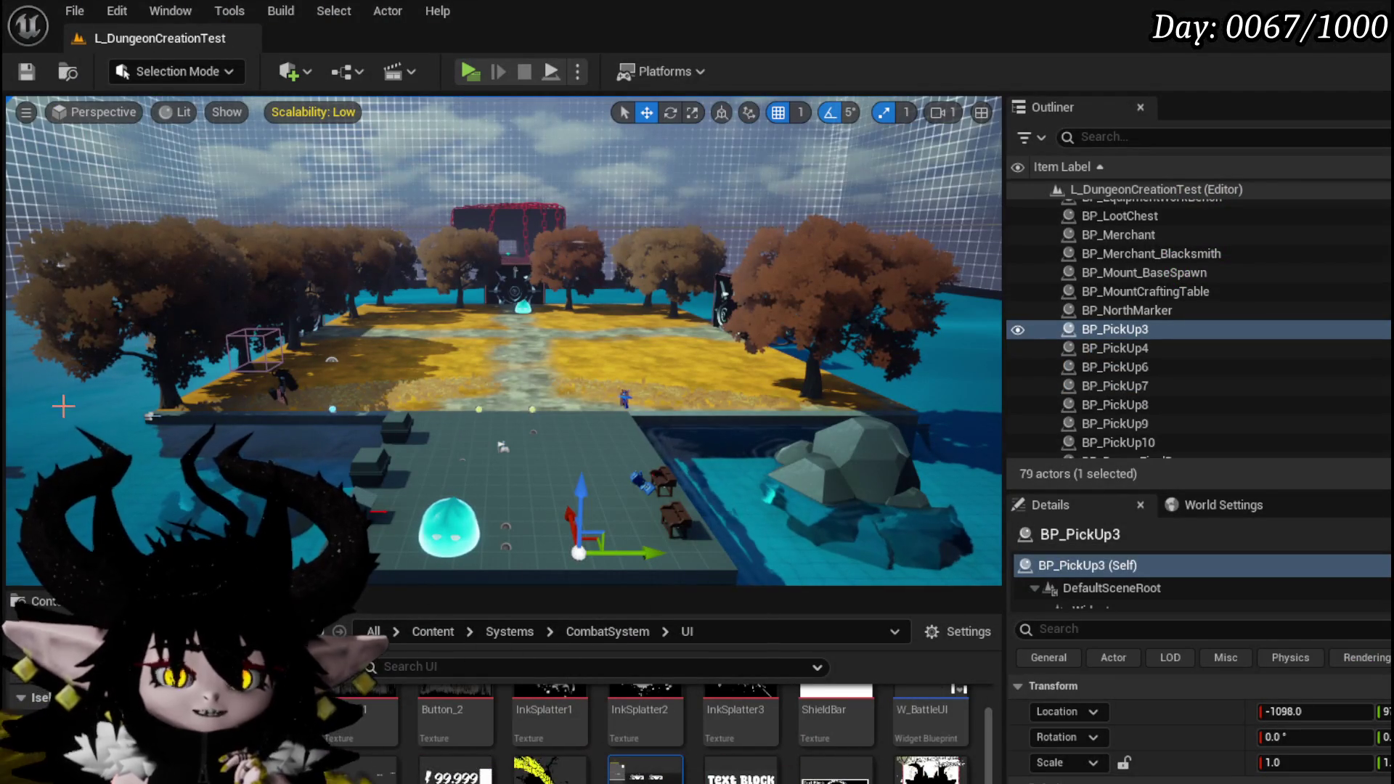
Step: Back in Unreal Engine, open the WP_ActionSelection widget from the Content Browser in its designer
mouse_move(990, 739)
left_mouse_down()
mouse_move(985, 711)
mouse_move(987, 752)
left_mouse_up()
scroll(987, 752, "down", 2)
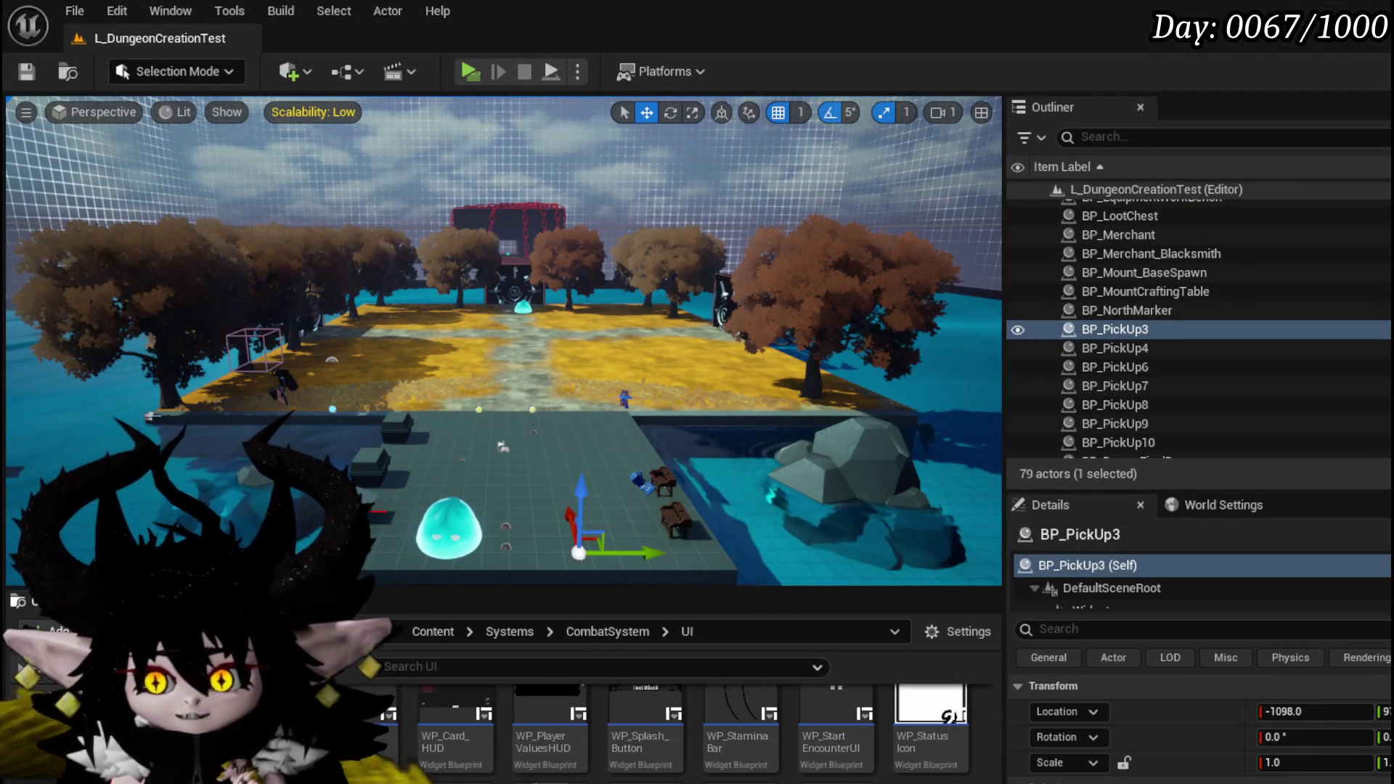
scroll(988, 769, "up", 3)
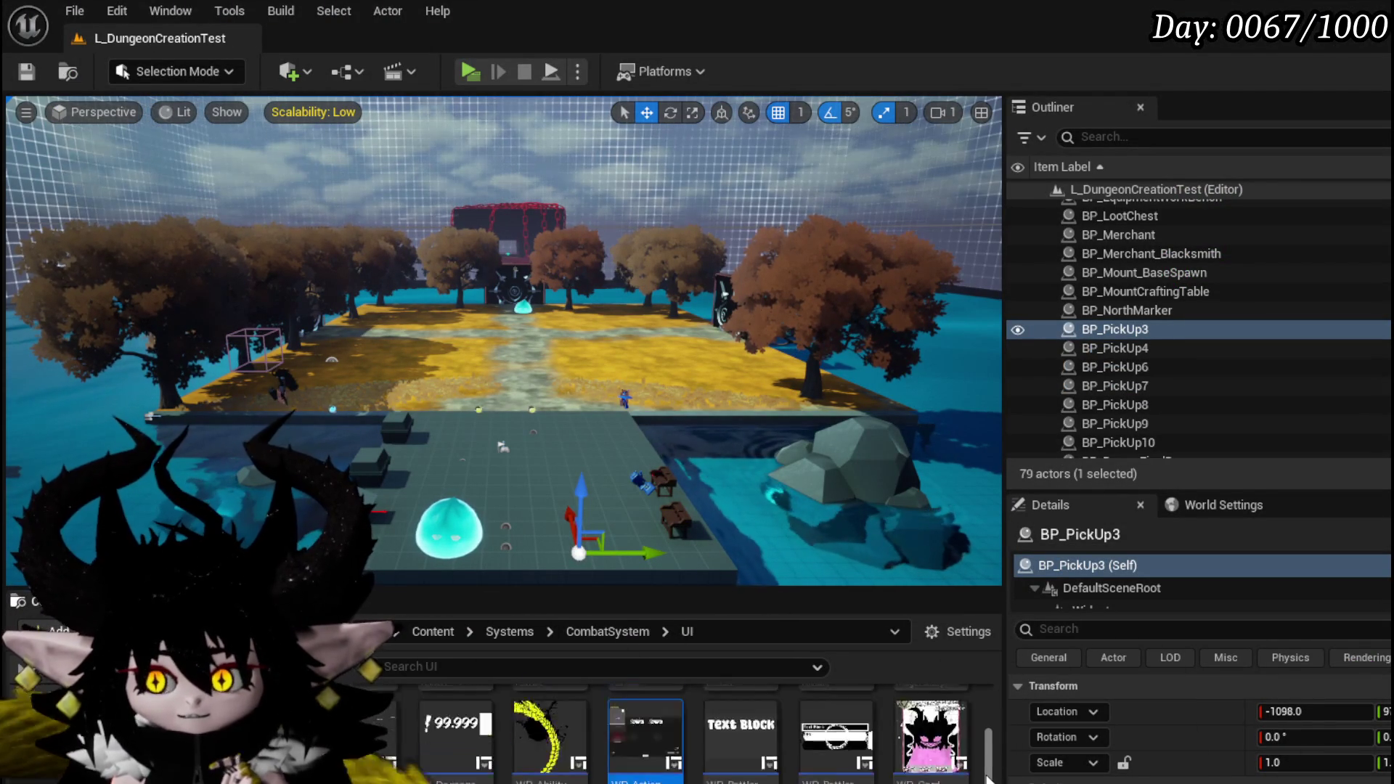
scroll(987, 770, "up", 3)
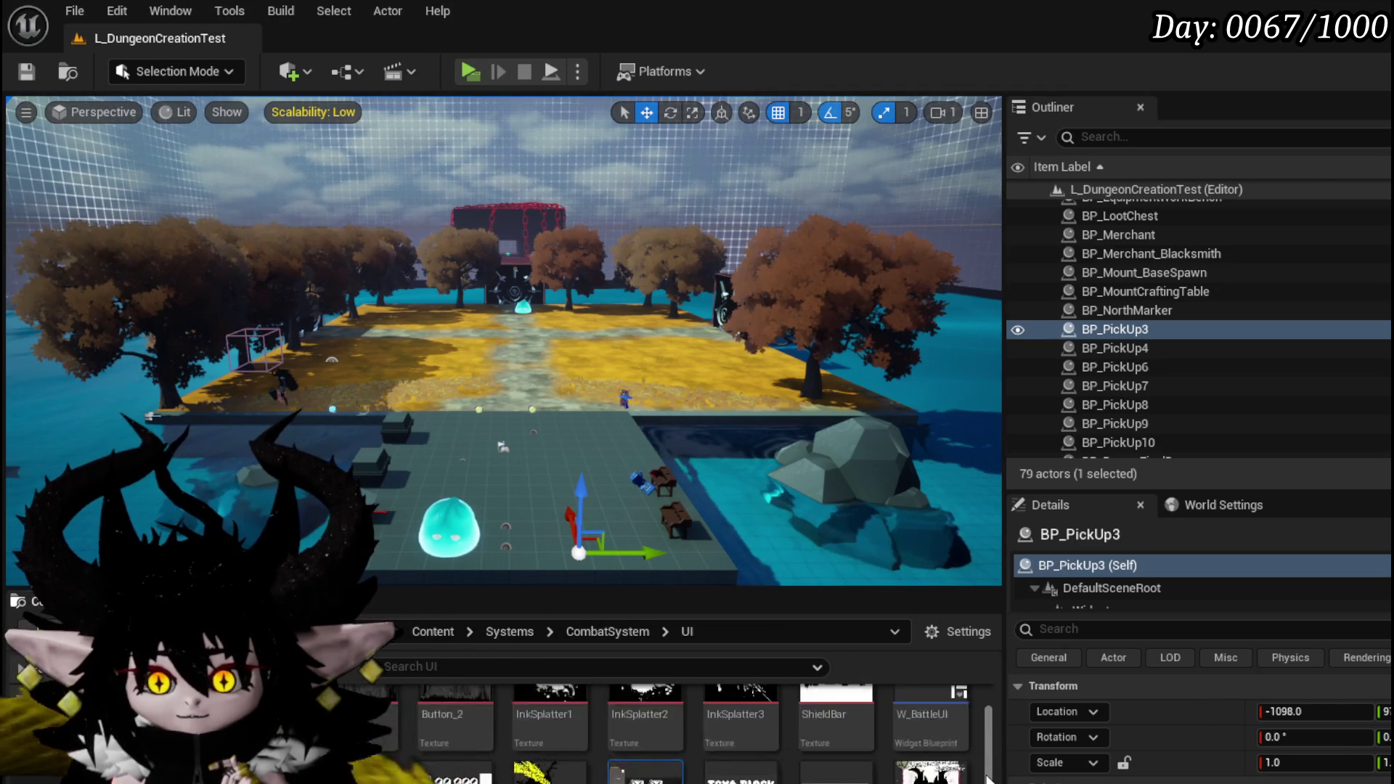
scroll(943, 726, "up", 1)
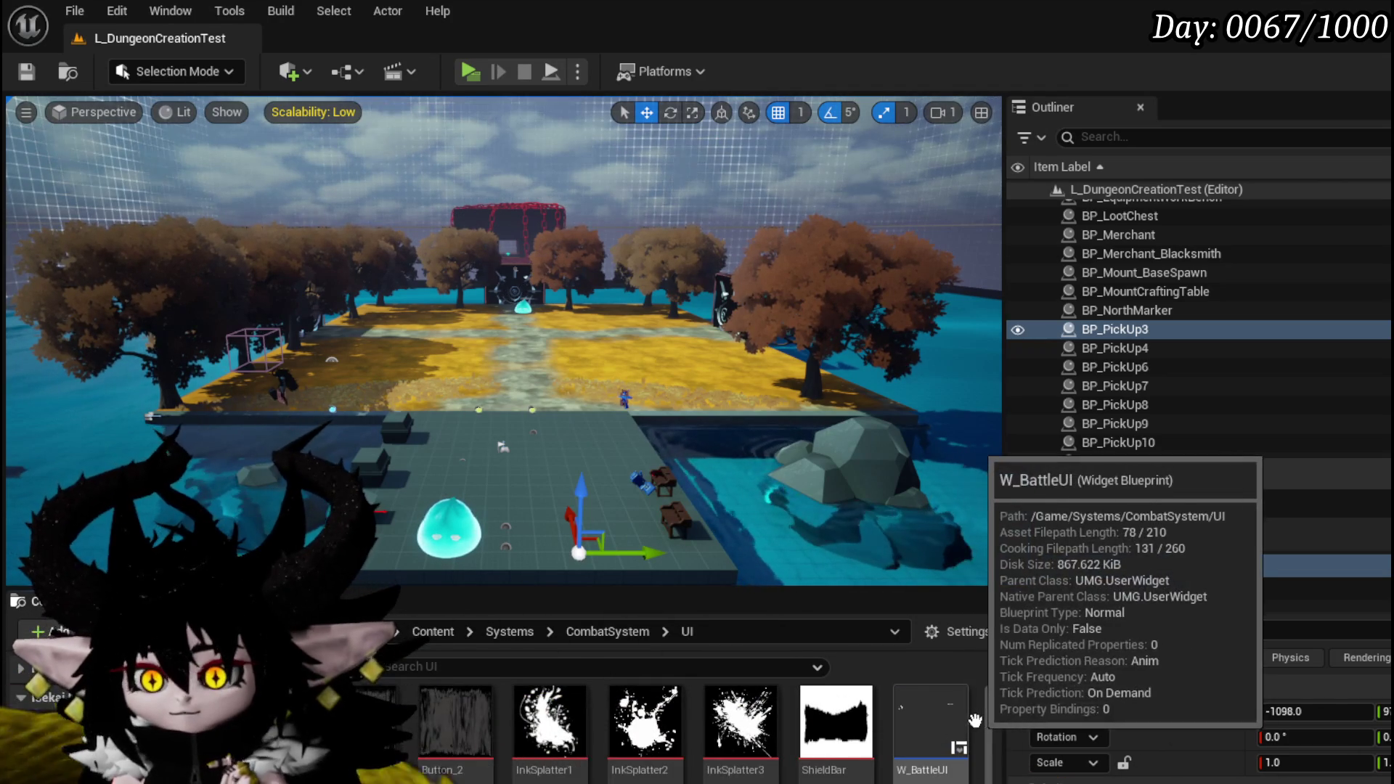
scroll(941, 707, "down", 1)
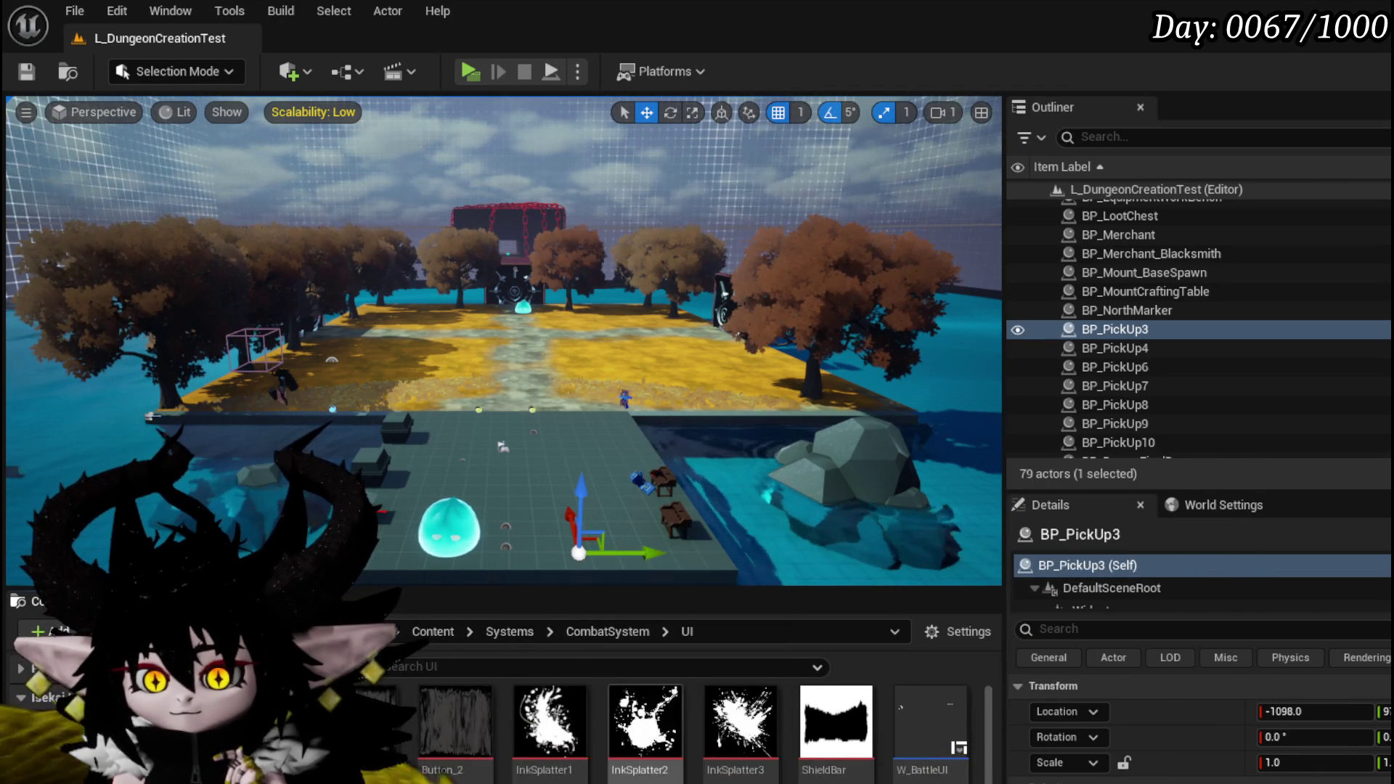
double_click(931, 716)
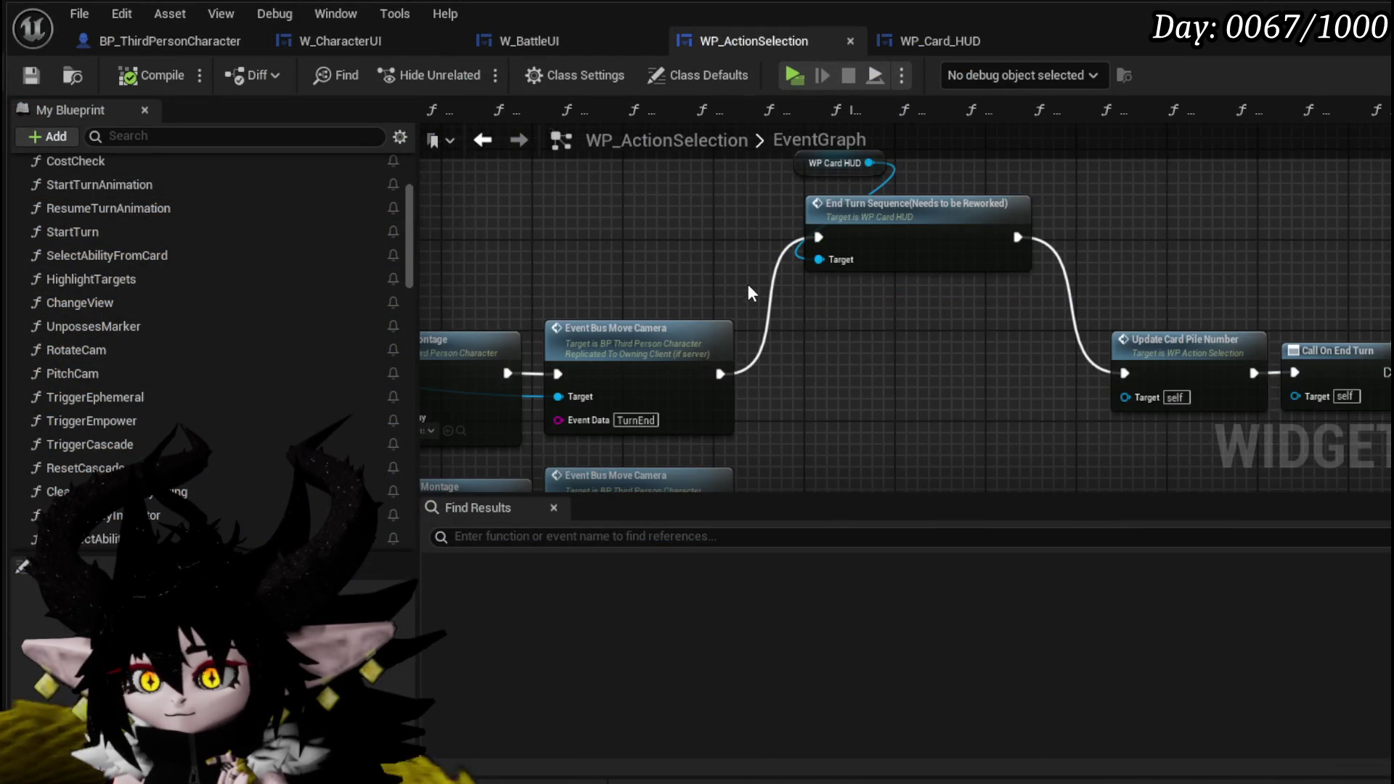
scroll(750, 286, "down", 5)
left_click(1329, 41)
Step: Open the embedded WP_Card_HUD in its own designer tab and hide the extra preview cards
scroll(1008, 324, "down", 5)
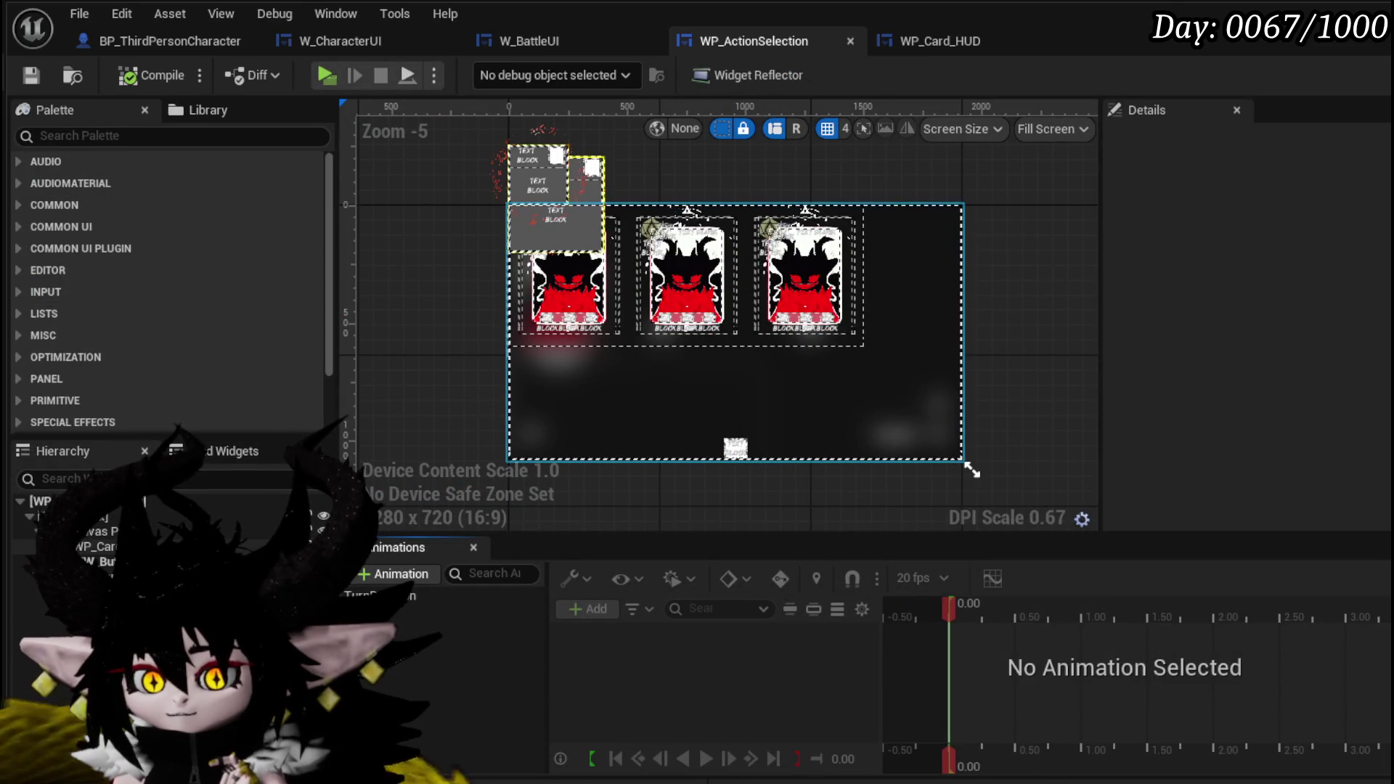
left_click(699, 377)
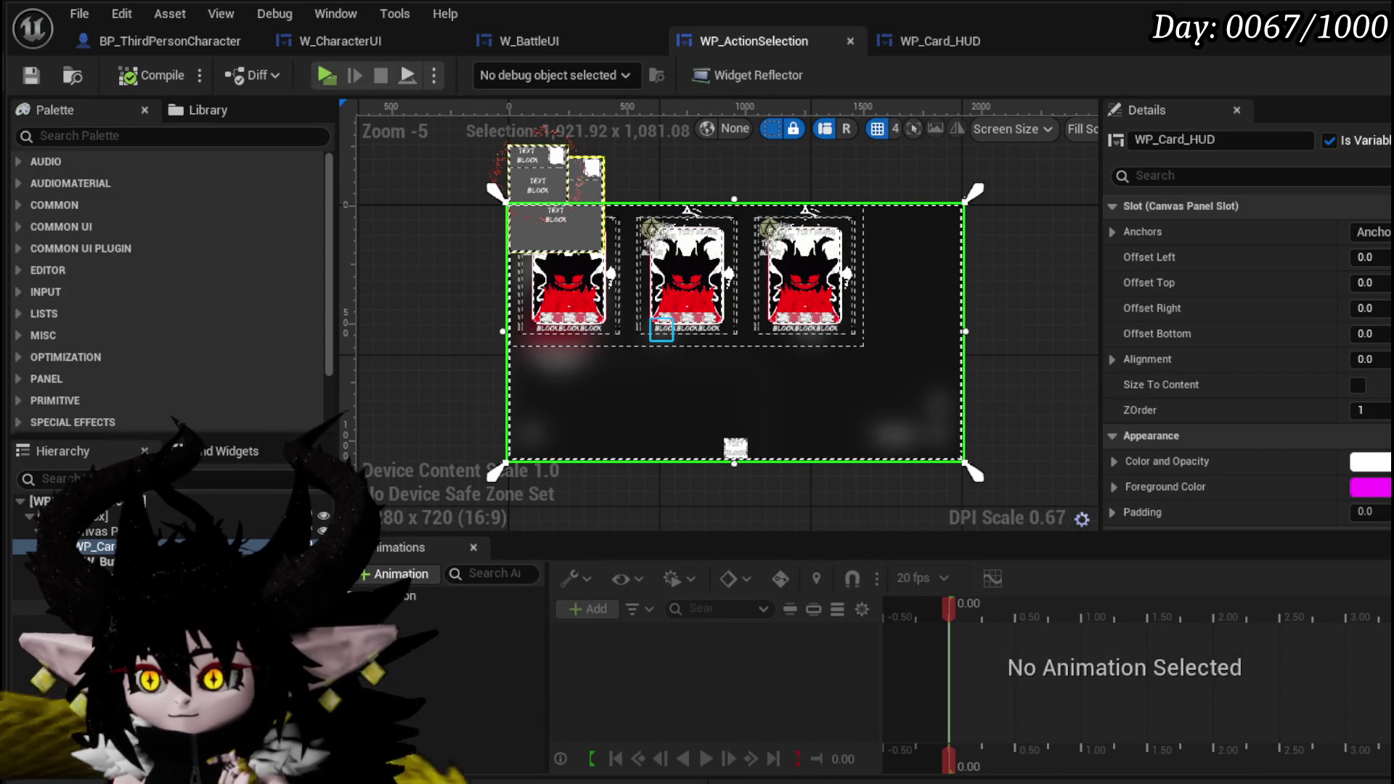
double_click(940, 324)
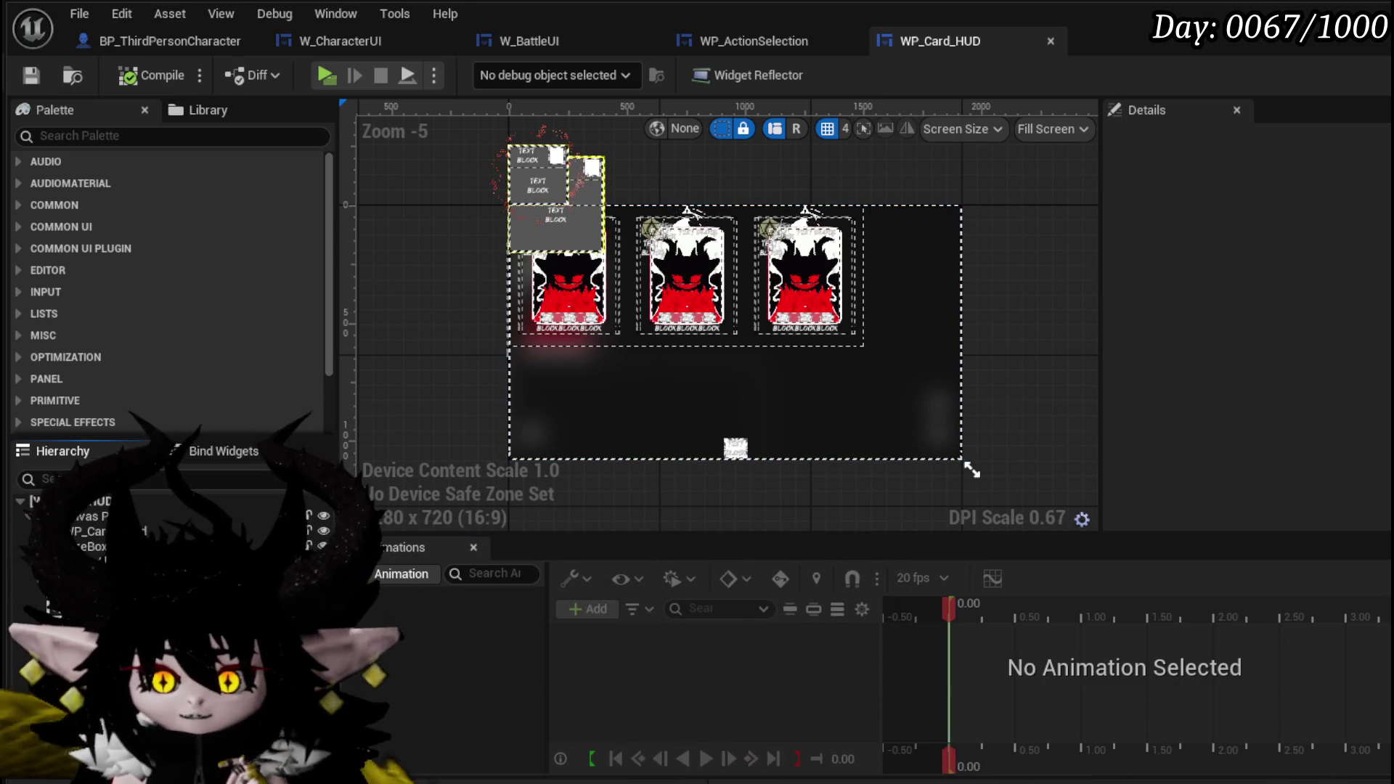
left_click(323, 638)
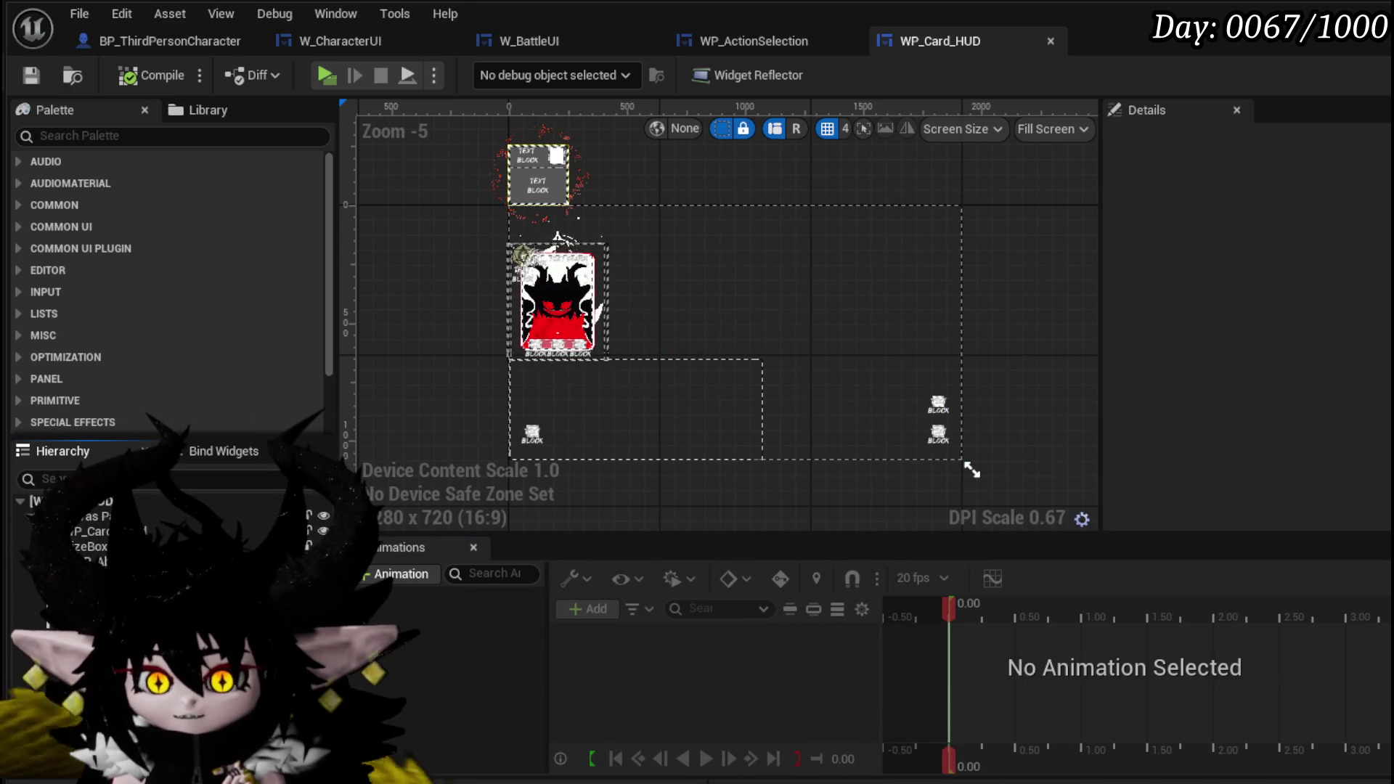
Step: Hide the WP_DeckViewer card previews in the Hierarchy and select the WP_Card_Hand area
left_click(218, 637)
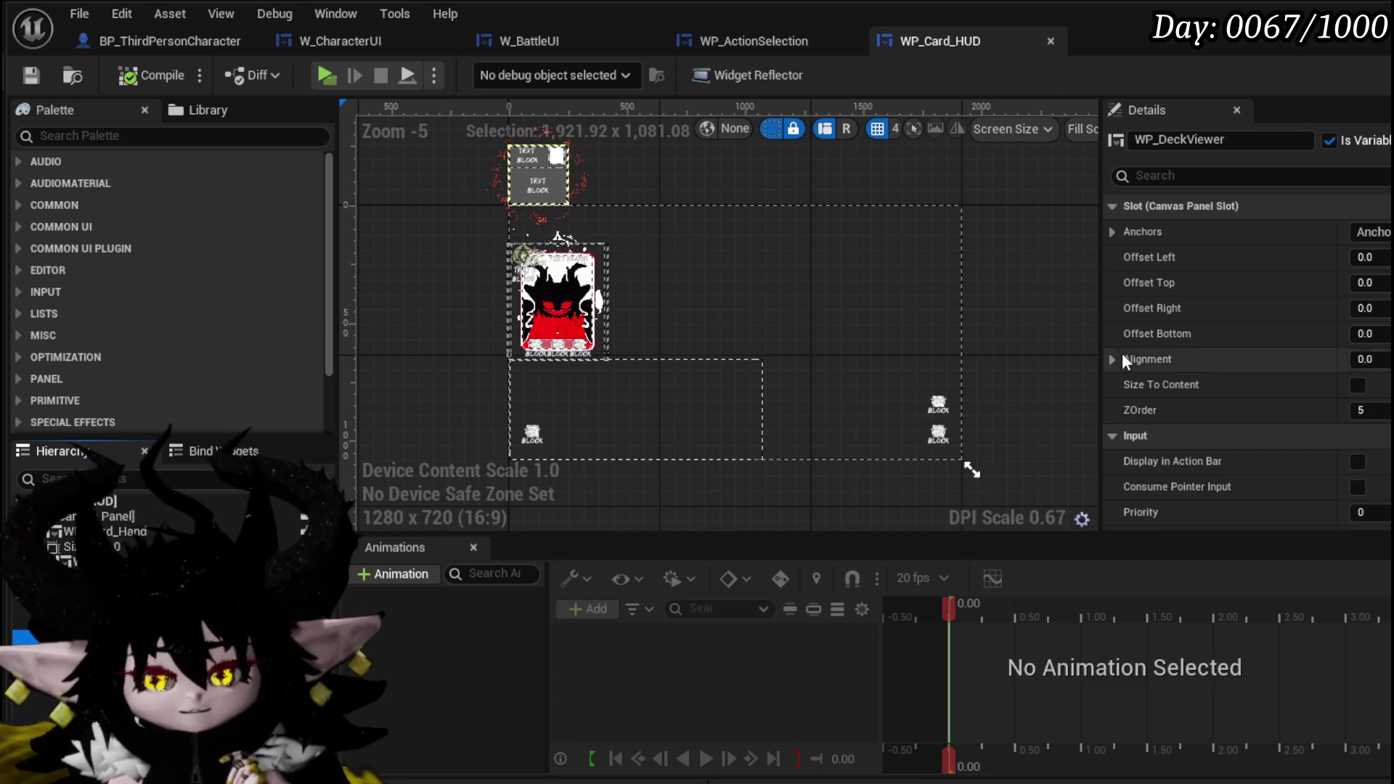
scroll(695, 397, "up", 2)
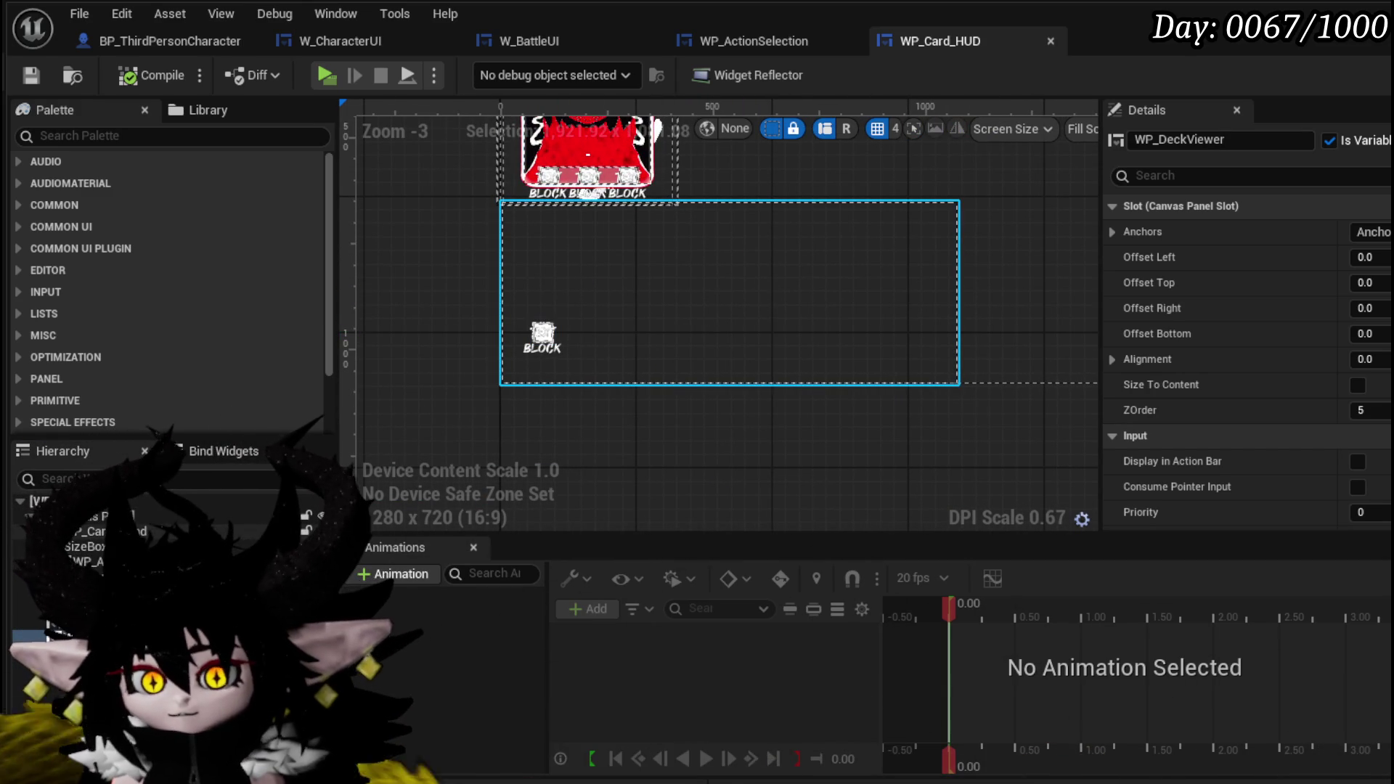
left_click(485, 383)
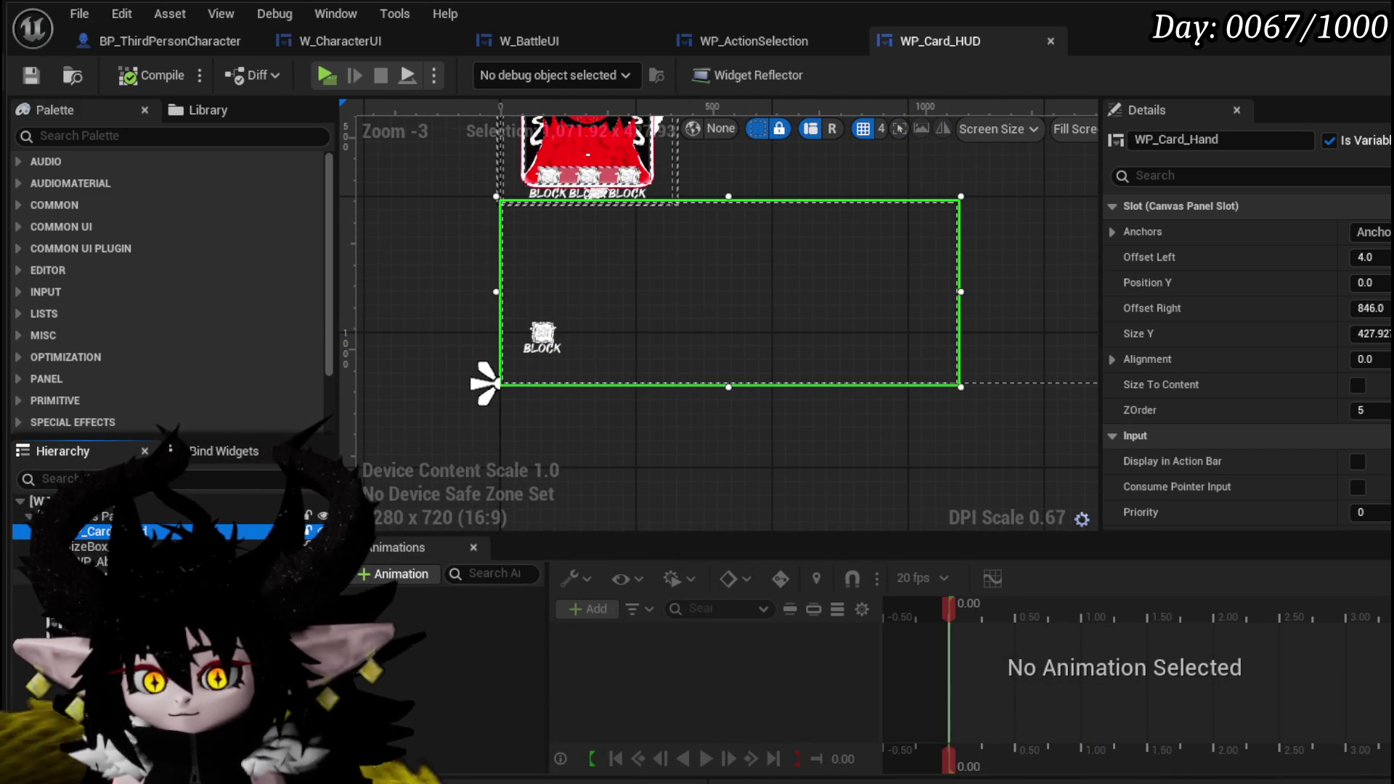
Step: Select the MW_Button_Deck button and scroll its Details to the Pre Build setting
left_click(542, 334)
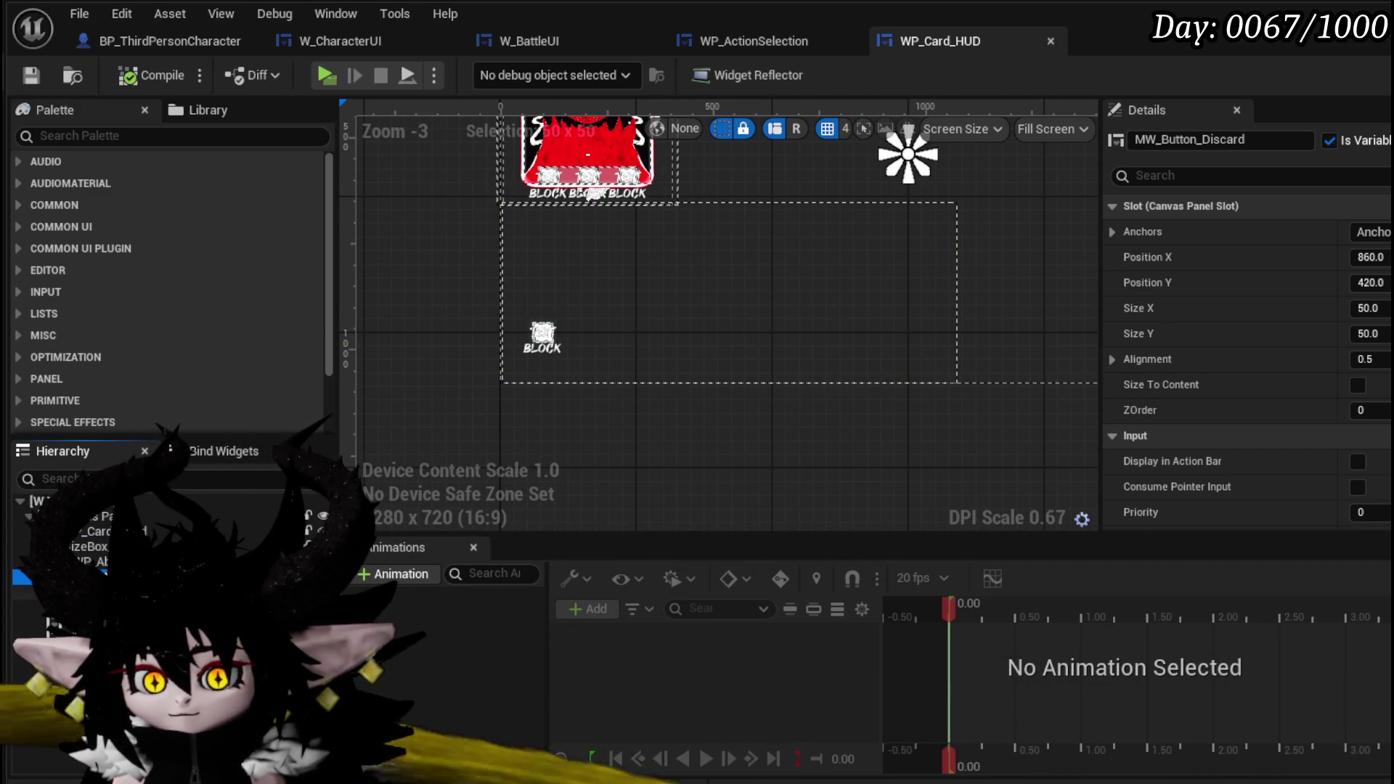
left_click(542, 334)
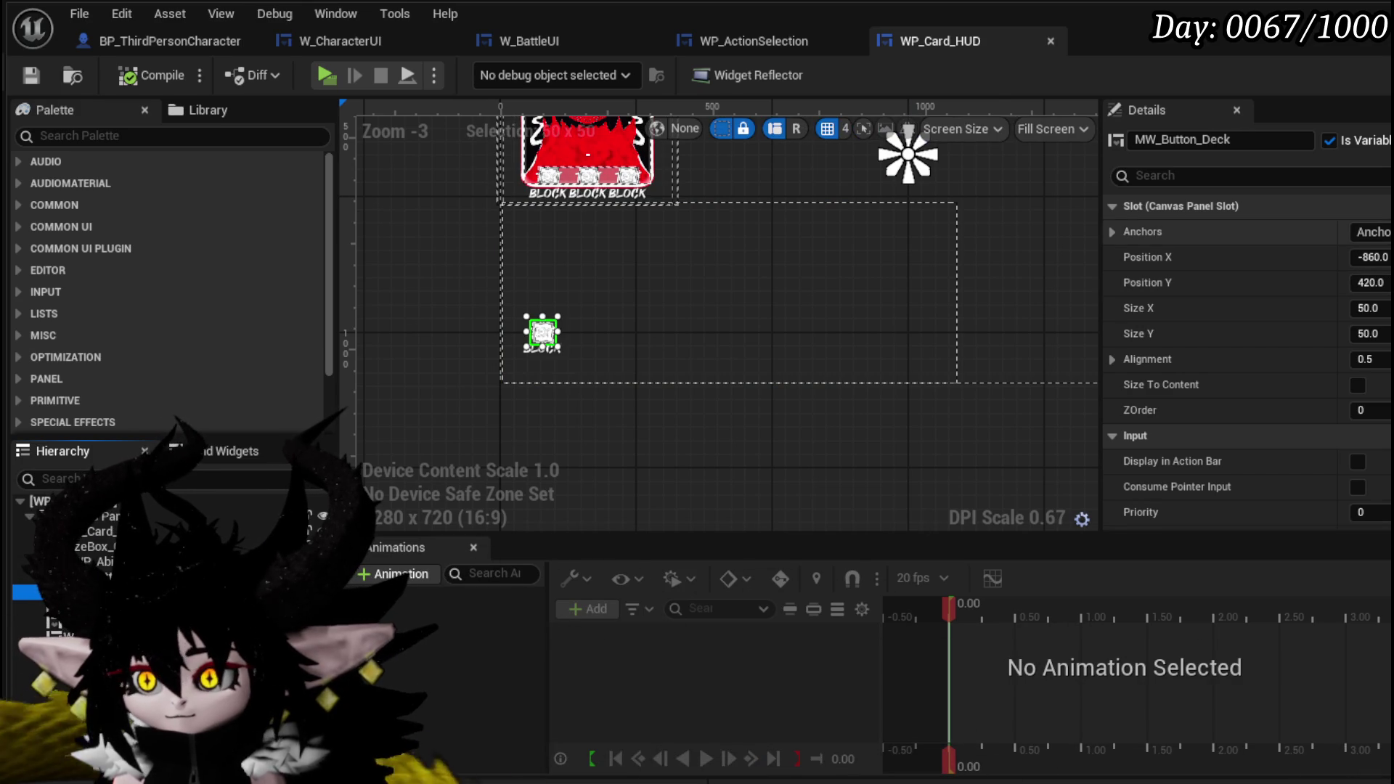
scroll(1246, 363, "down", 15)
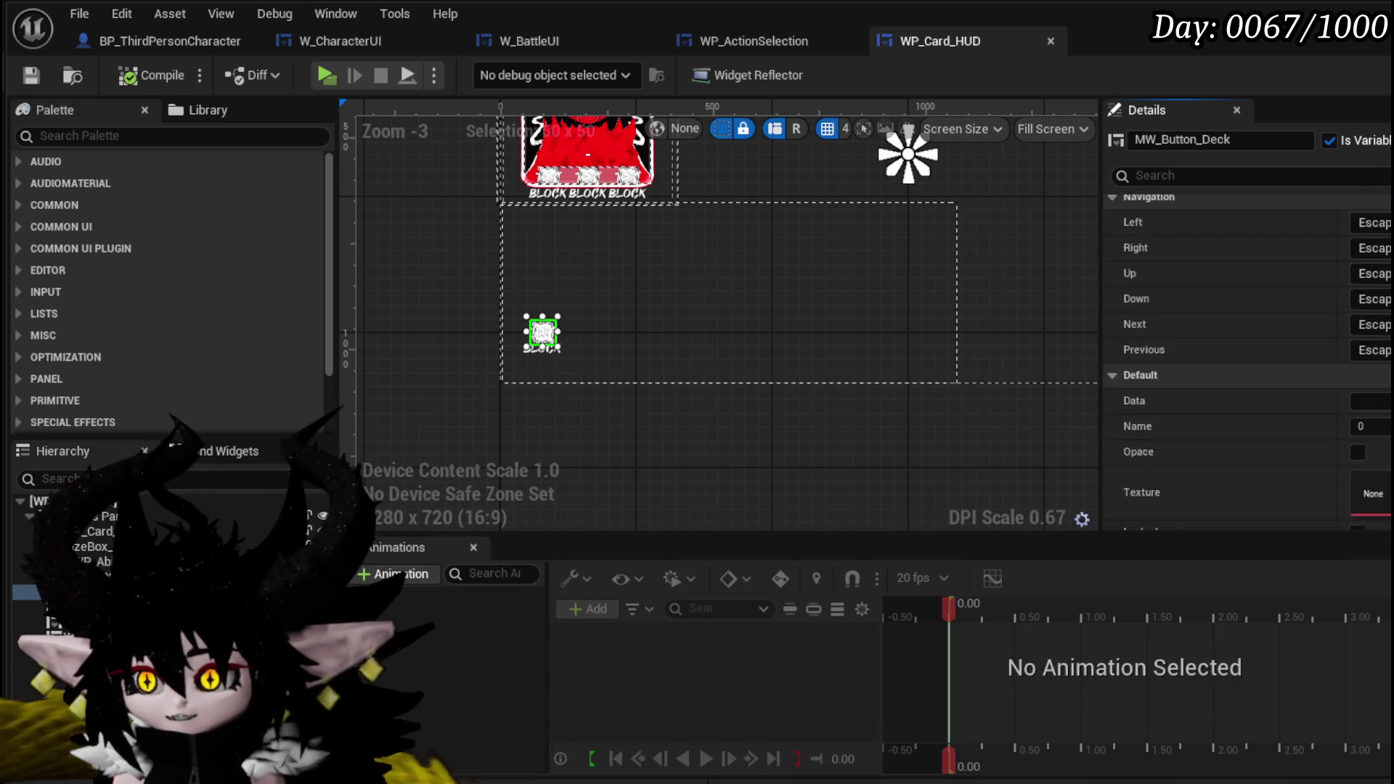
scroll(1247, 363, "down", 1)
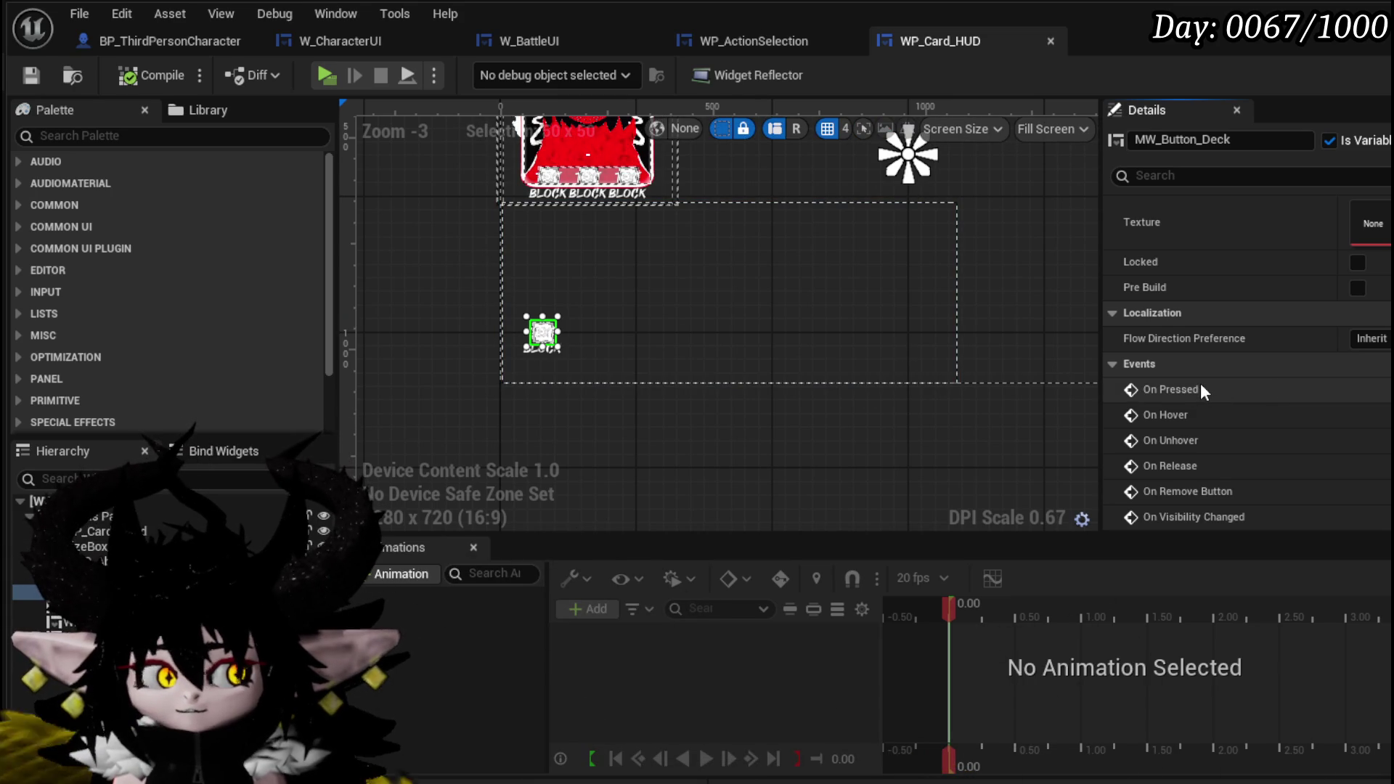
scroll(1338, 399, "up", 3)
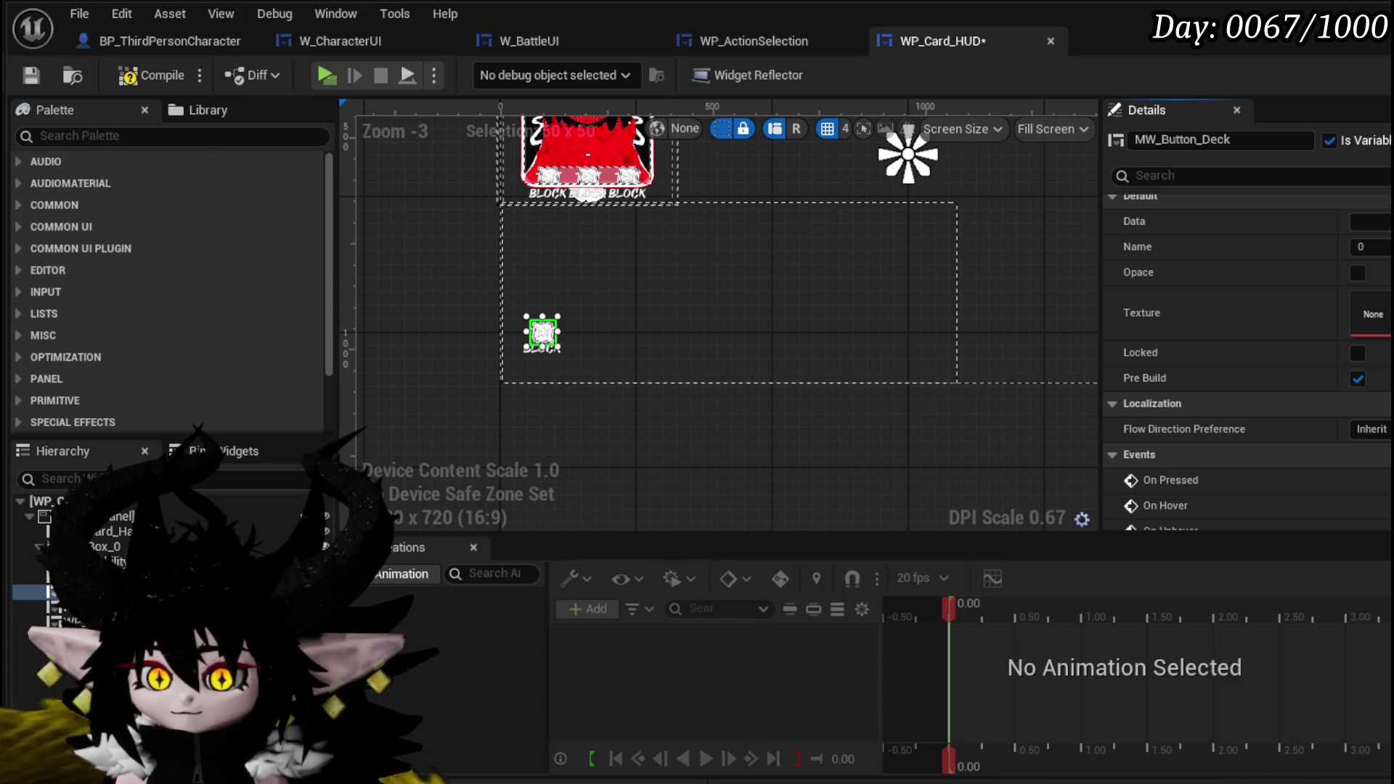
key("ctrl+space")
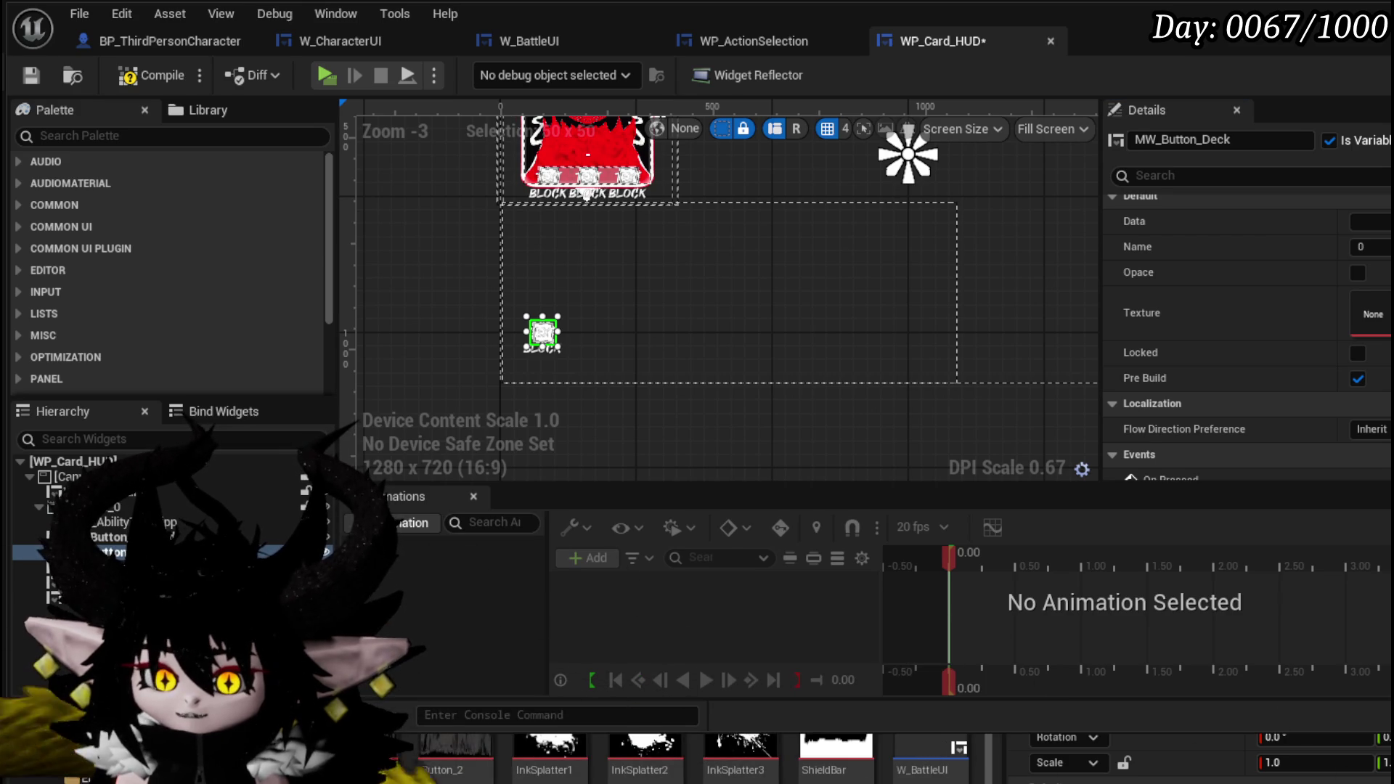
Step: Import the swirl Deck_Icon and Discard_Icon textures into Content/Systems/AbilitySystem/Texture
scroll(726, 759, "up", 3)
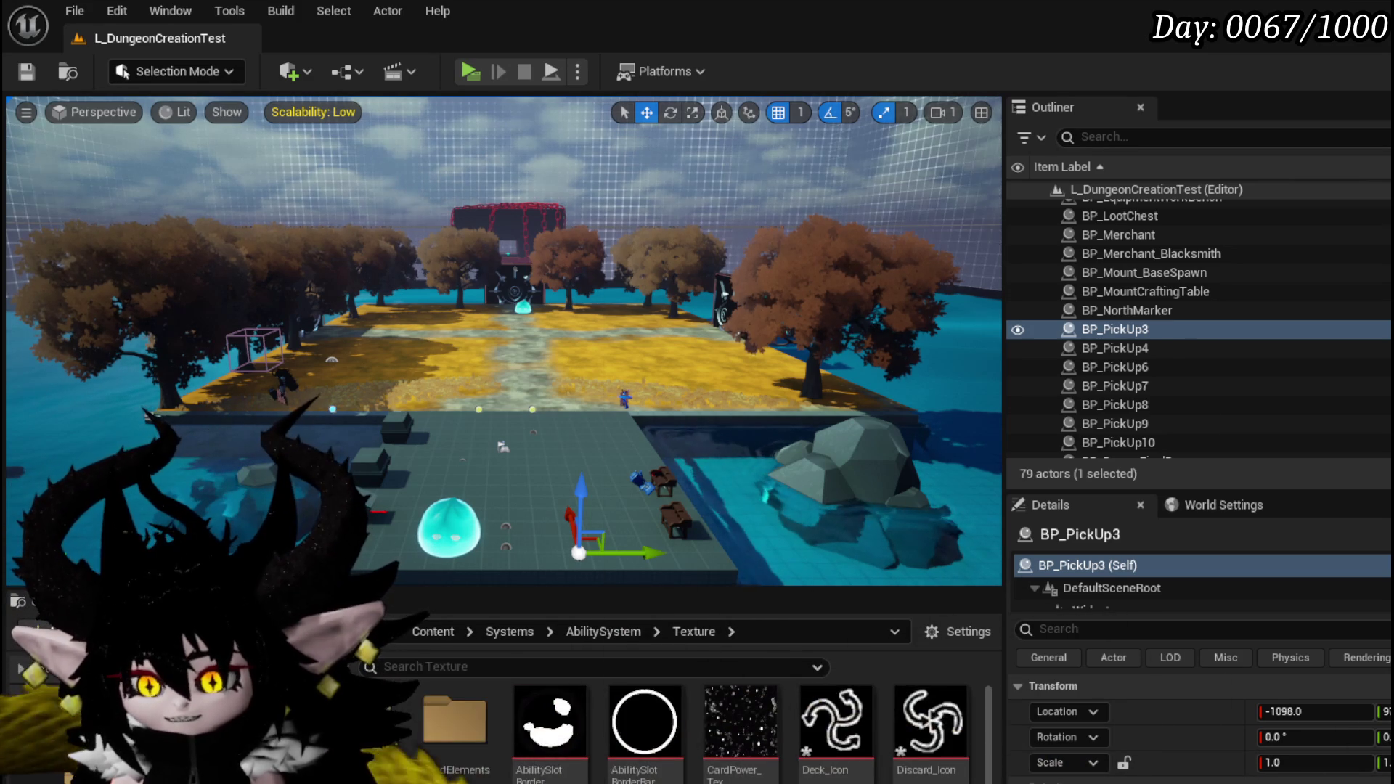
Step: Save the newly imported Deck_Icon and Discard_Icon textures
key("ctrl+shift+s")
left_click(1038, 712)
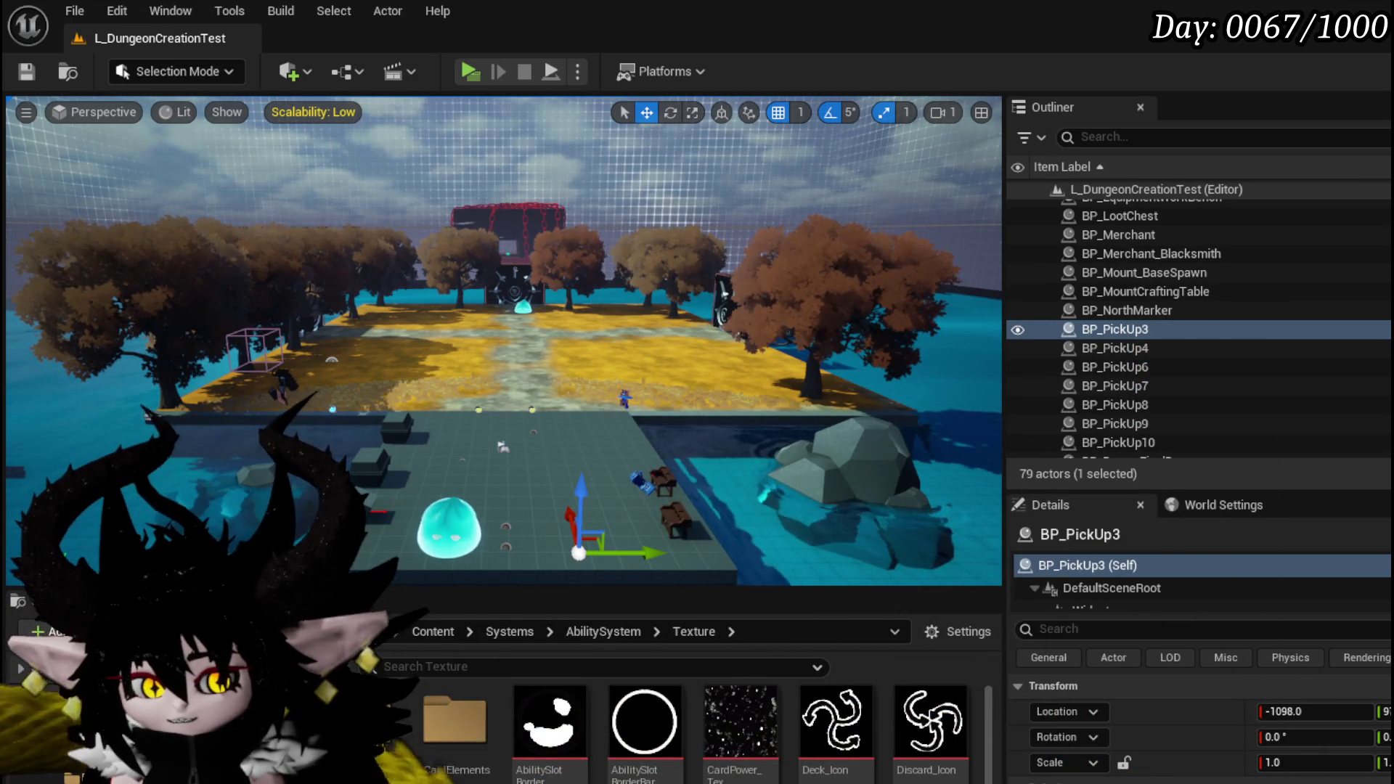
key("alt+Tab")
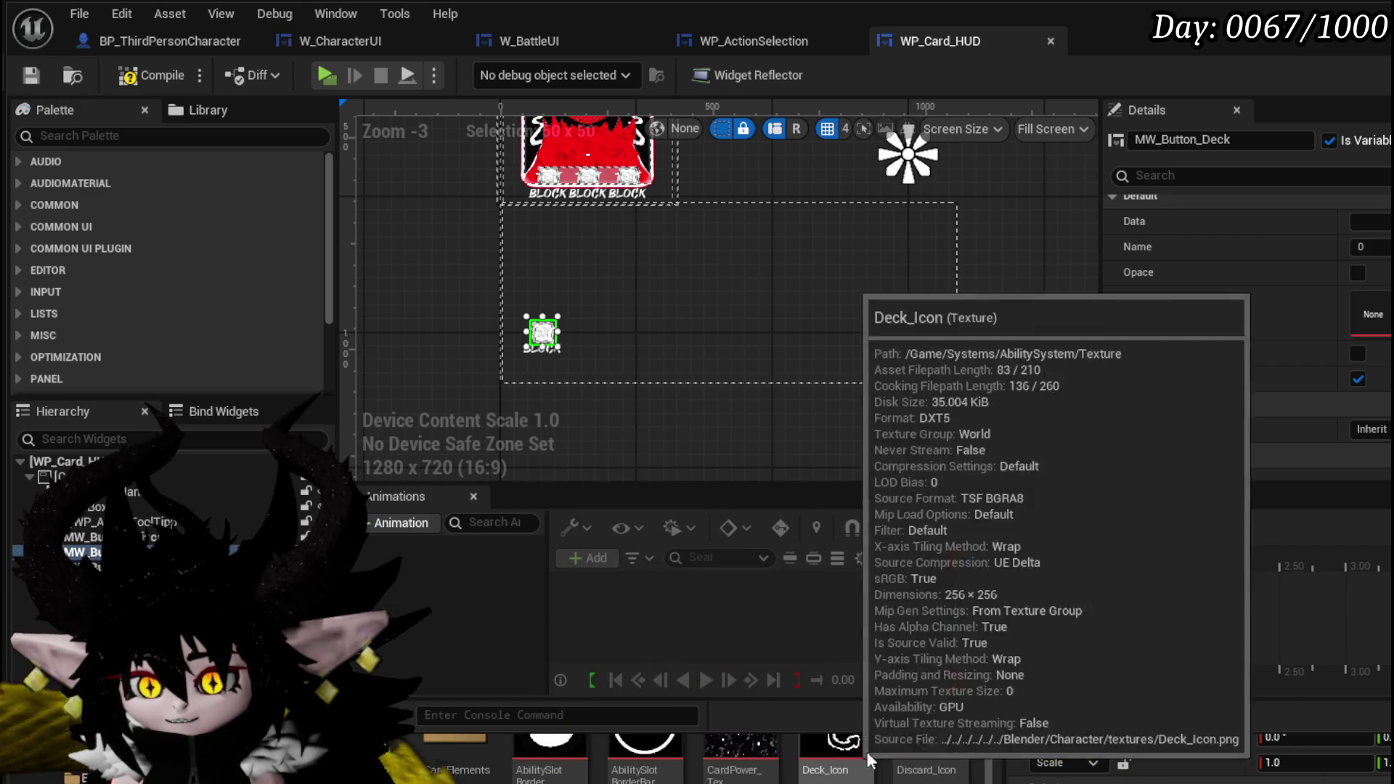
Step: Set the deck button's texture to Deck_Icon and the discard button's texture to Discard_Icon
left_click_drag(835, 748, 581, 193)
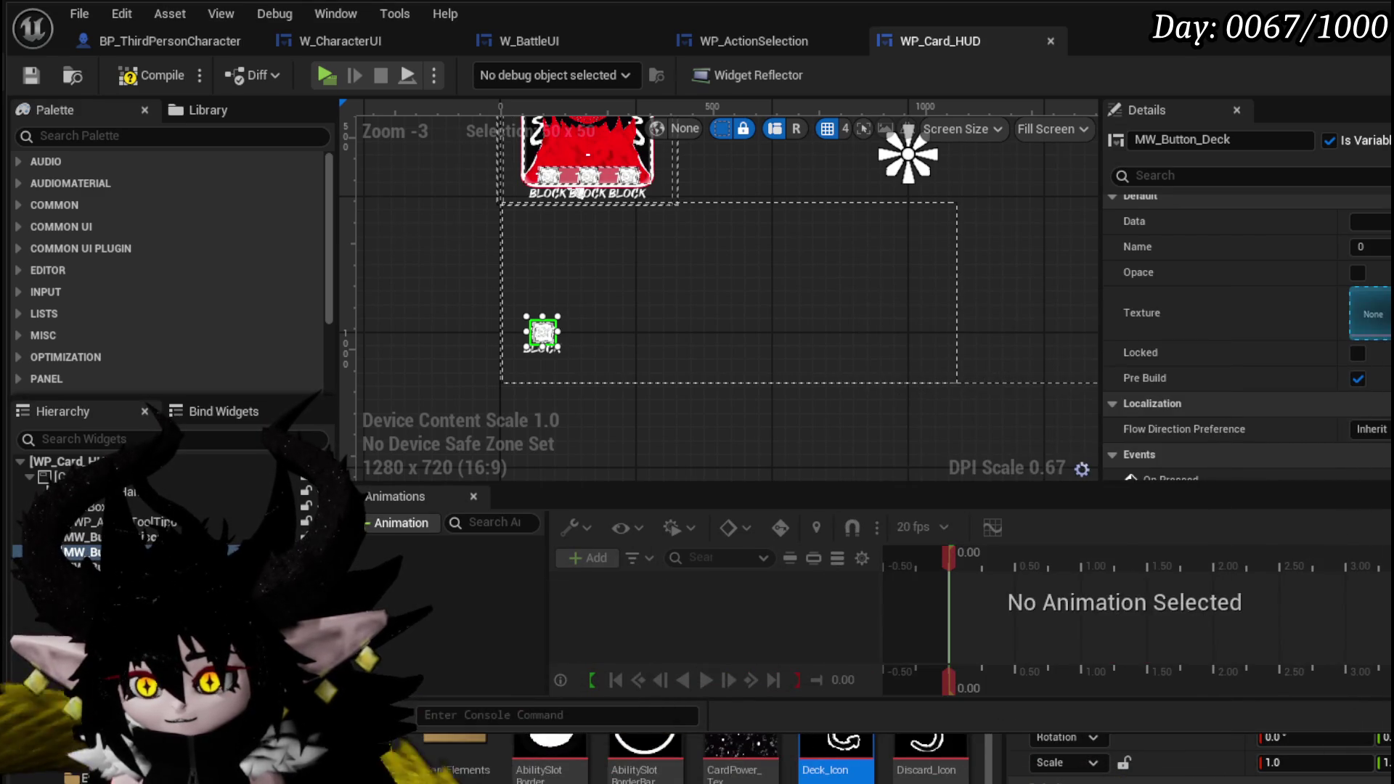
left_click_drag(1370, 313, 1371, 314)
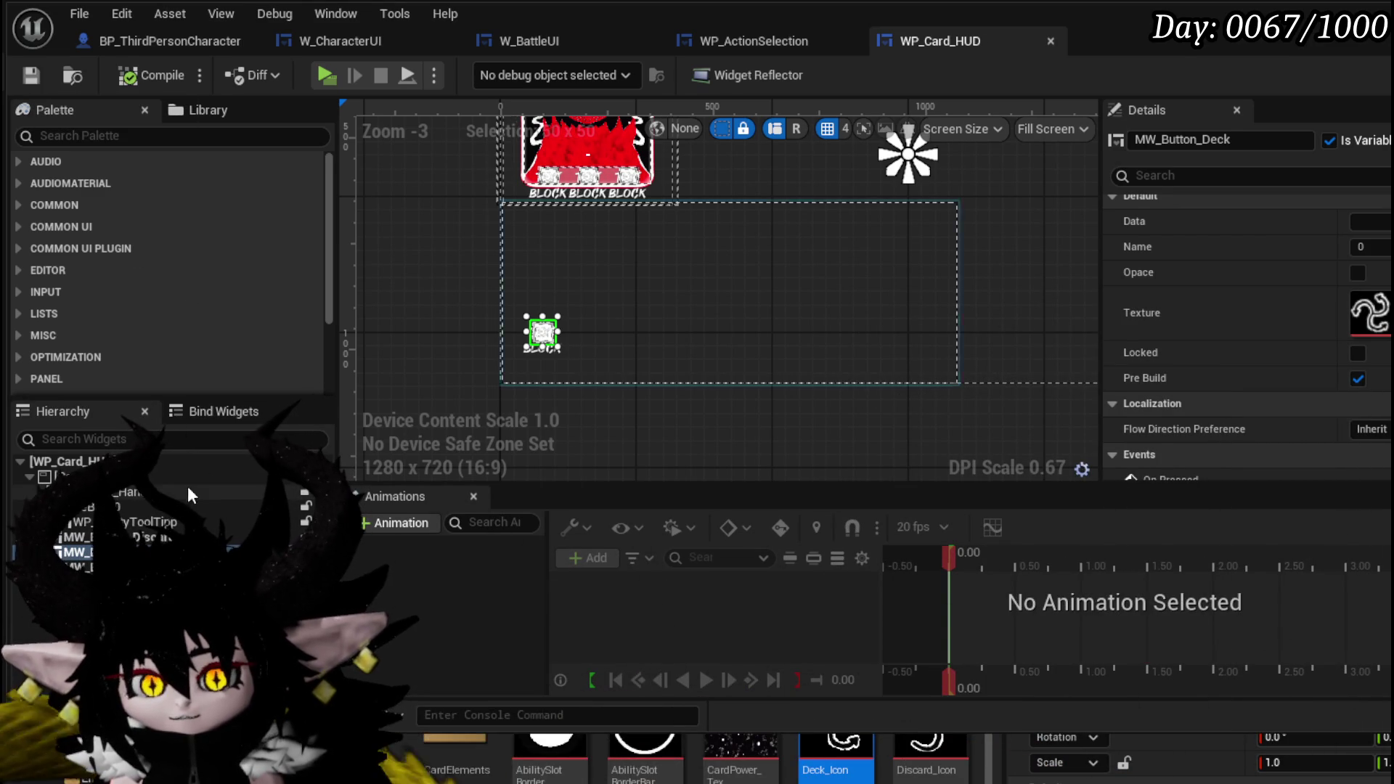
left_click(117, 538)
scroll(949, 326, "down", 2)
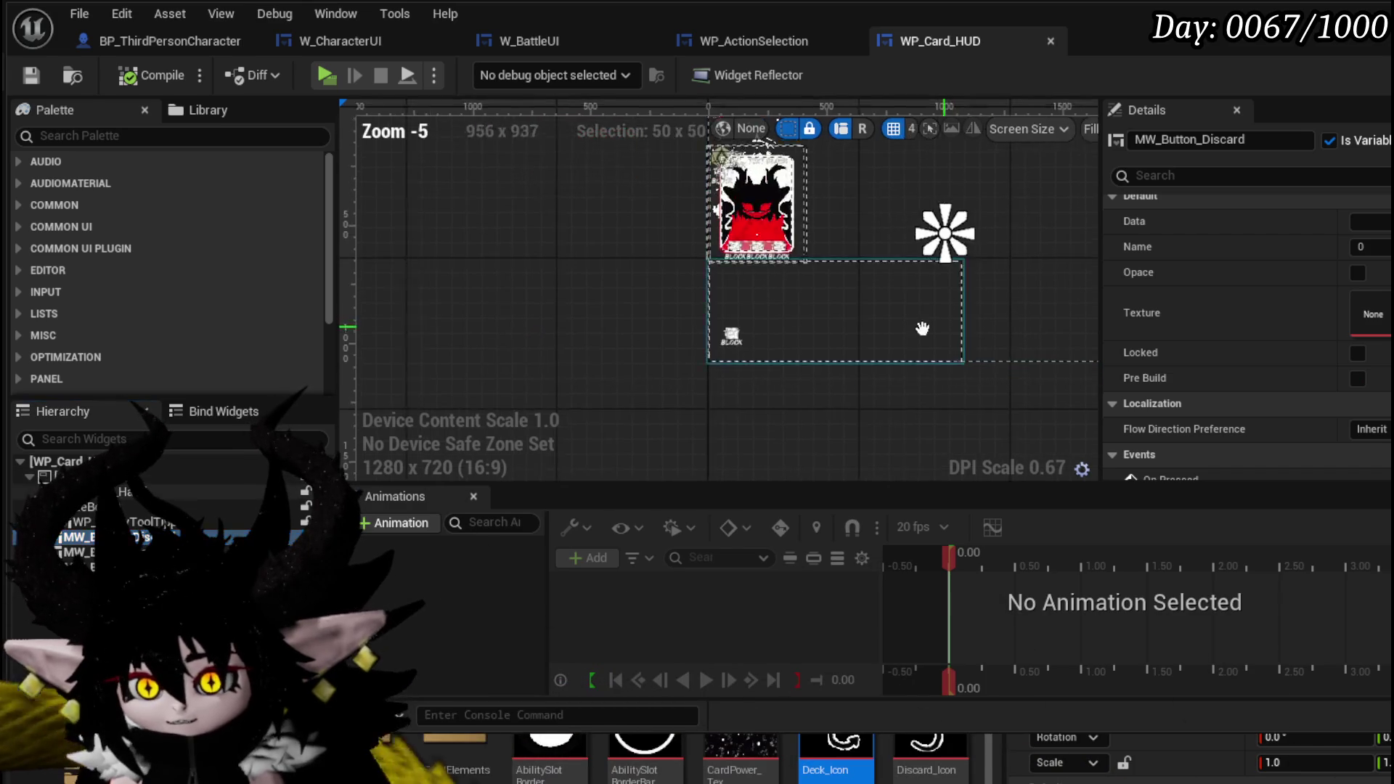
left_click_drag(949, 326, 655, 385)
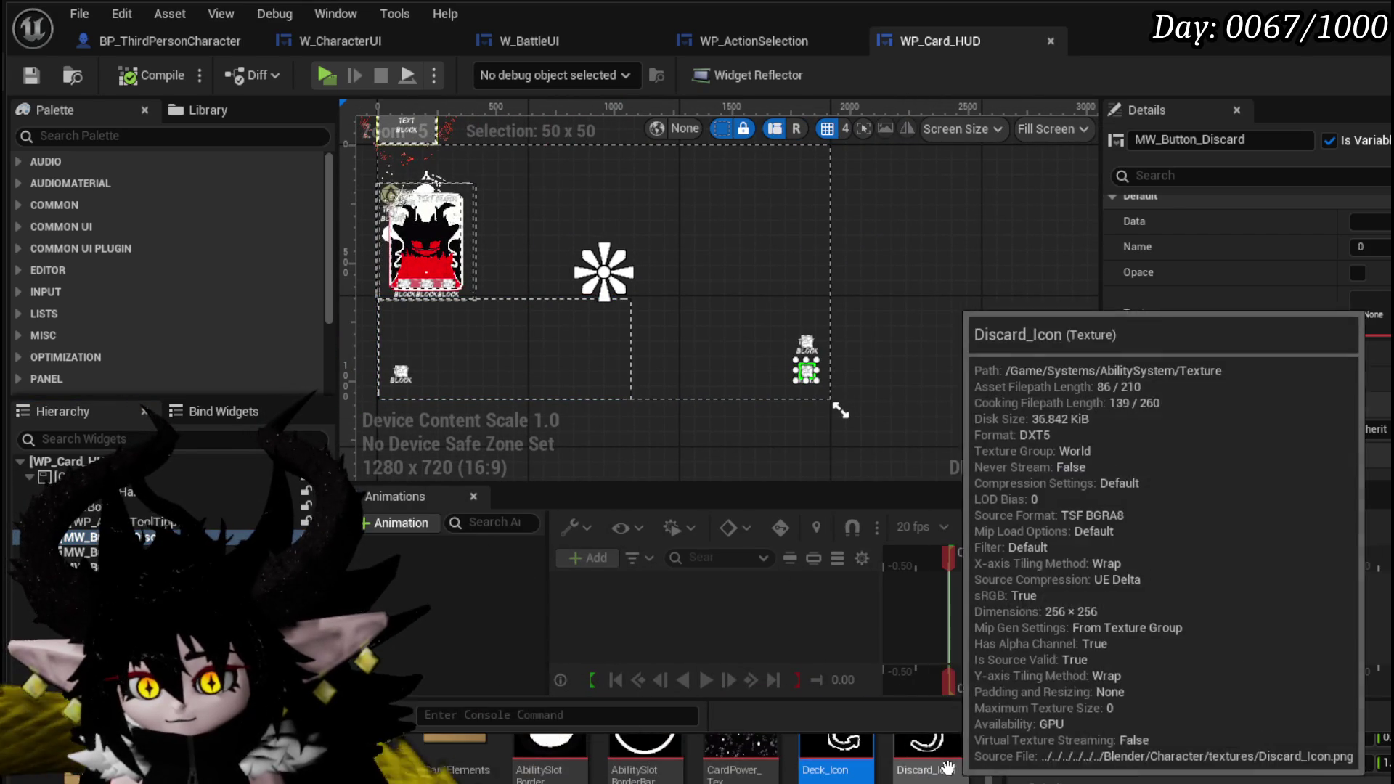
left_click(952, 768)
left_click_drag(931, 751, 1370, 313)
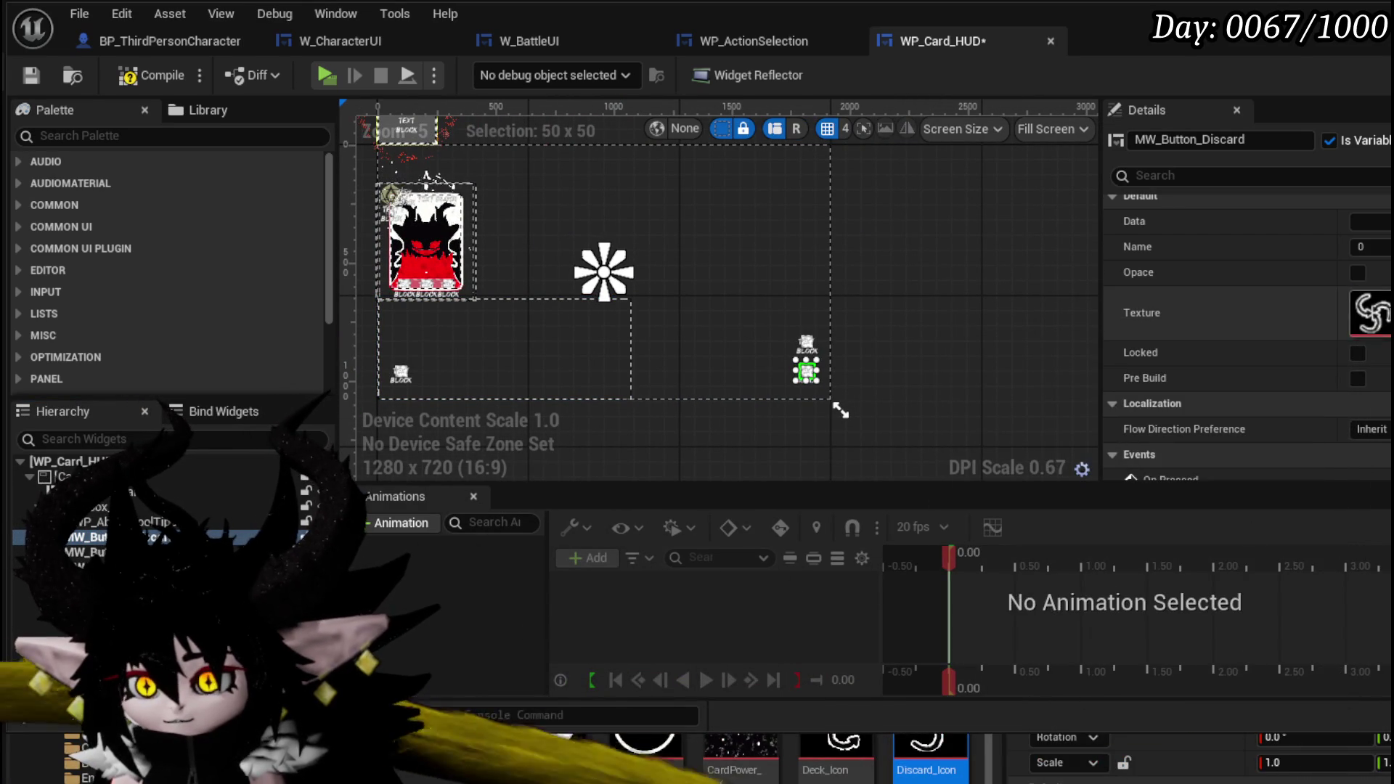
Step: Compile WP_Card_HUD, enable Pre Build on MW_Button_Discard, and save the widget
left_click(27, 72)
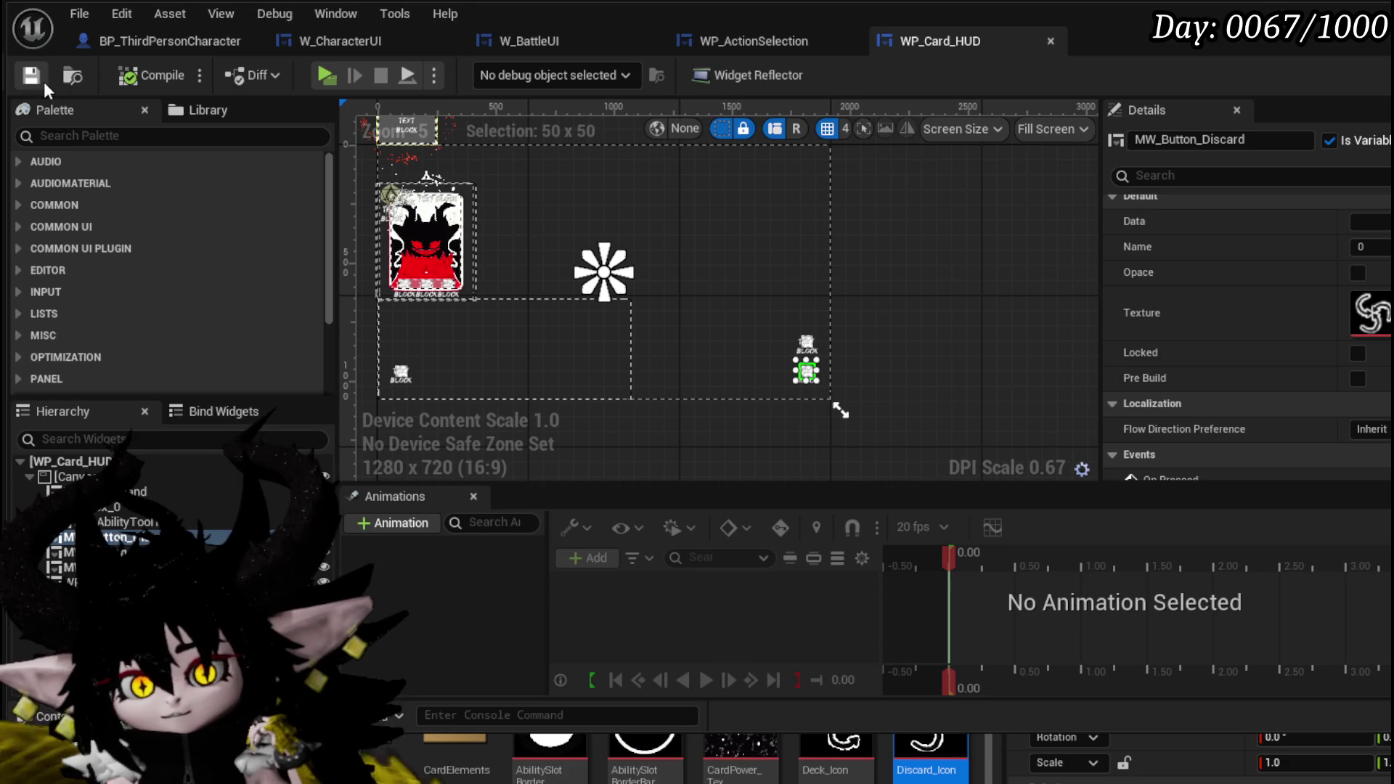
left_click(1353, 379)
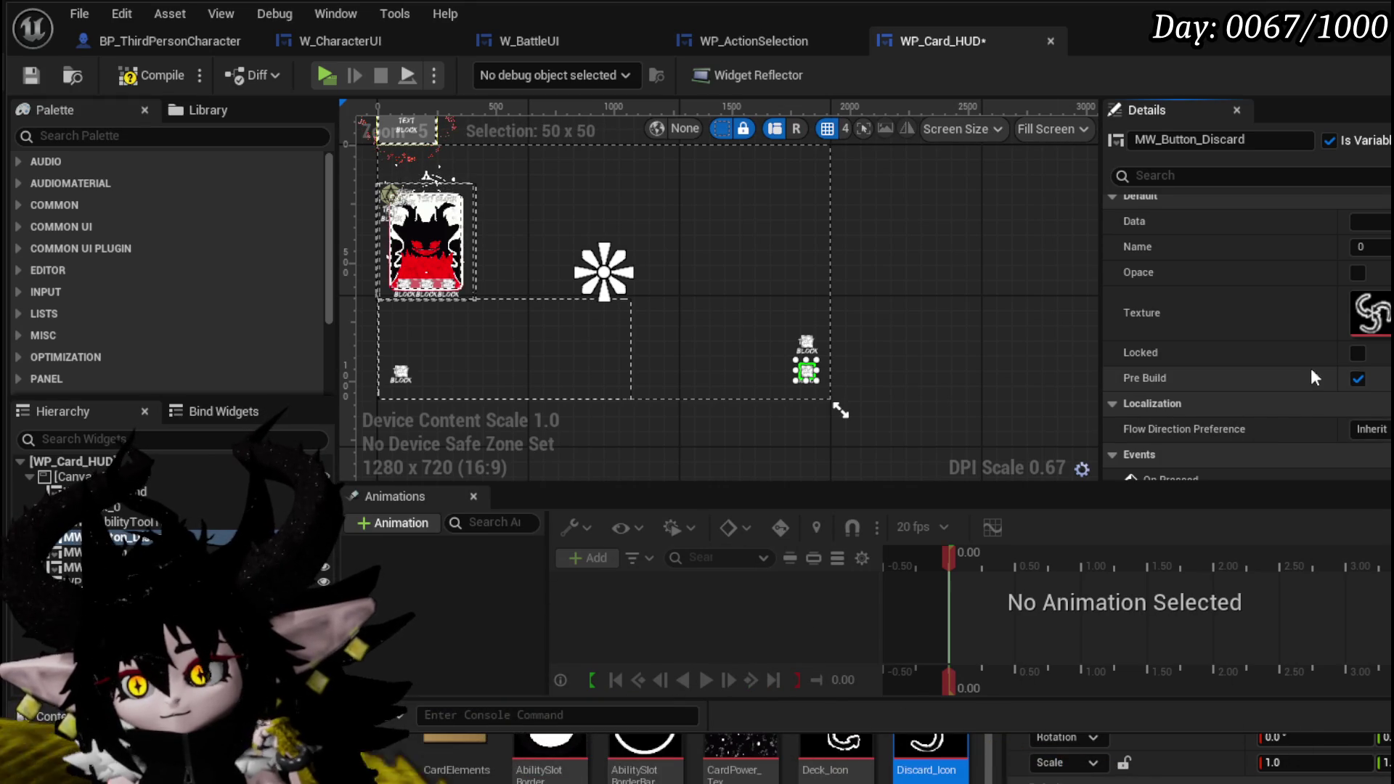
left_click(30, 75)
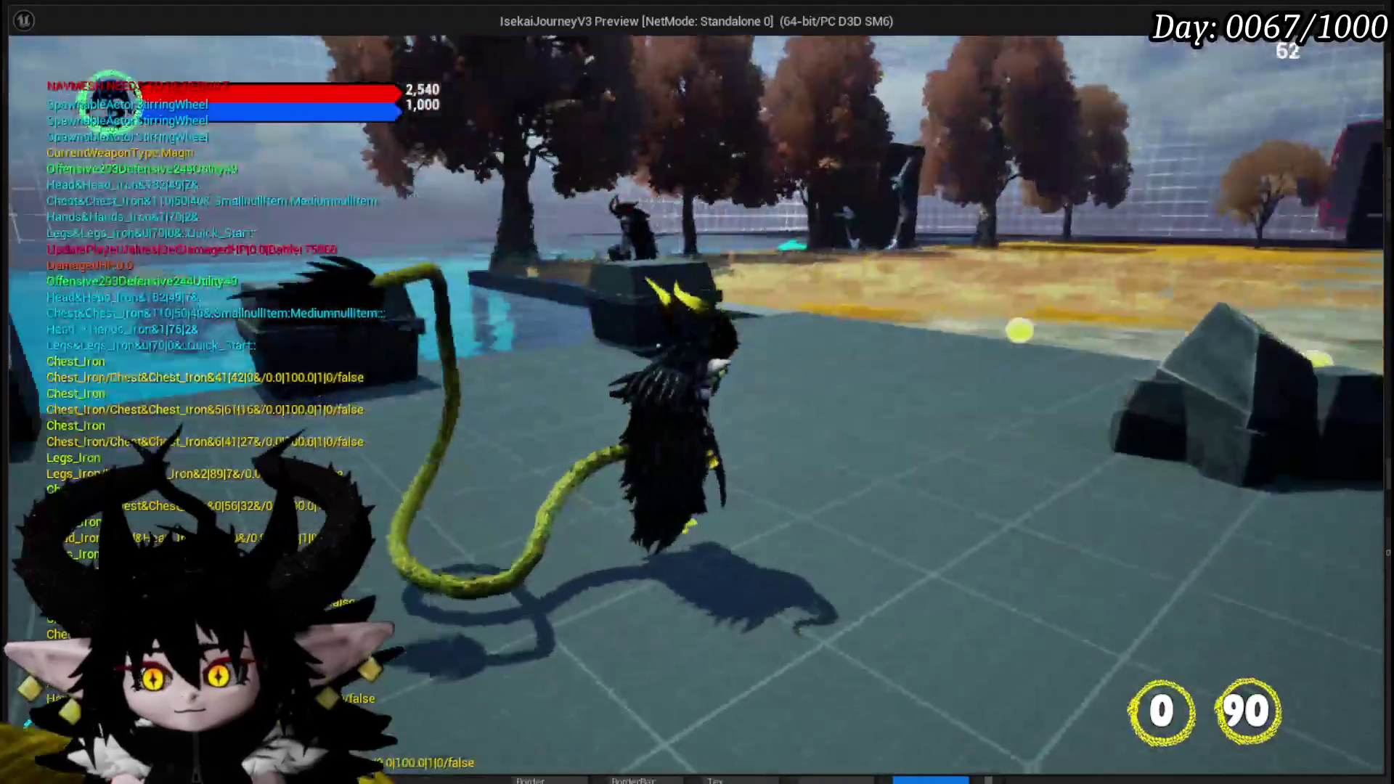
Step: Start a battle in the play-test to check the HUD buttons, stop it, and save the level
key("e")
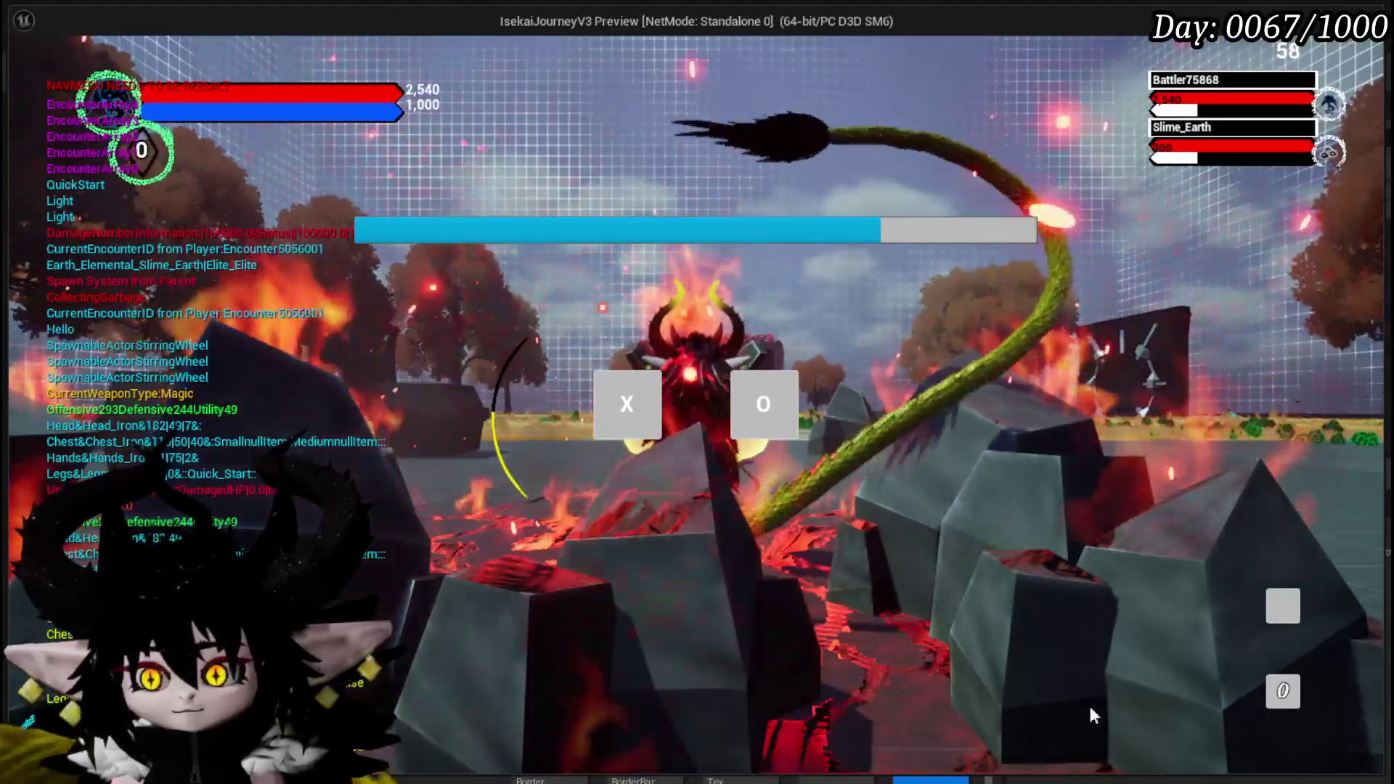
key("Escape")
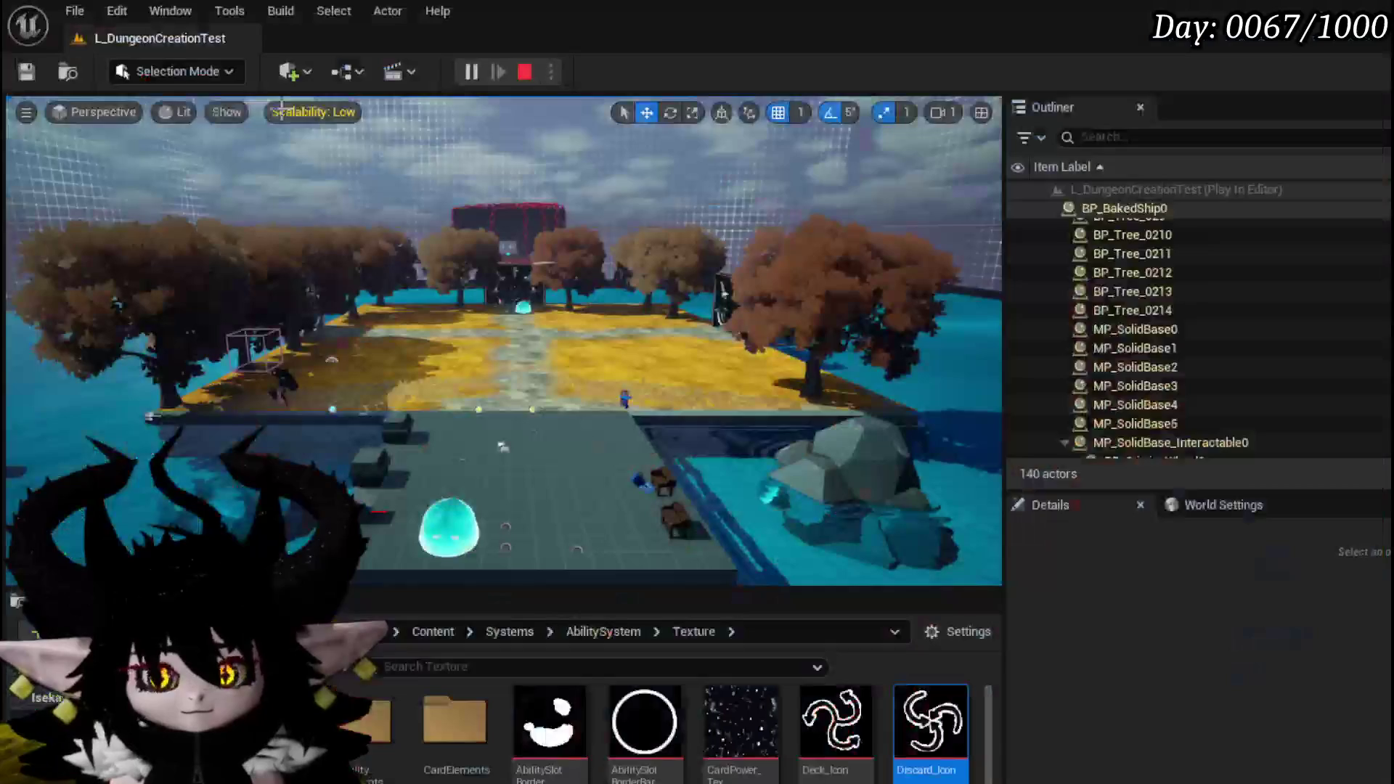
key("ctrl+s")
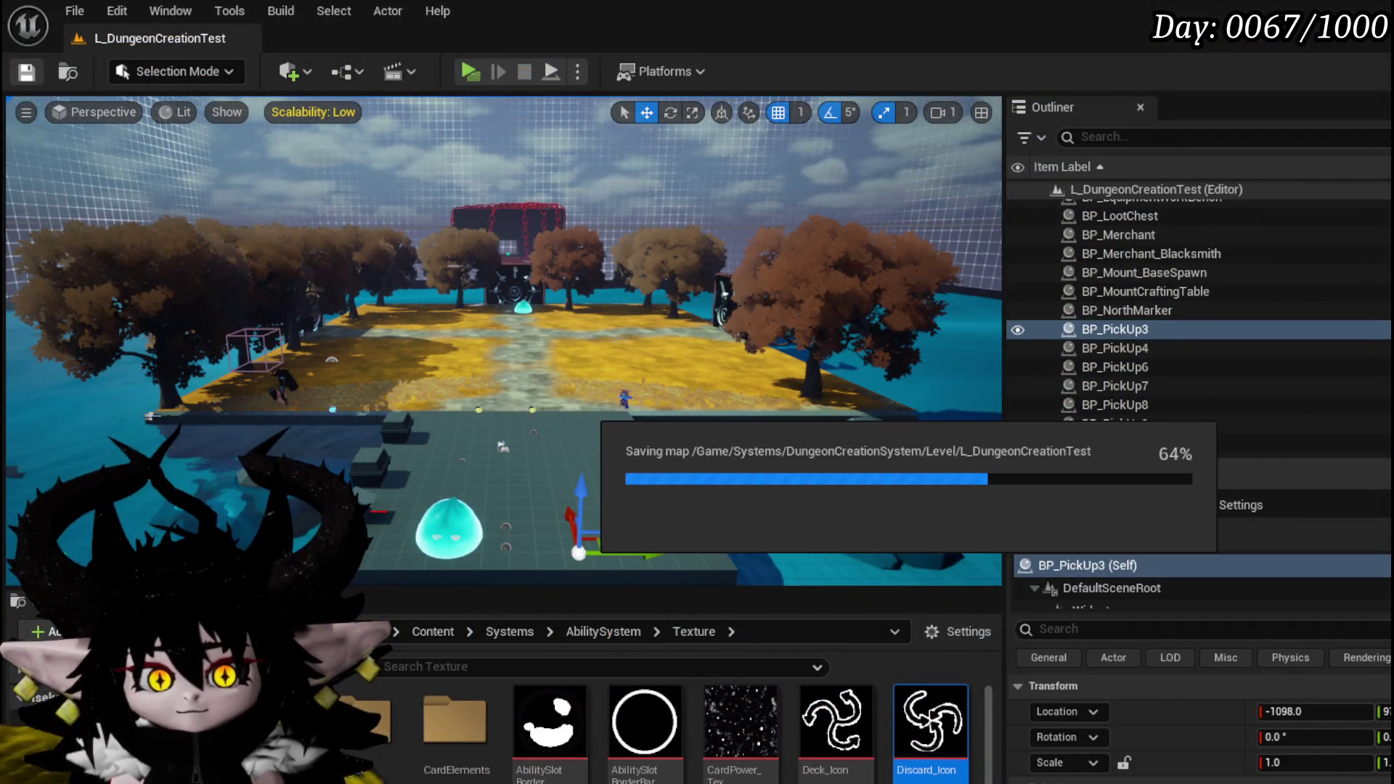
key("alt+Tab")
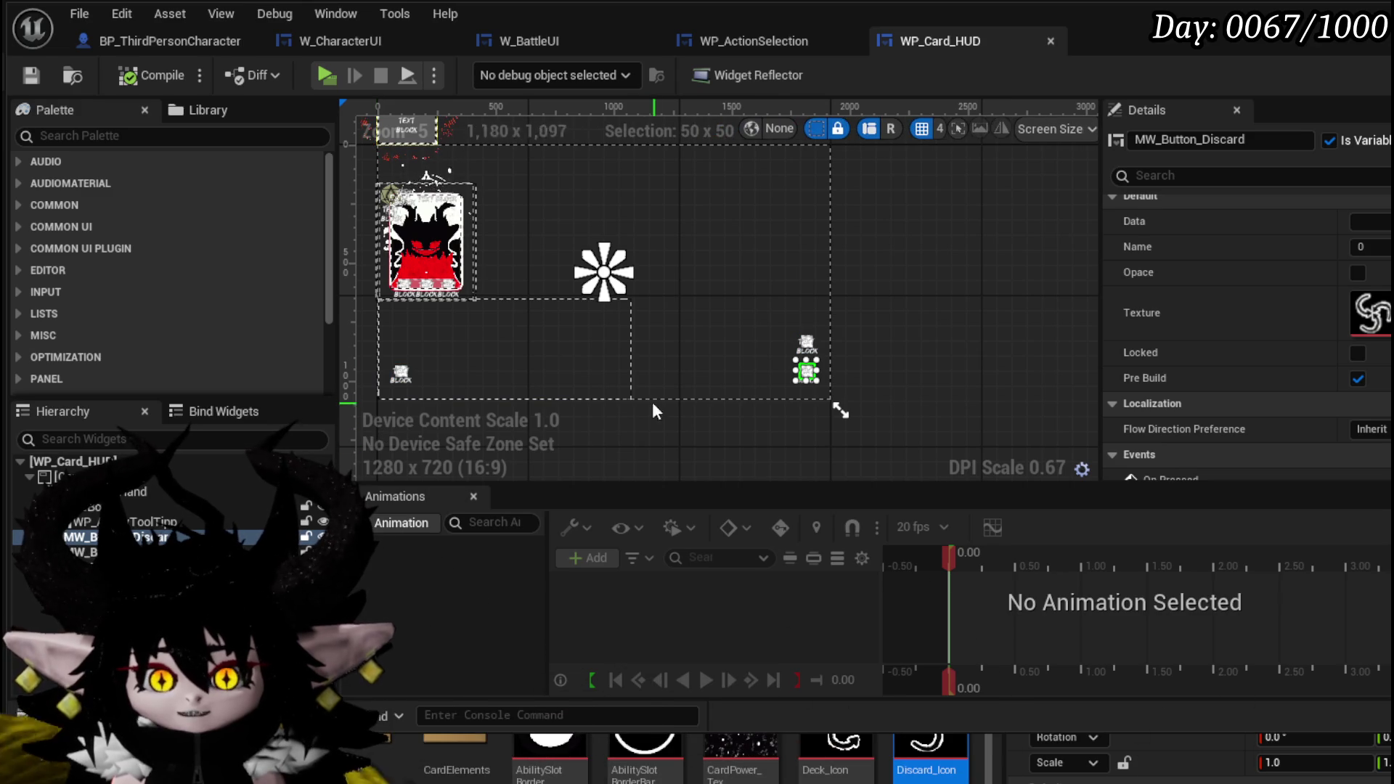
Step: Turn off Pre Build on the MW_Button_Discard widget
scroll(528, 247, "up", 4)
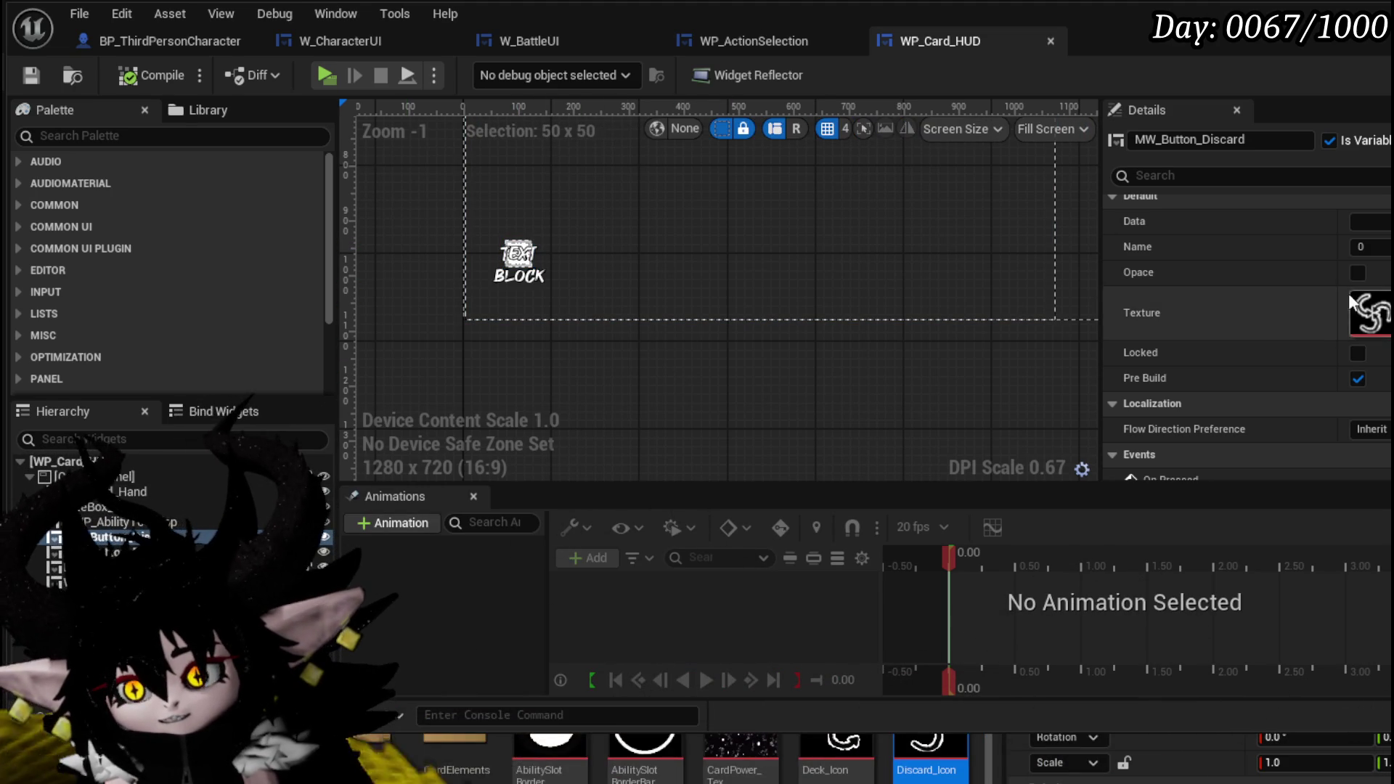
scroll(1330, 268, "down", 2)
scroll(1330, 267, "up", 5)
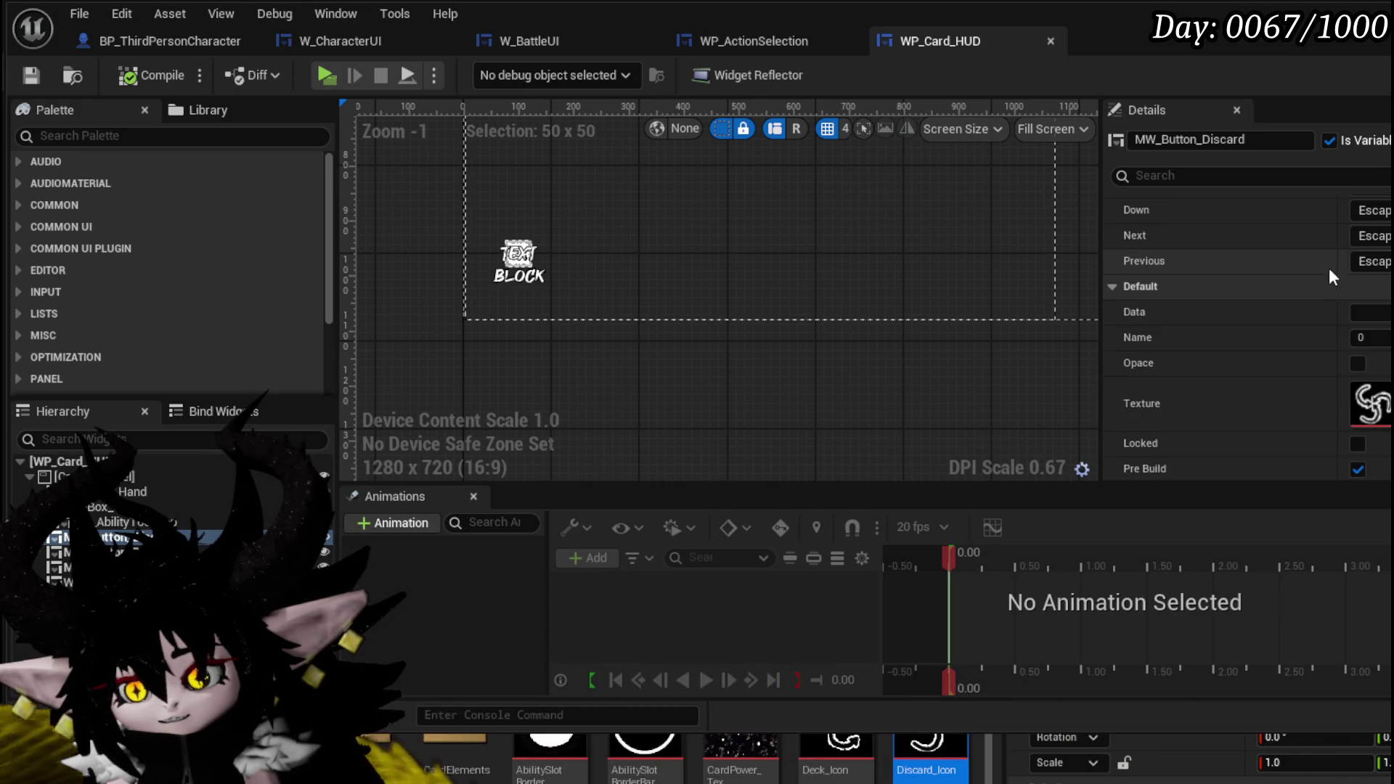
scroll(1350, 341, "down", 2)
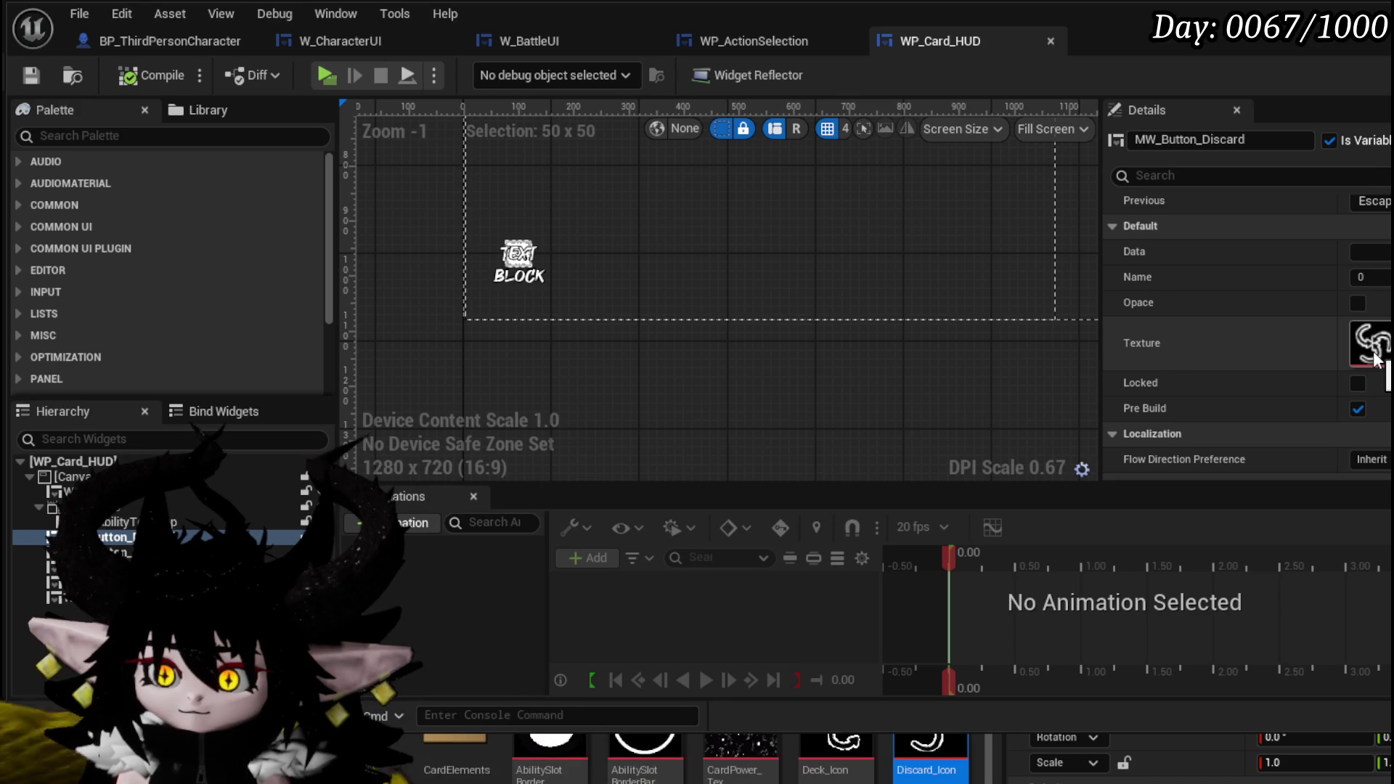
left_click(1356, 410)
Step: Select the deck button widget and switch on its Pre Build option
left_click_drag(884, 363, 479, 382)
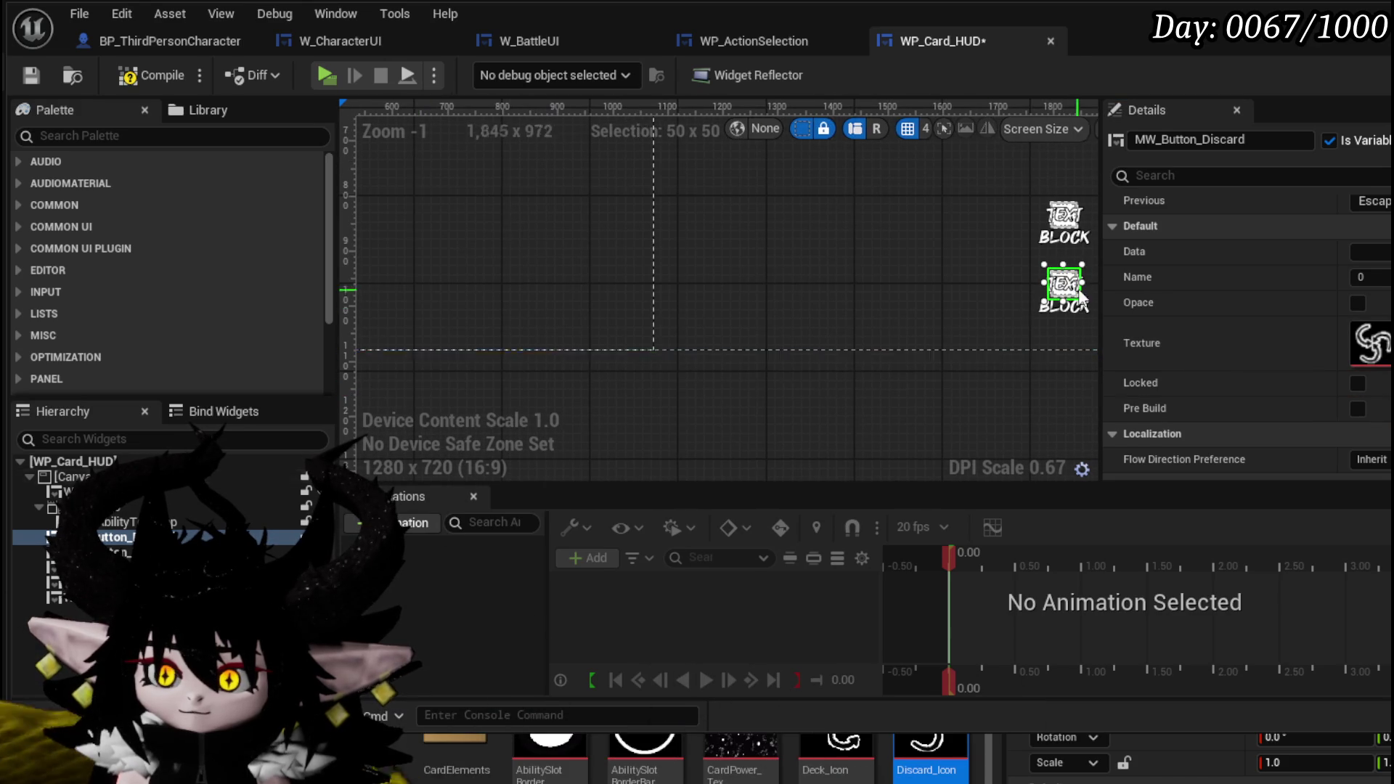
left_click_drag(633, 411, 777, 303)
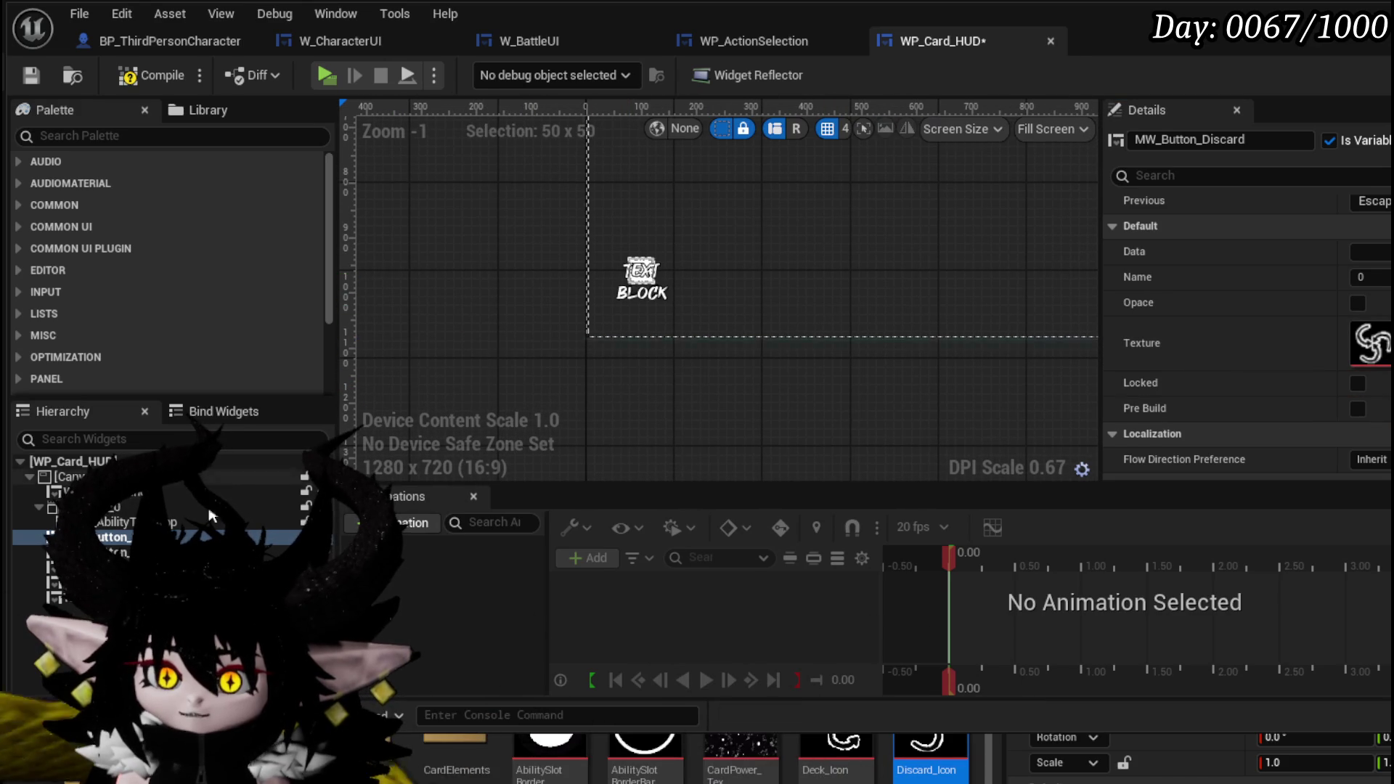
left_click(641, 271)
left_click(1356, 409)
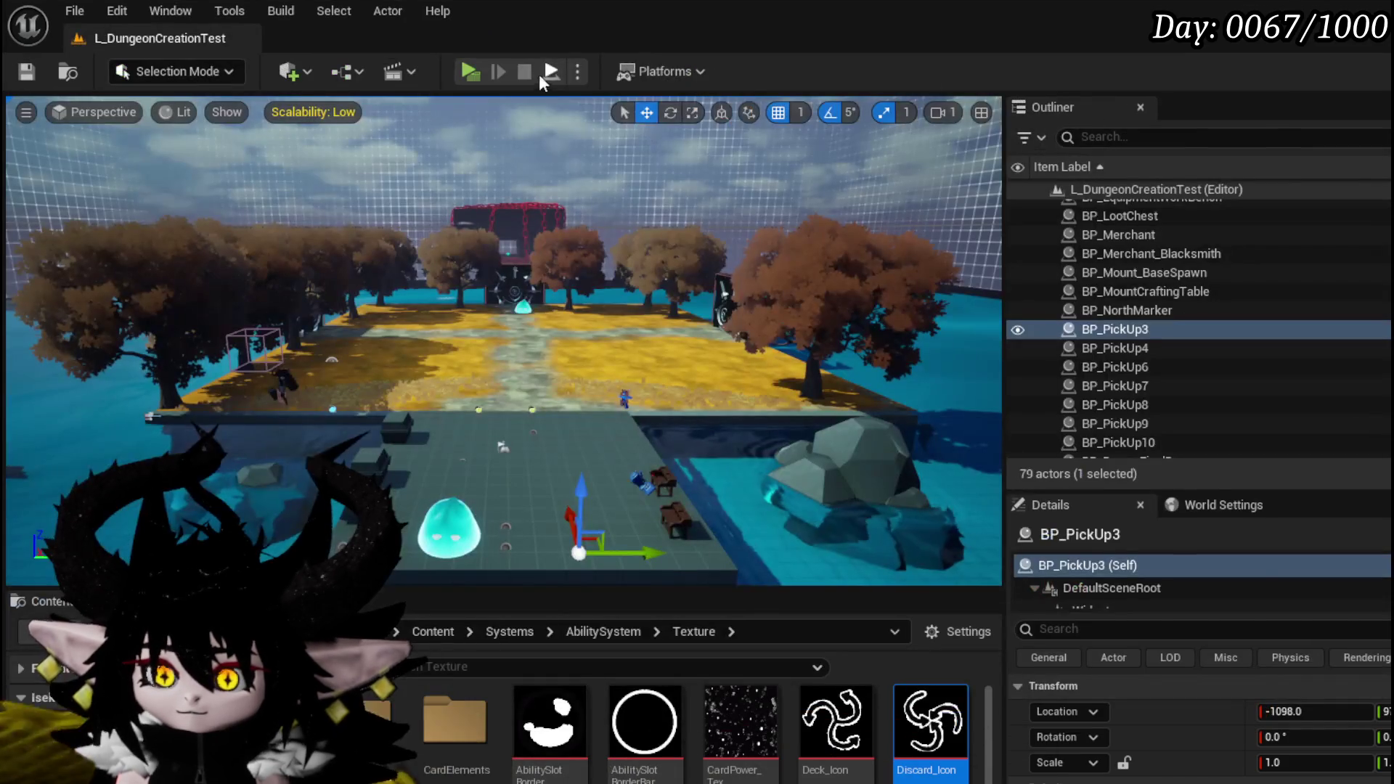
Step: Play-test a battle, open and close the pile view from the HUD, then stop and save packages
left_click(466, 72)
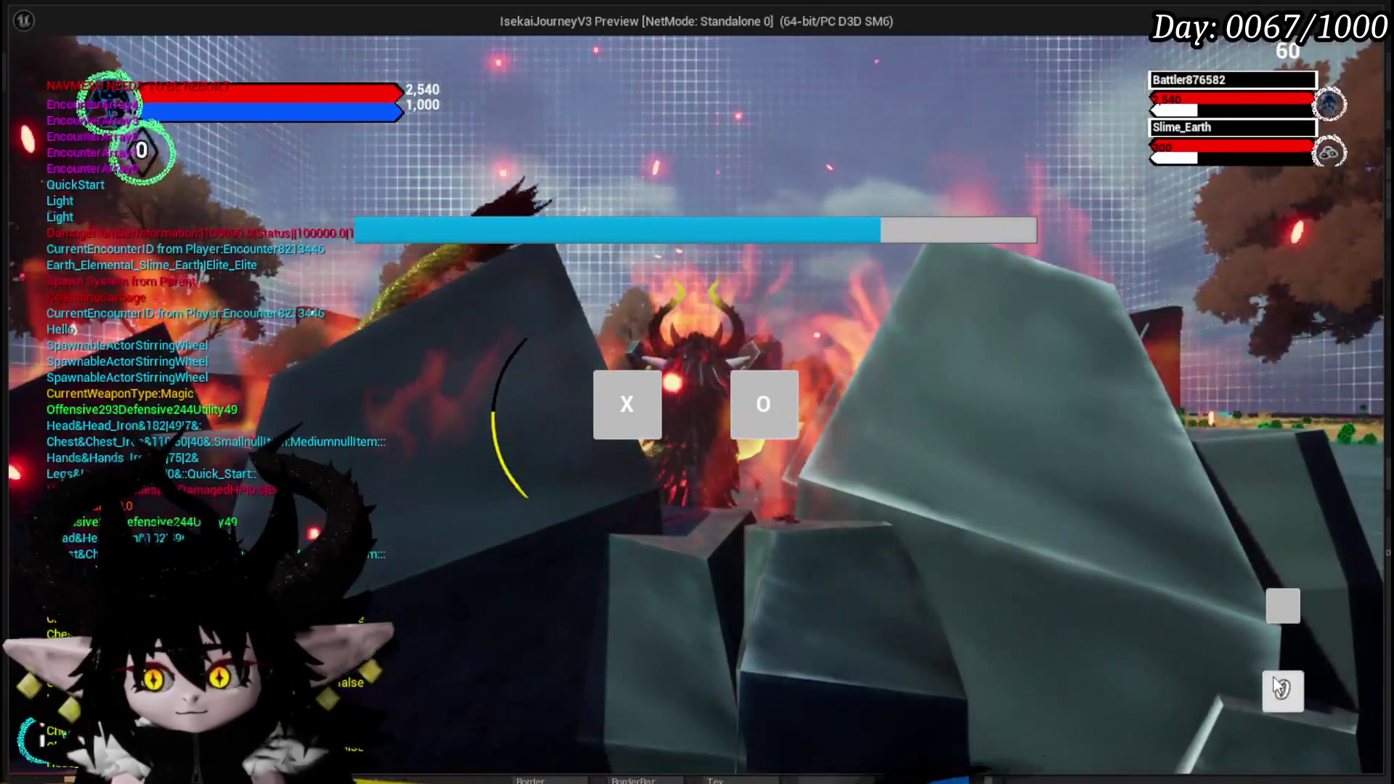
left_click(1283, 690)
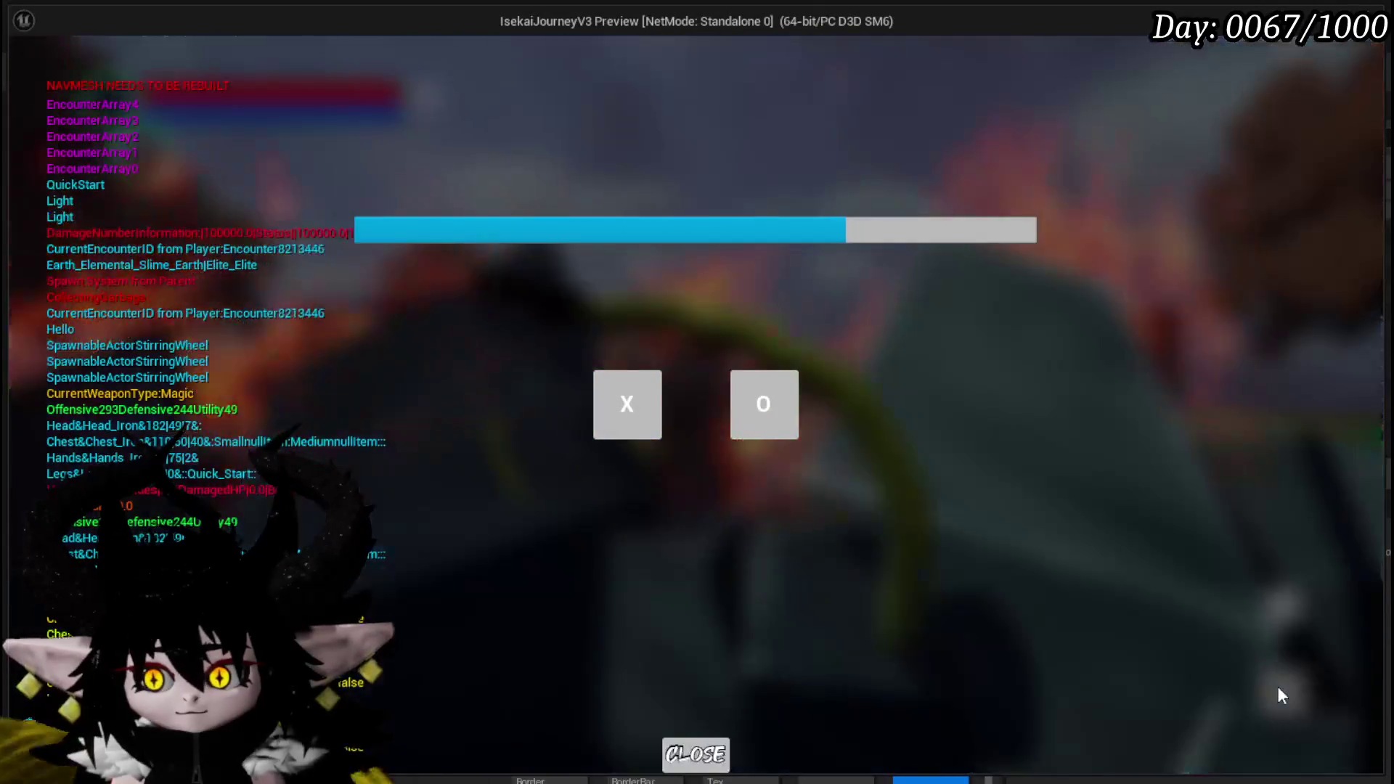
left_click(707, 742)
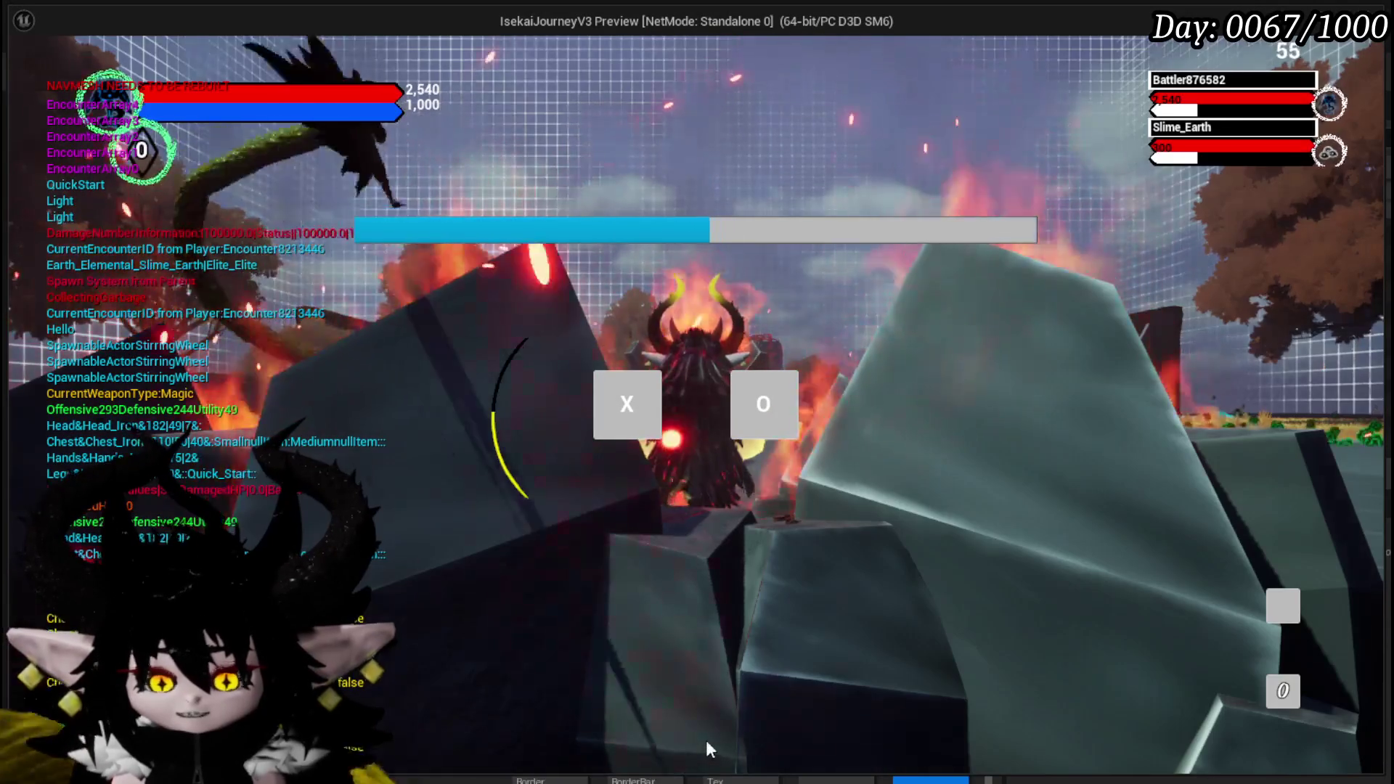
key("Escape")
left_click(25, 73)
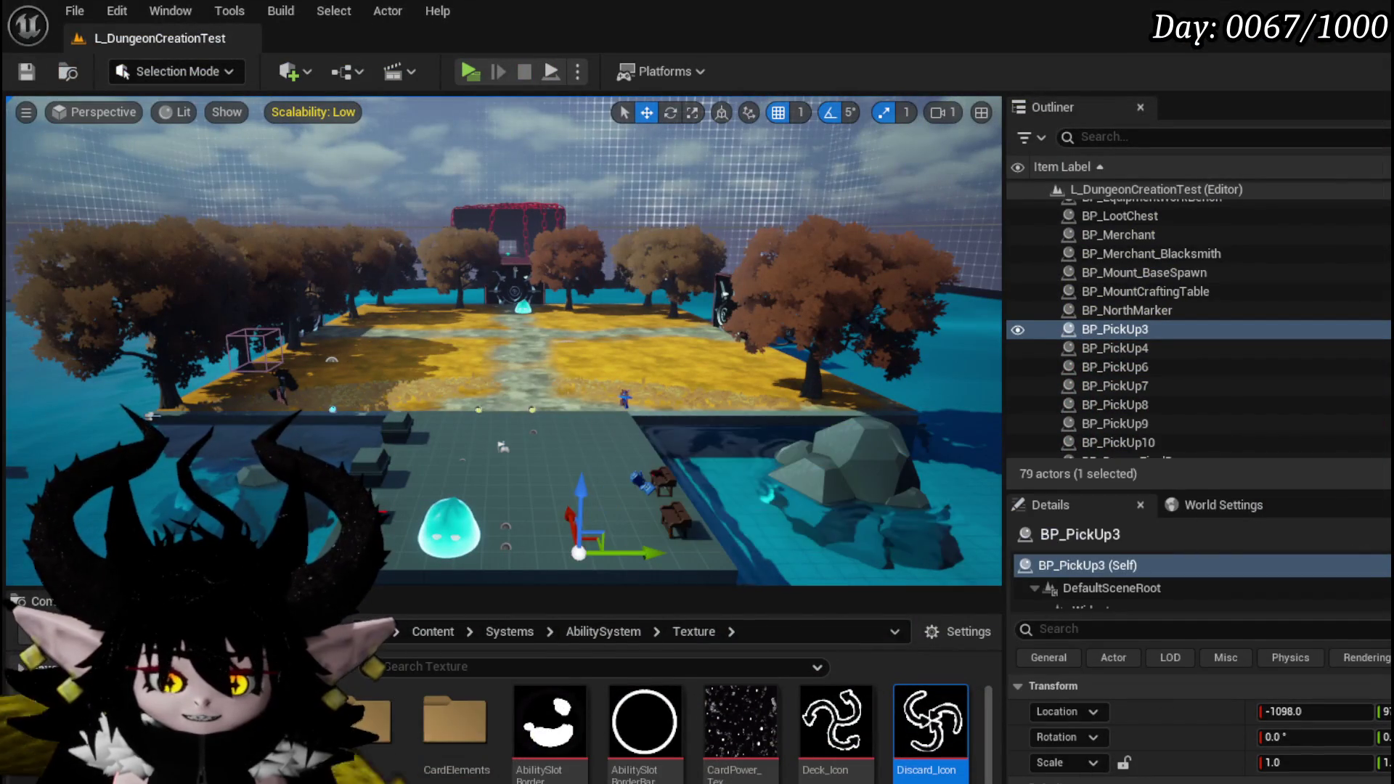
Step: Enable Pre Build on MW_Button_Deck and save WP_Card_HUD
key("alt+Tab")
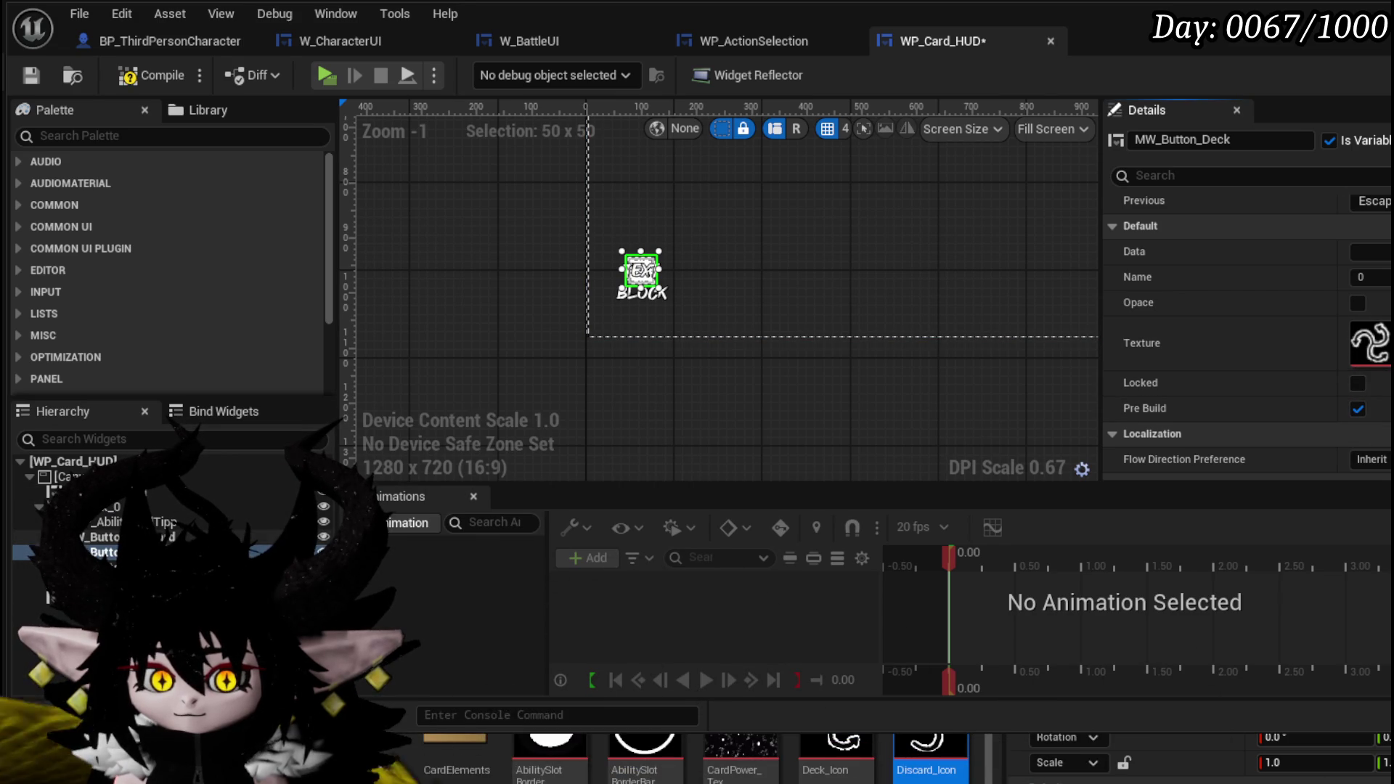
left_click(1357, 409)
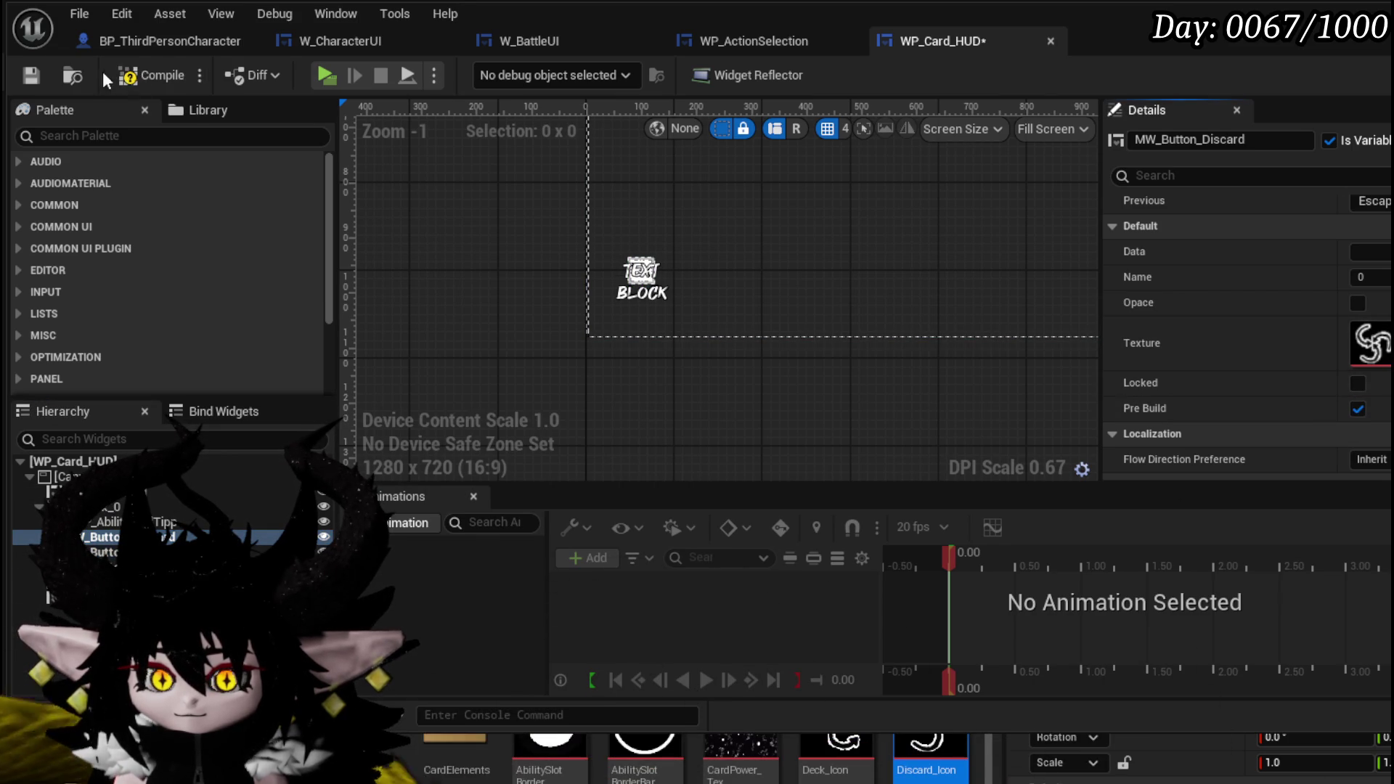
left_click(23, 74)
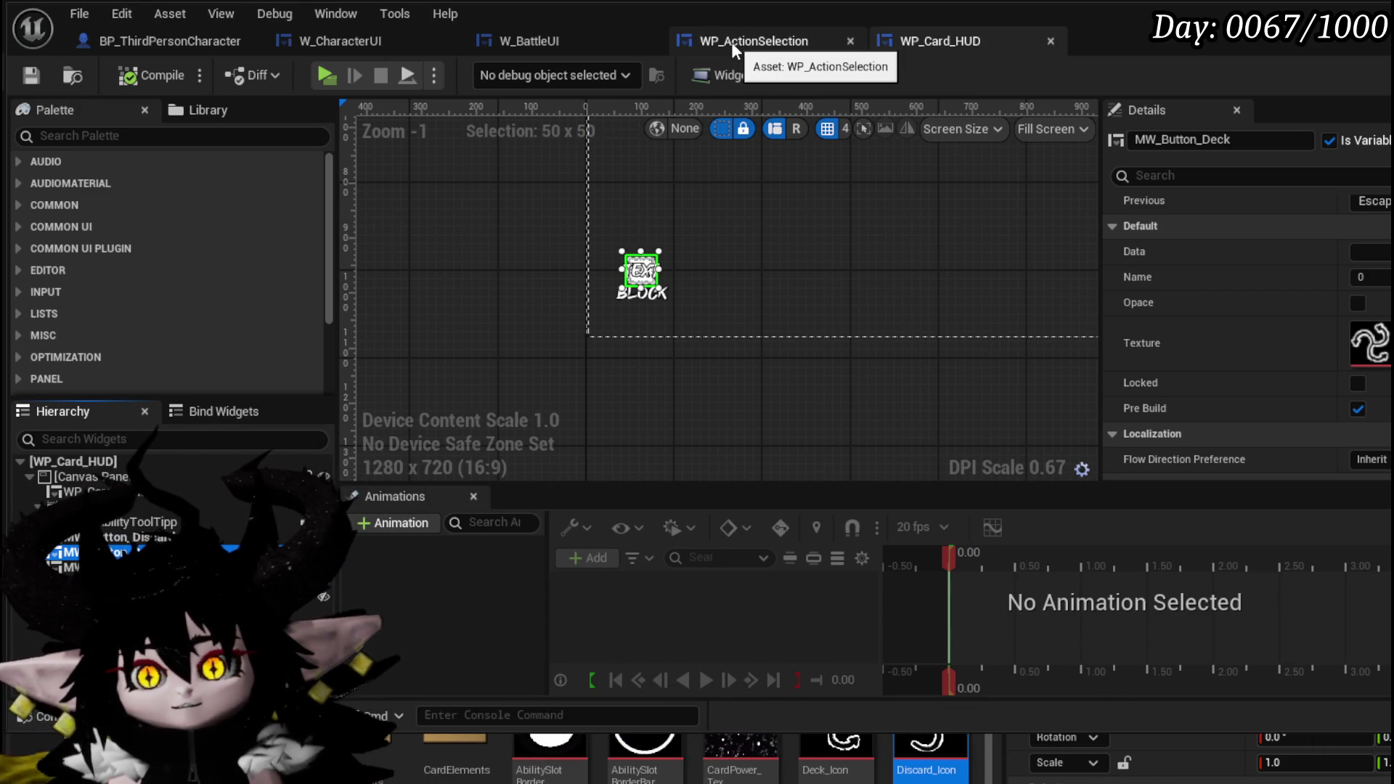
left_click(731, 42)
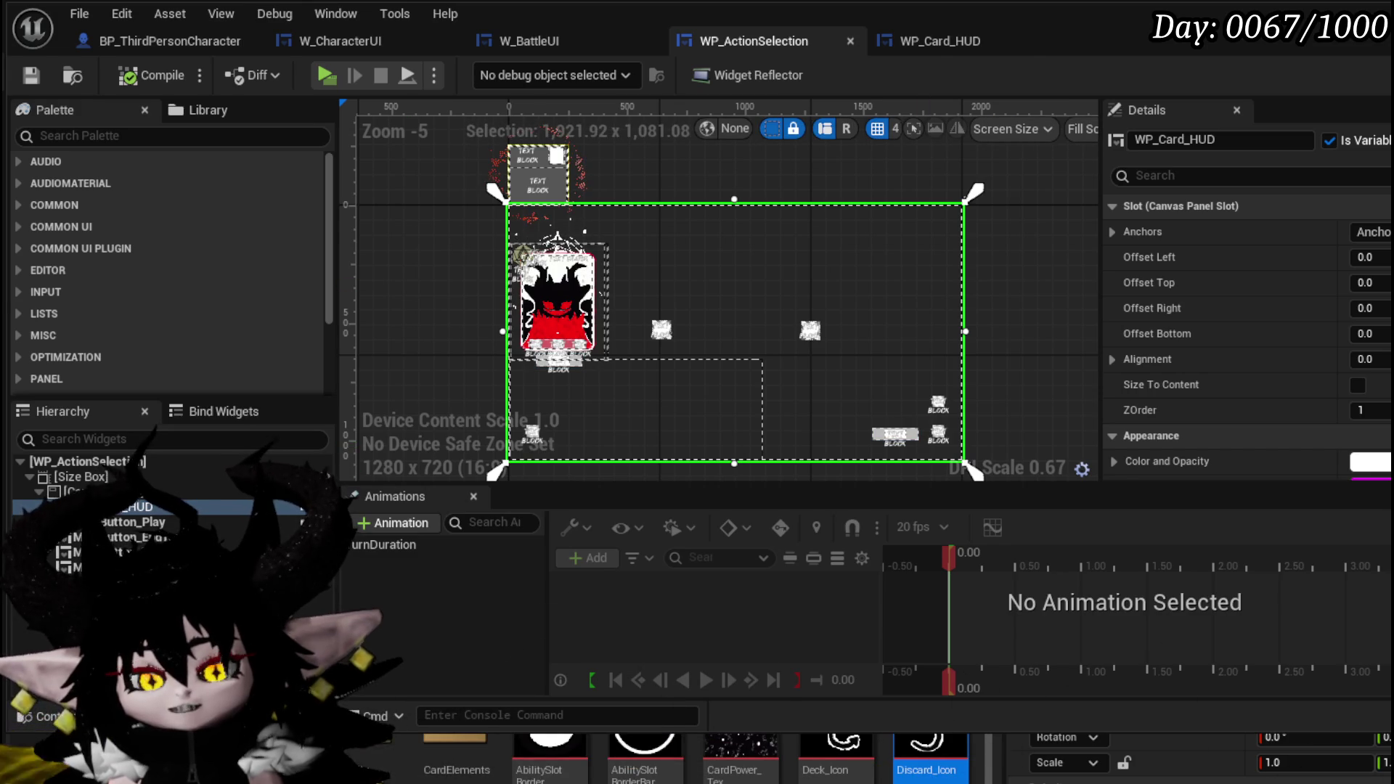
Step: Open the WP_ActionSelection blueprint graph and its SetOwner function
left_click(1350, 40)
scroll(119, 303, "up", 10)
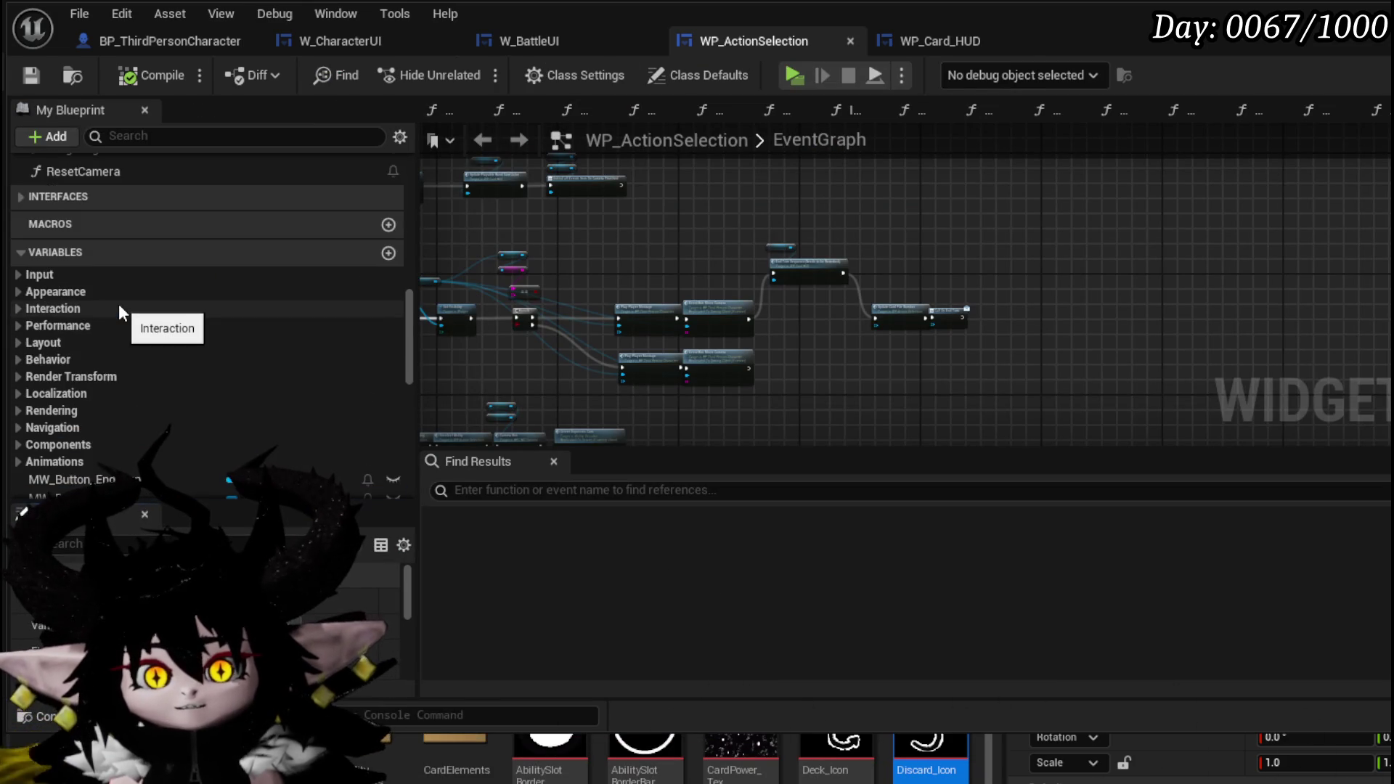
scroll(119, 303, "up", 10)
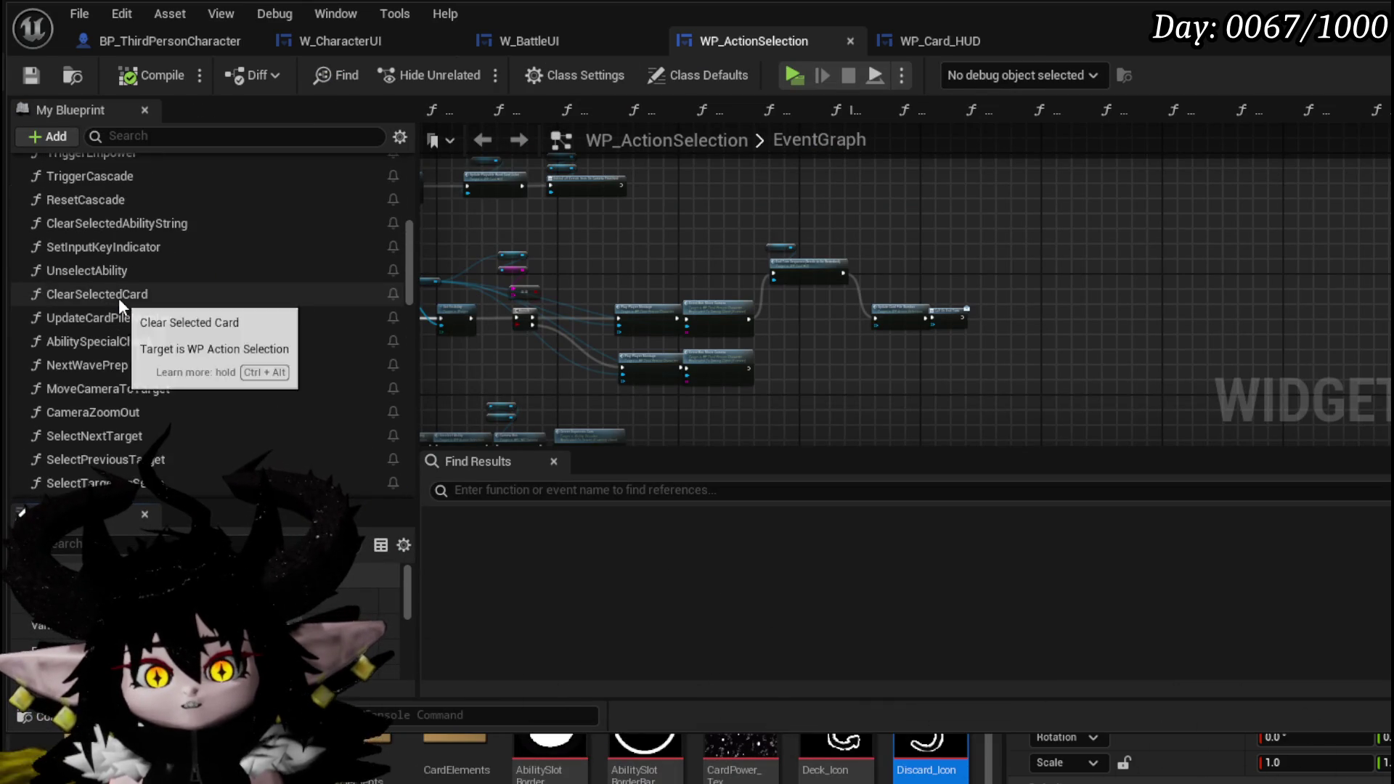
scroll(119, 298, "up", 5)
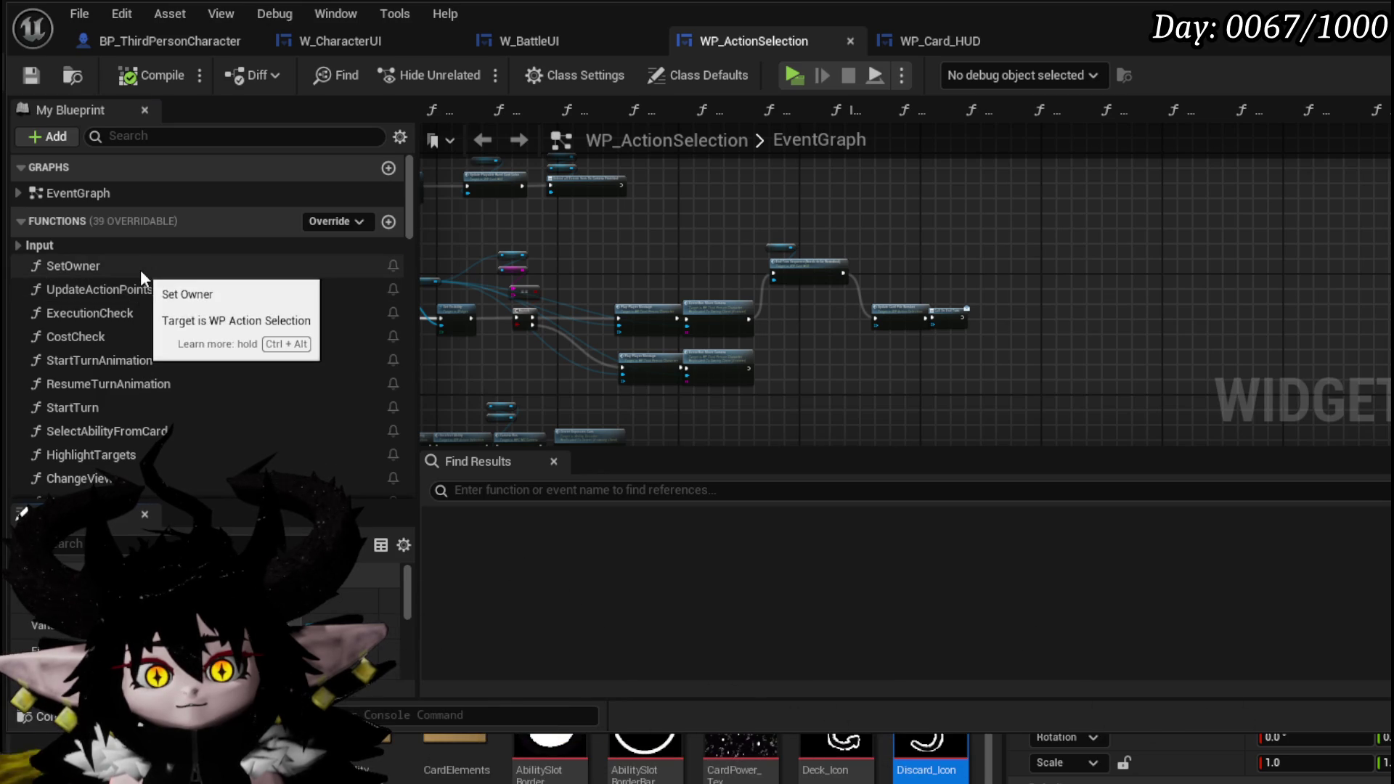
double_click(141, 267)
scroll(977, 309, "down", 3)
Step: Find the WP Card HUD reference beside the Inspecting Pile bindings and drag a new wire from it
left_click_drag(476, 354, 809, 390)
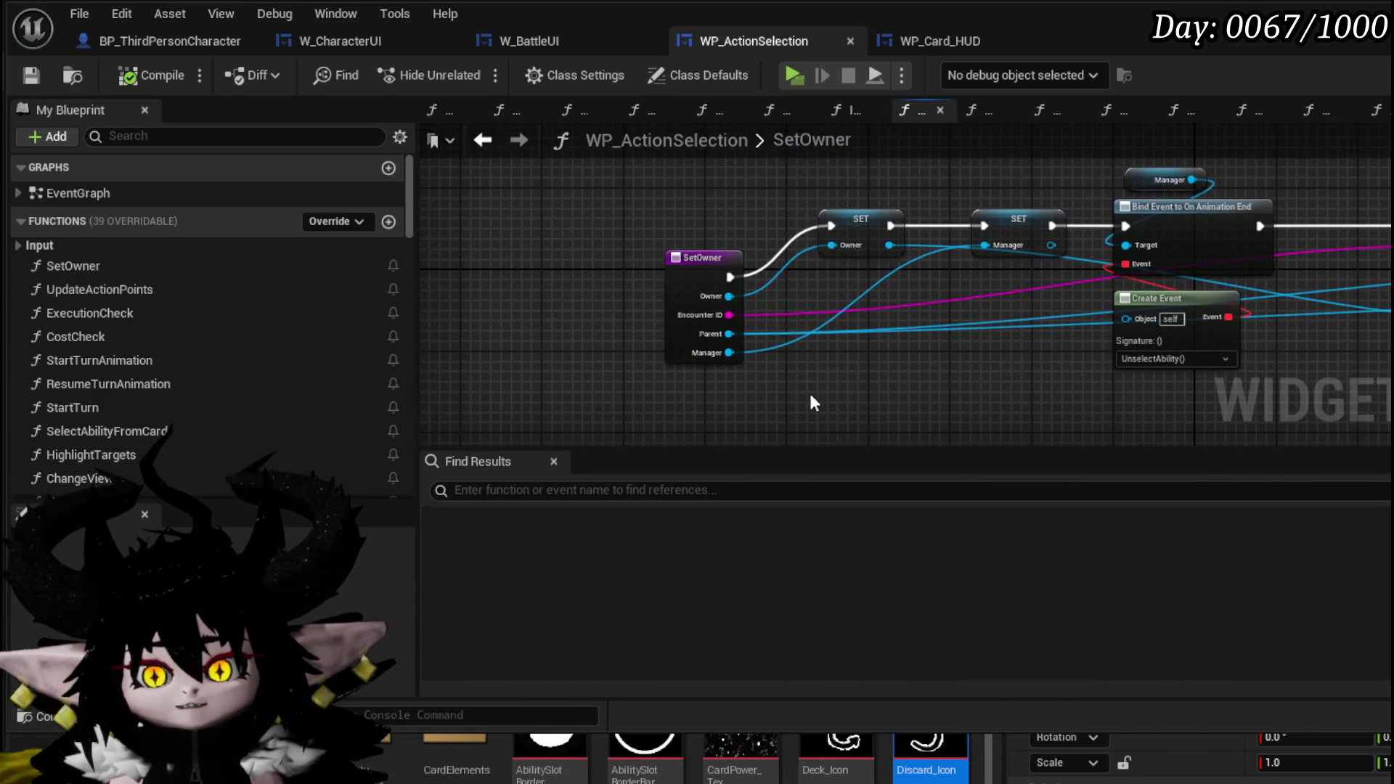
left_click_drag(1144, 307, 679, 398)
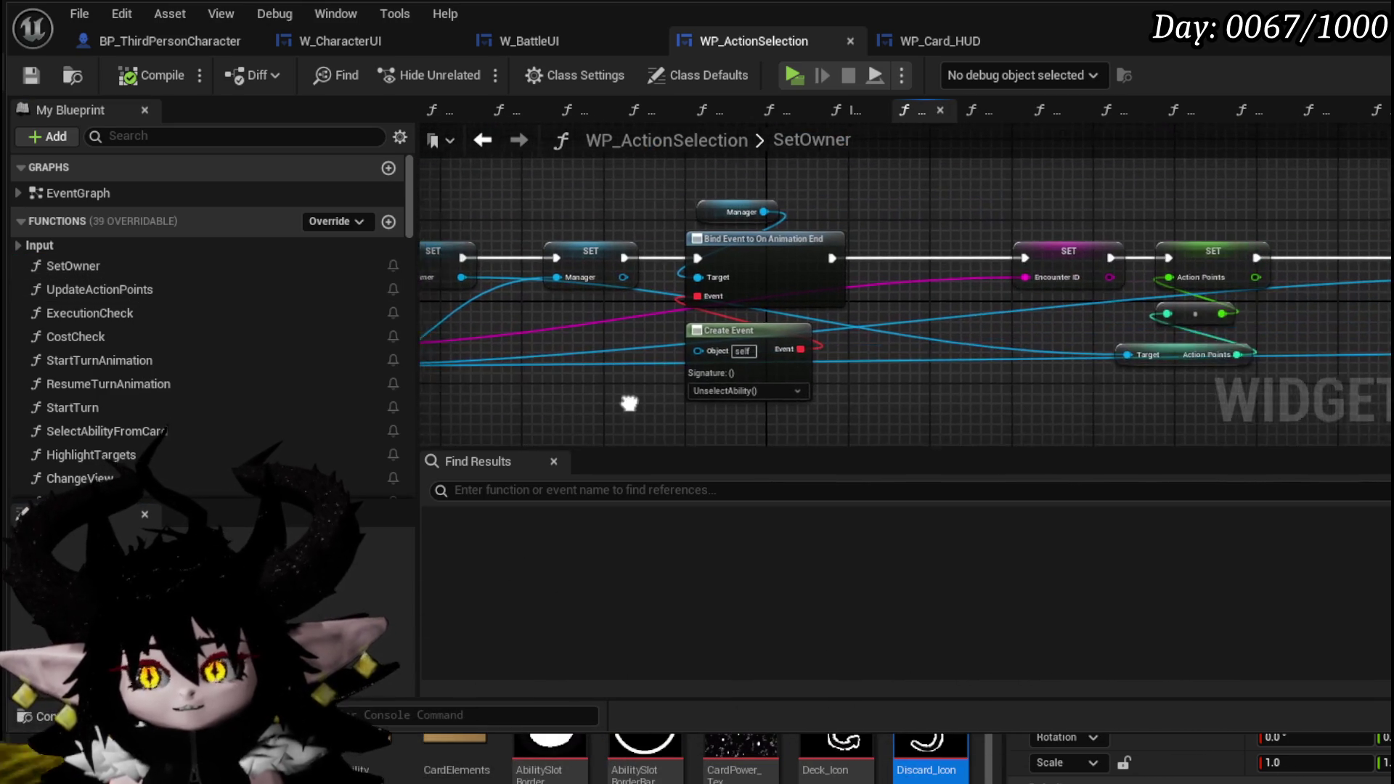
left_click_drag(943, 398, 670, 381)
left_click_drag(1053, 387, 700, 377)
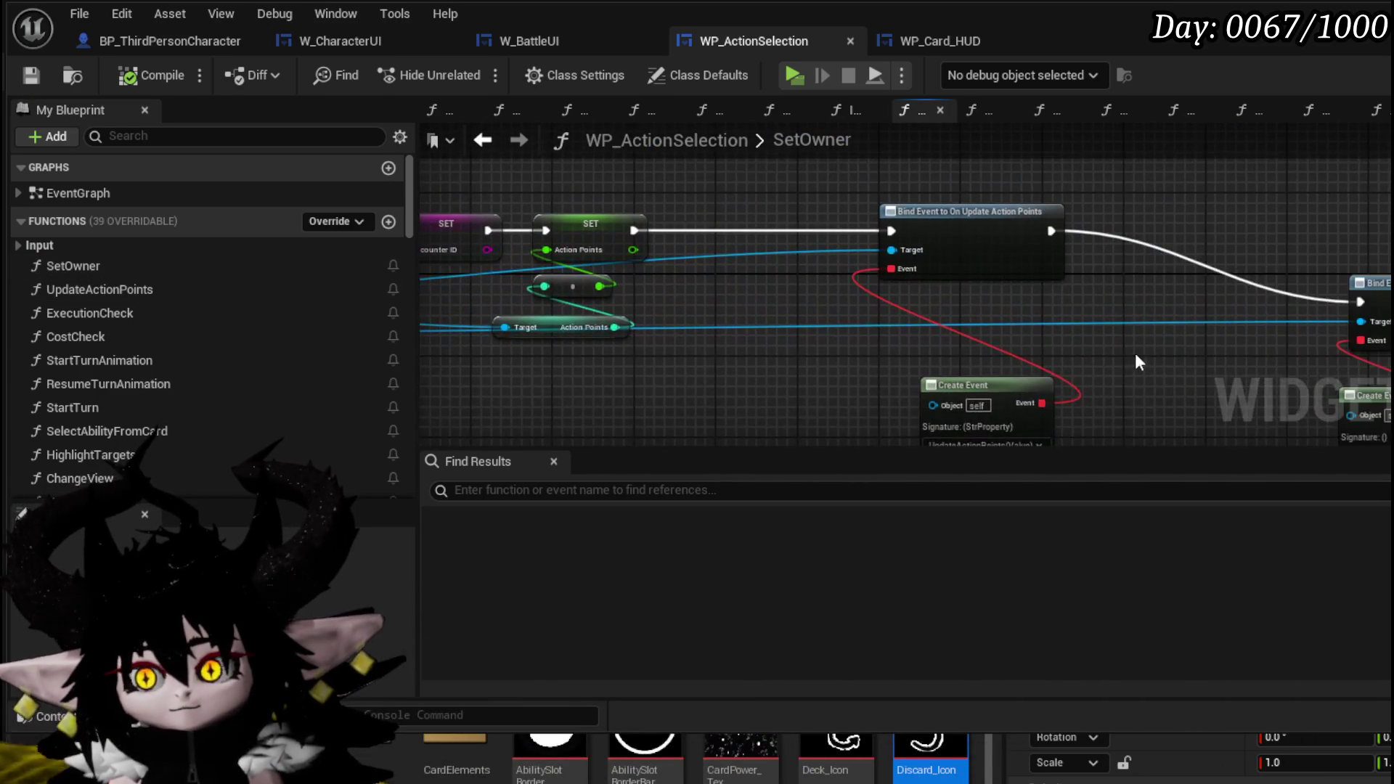
left_click_drag(1161, 349, 818, 319)
left_click_drag(908, 174, 567, 221)
mouse_move(933, 197)
left_mouse_down()
mouse_move(482, 187)
mouse_move(960, 183)
left_mouse_up()
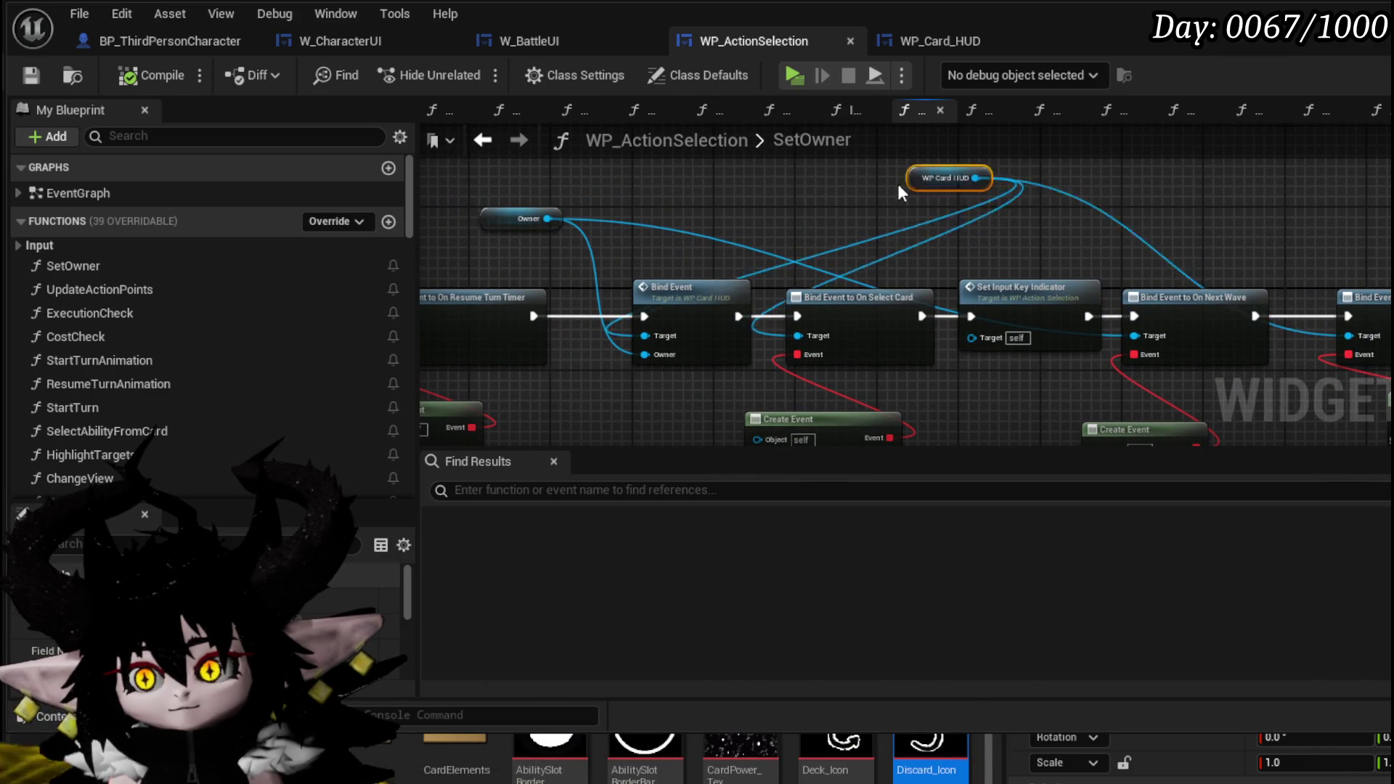
left_click_drag(621, 211, 507, 175)
left_click_drag(1052, 225, 653, 234)
left_click_drag(1222, 240, 962, 213)
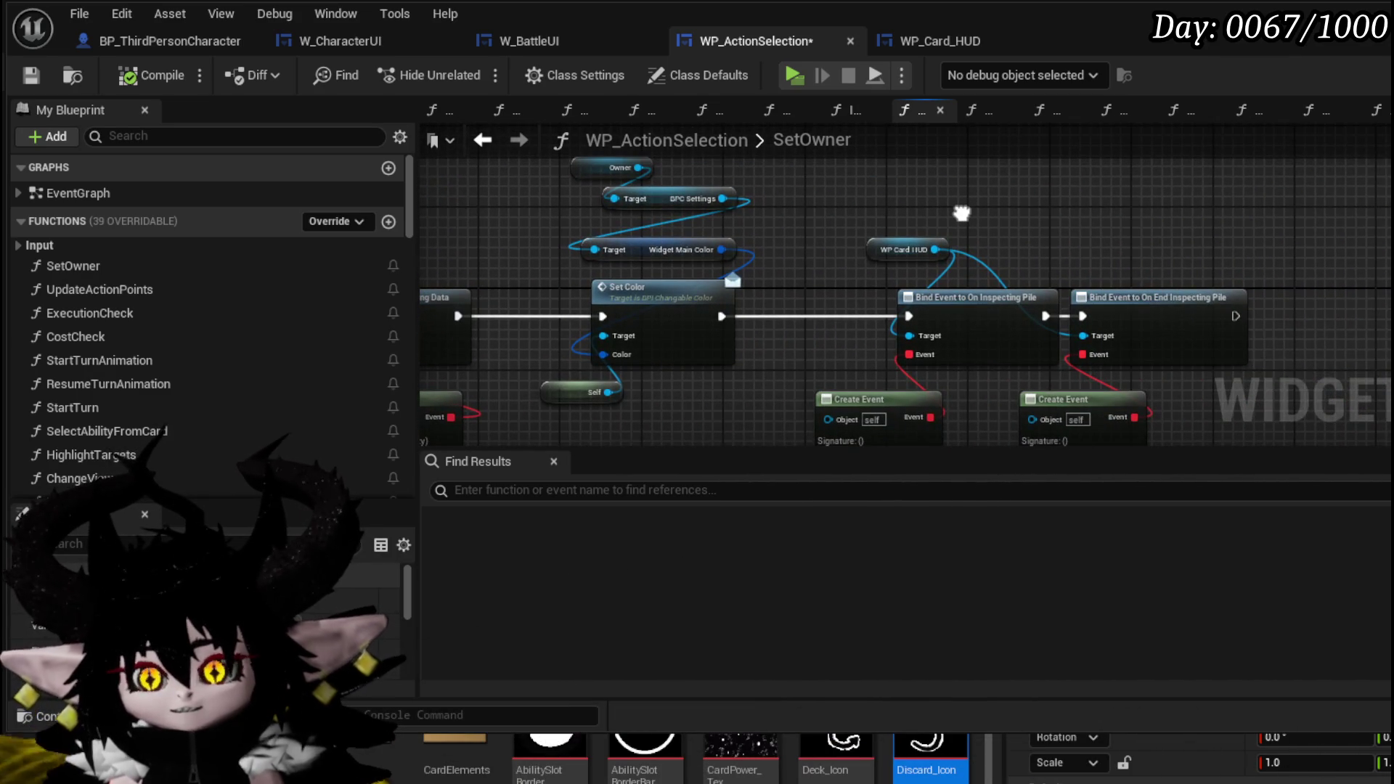
left_click_drag(1091, 242, 812, 220)
left_click_drag(690, 219, 749, 317)
scroll(750, 318, "up", 1)
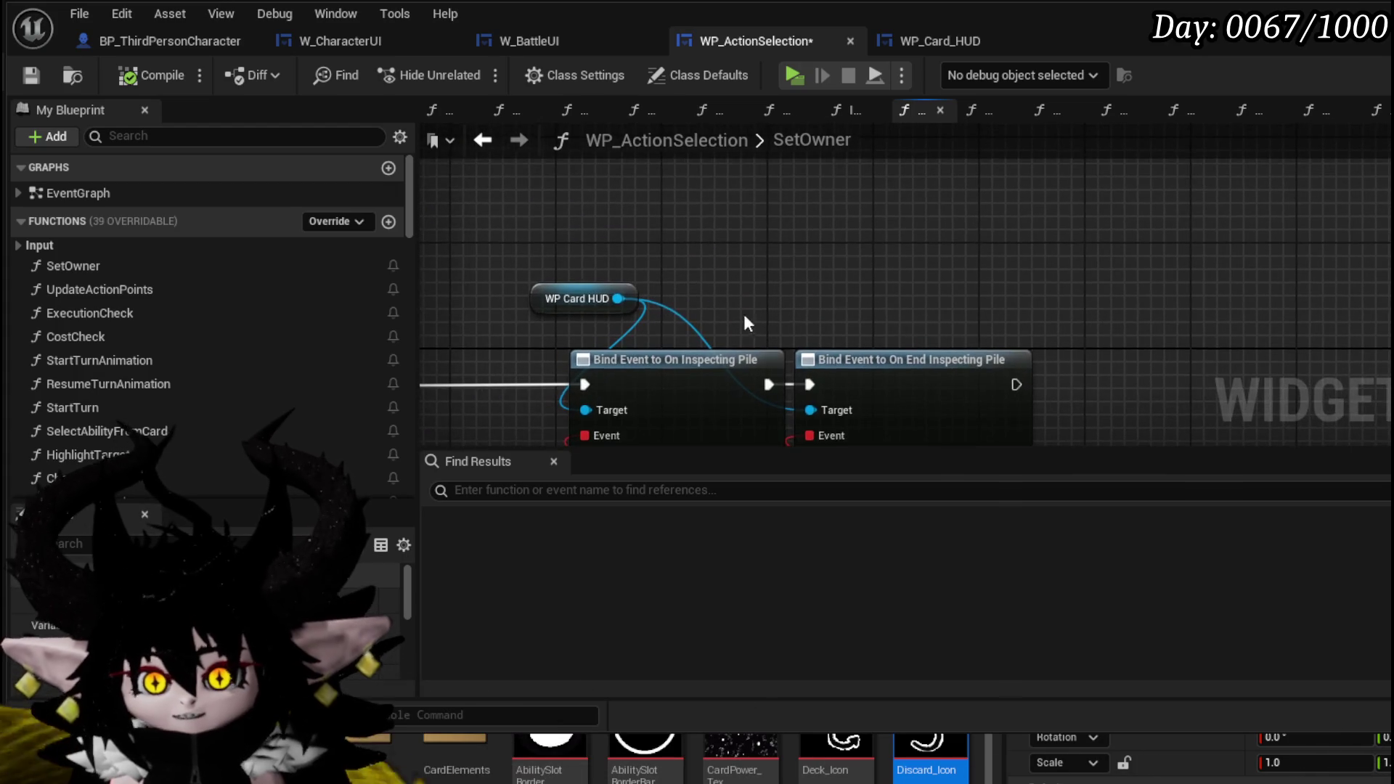
left_click_drag(619, 297, 835, 226)
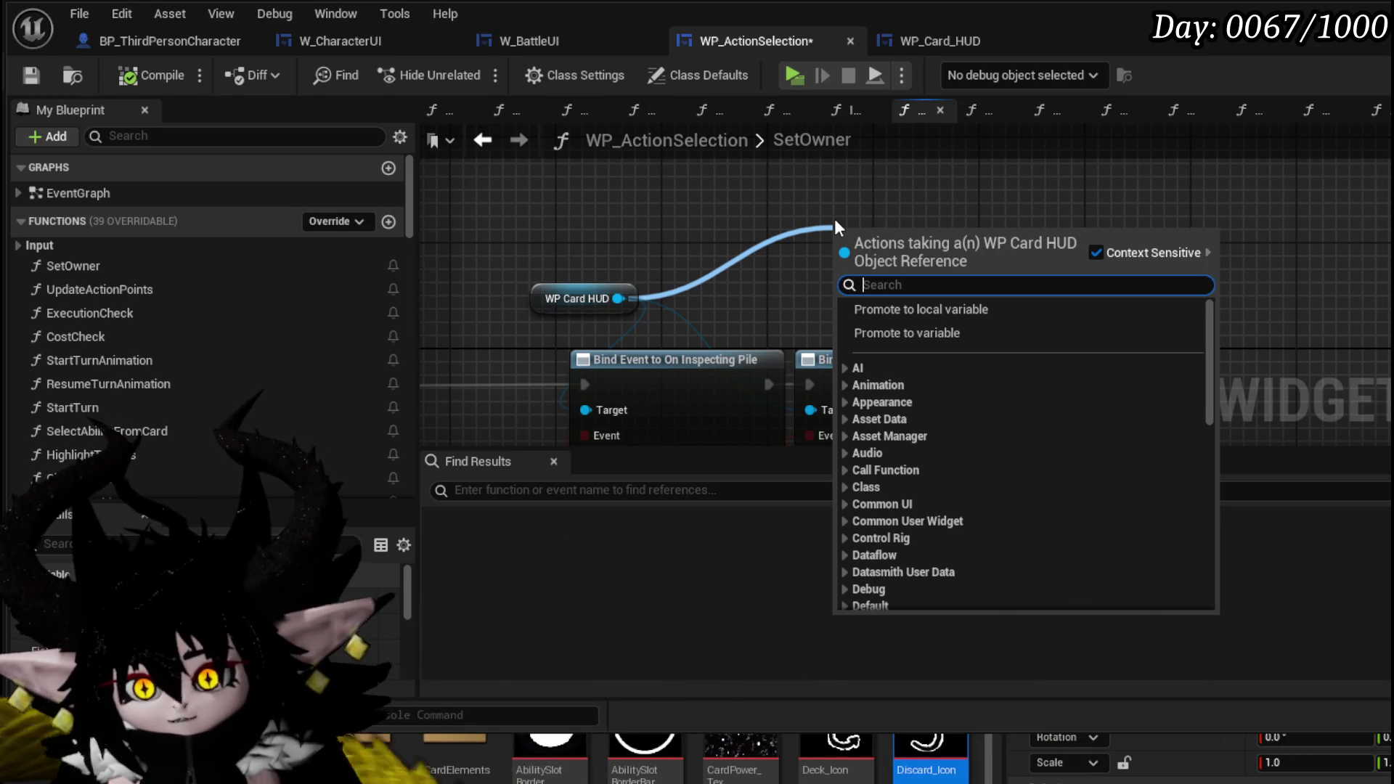
Step: Add an MW Button Discard getter from the WP Card HUD reference by searching 'Discar'
type("Discar")
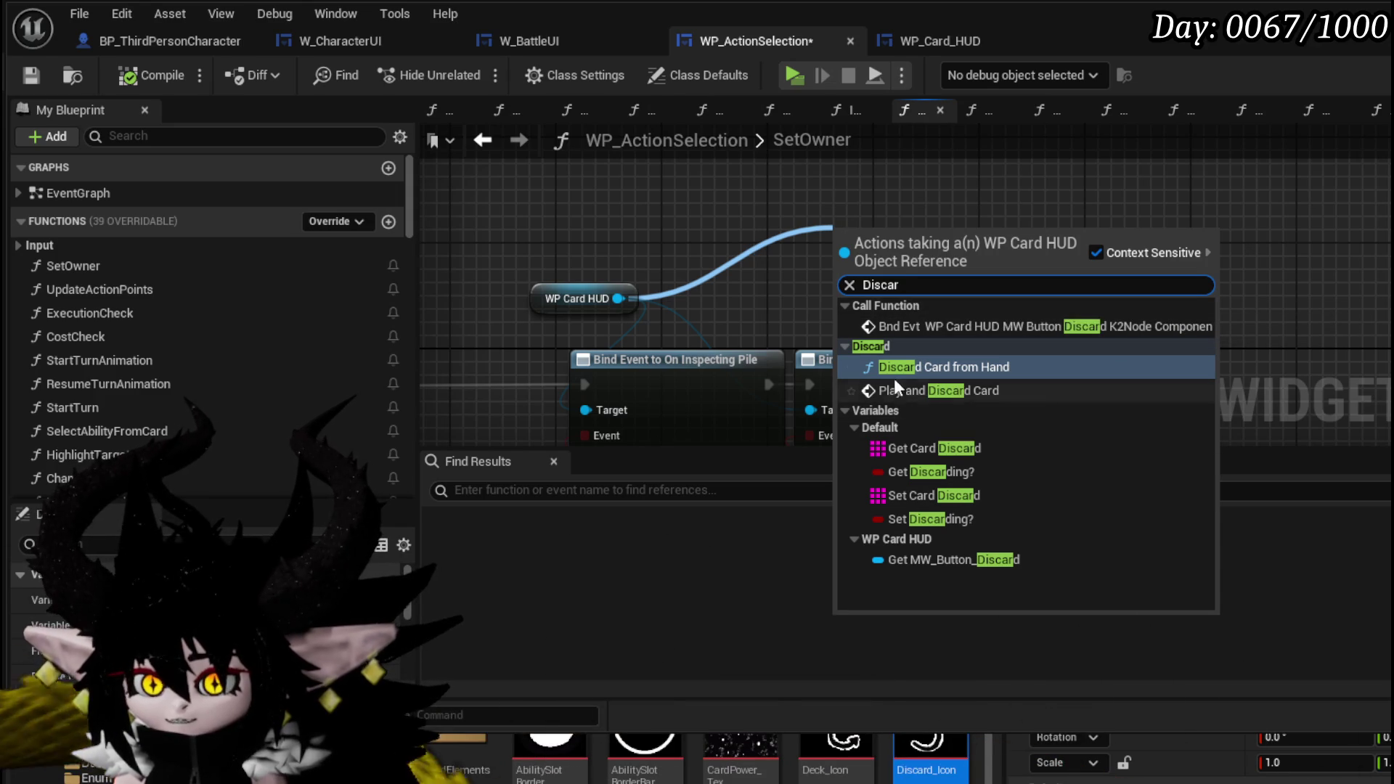
left_click(943, 560)
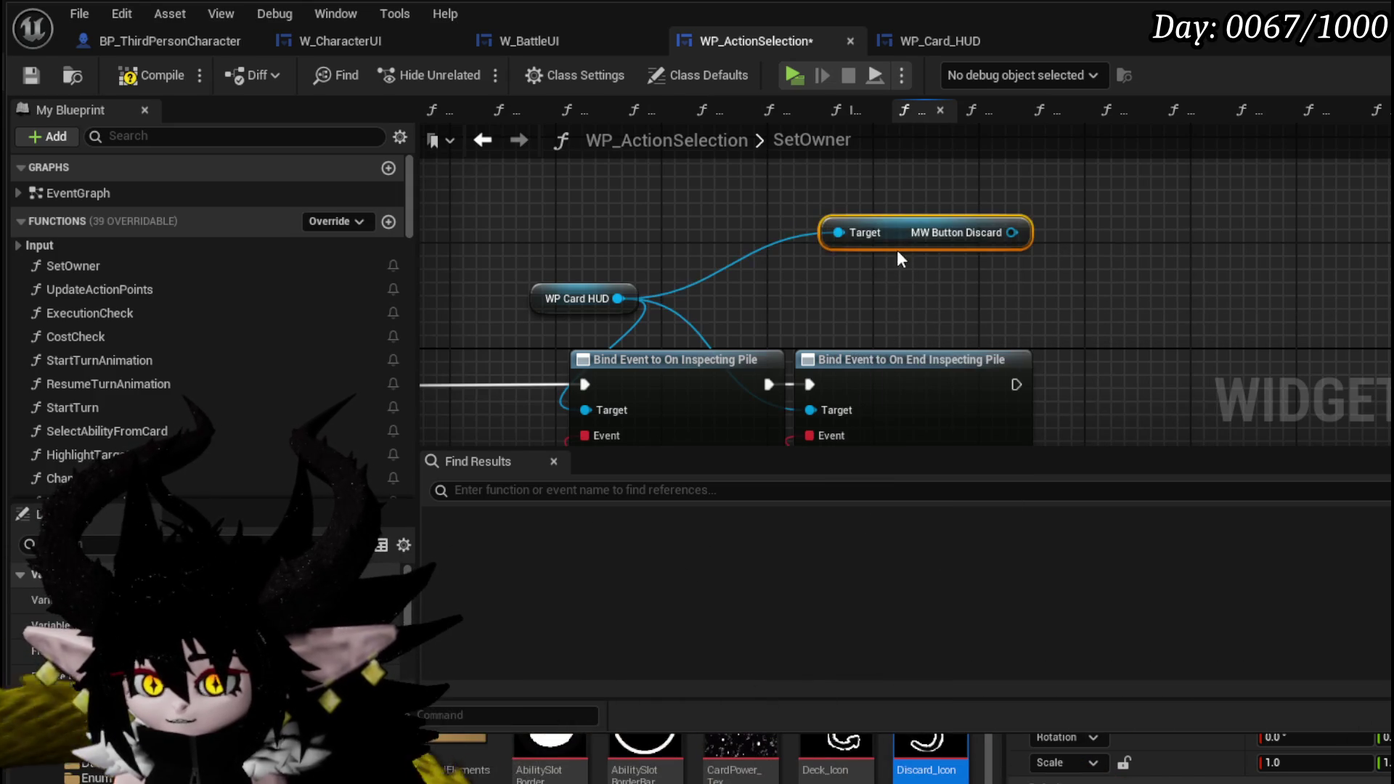
left_click_drag(855, 174, 855, 162)
Step: Add an MW Button Deck getter from WP Card HUD, position it, and save WP_ActionSelection
left_click_drag(617, 299, 799, 272)
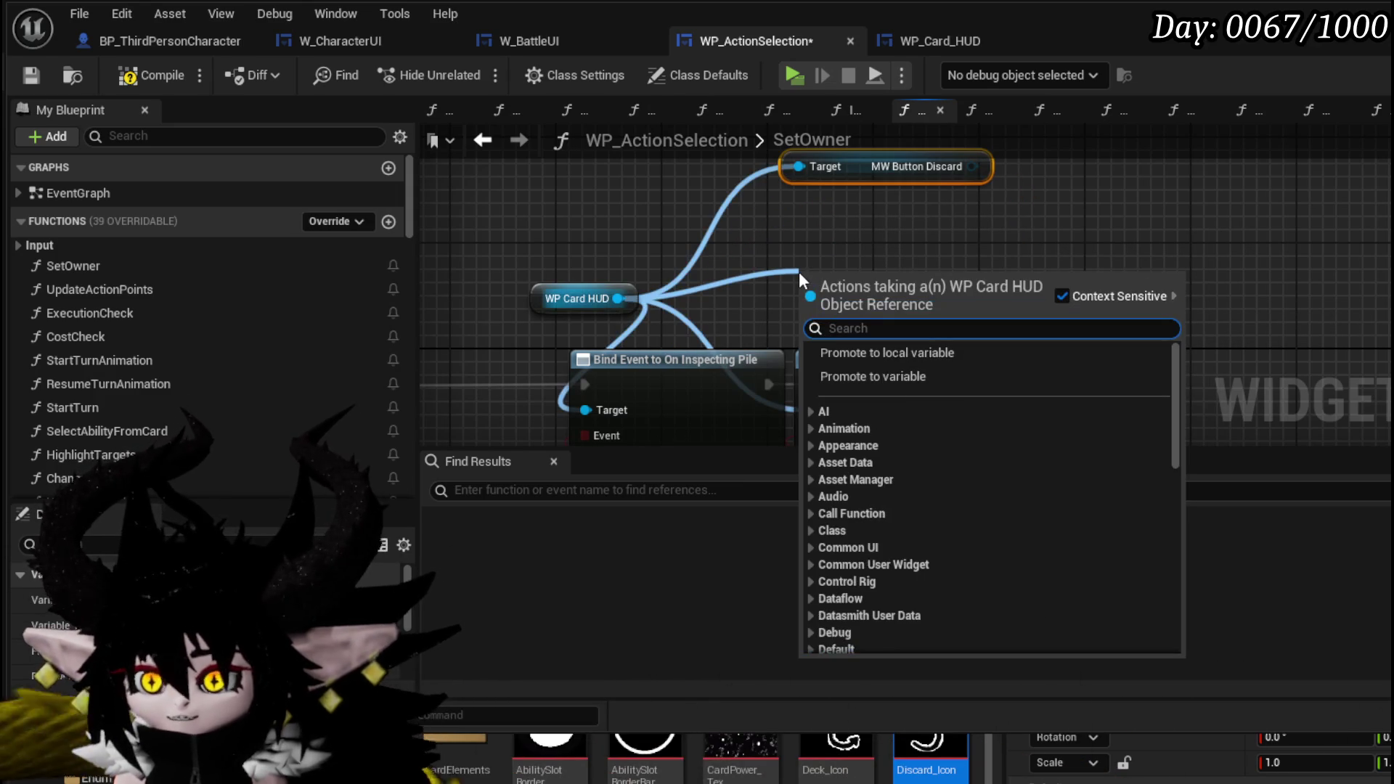
type("B")
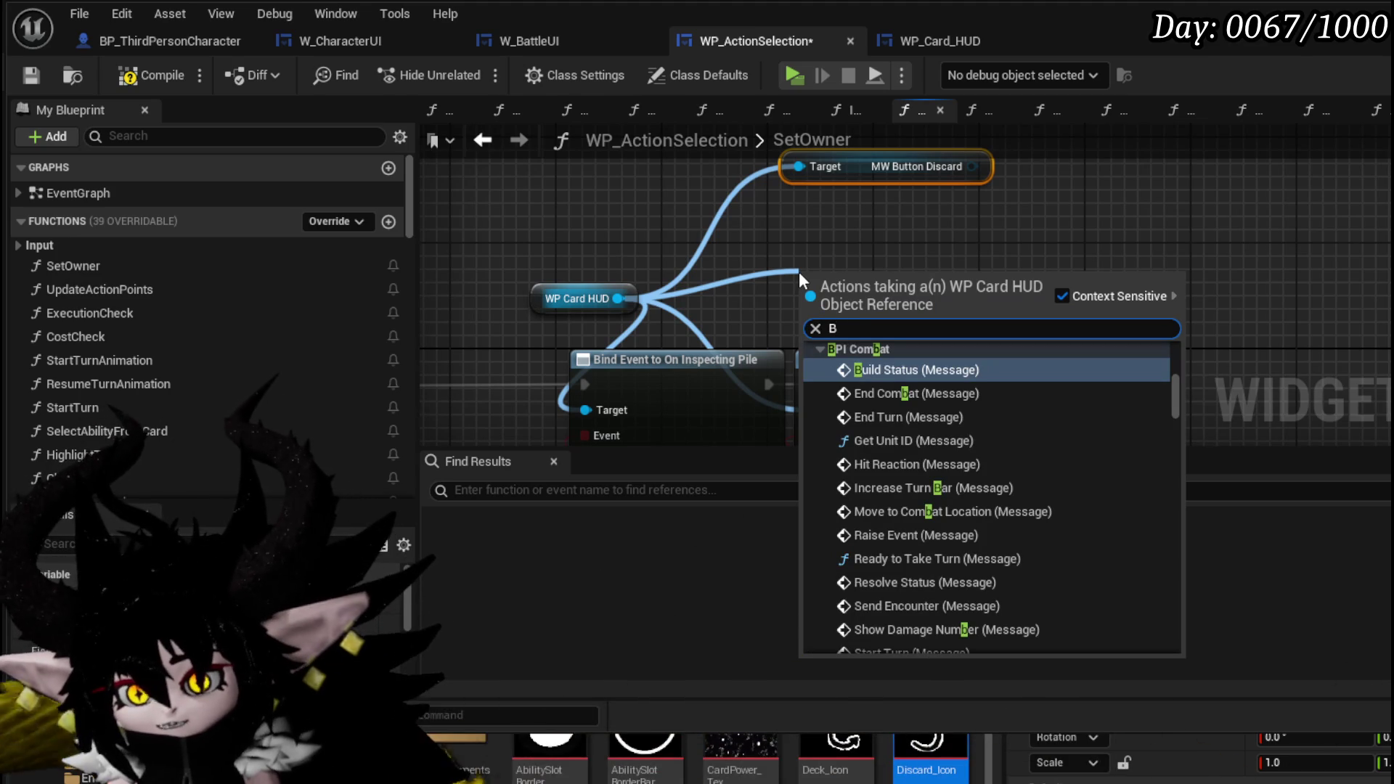
type("utton")
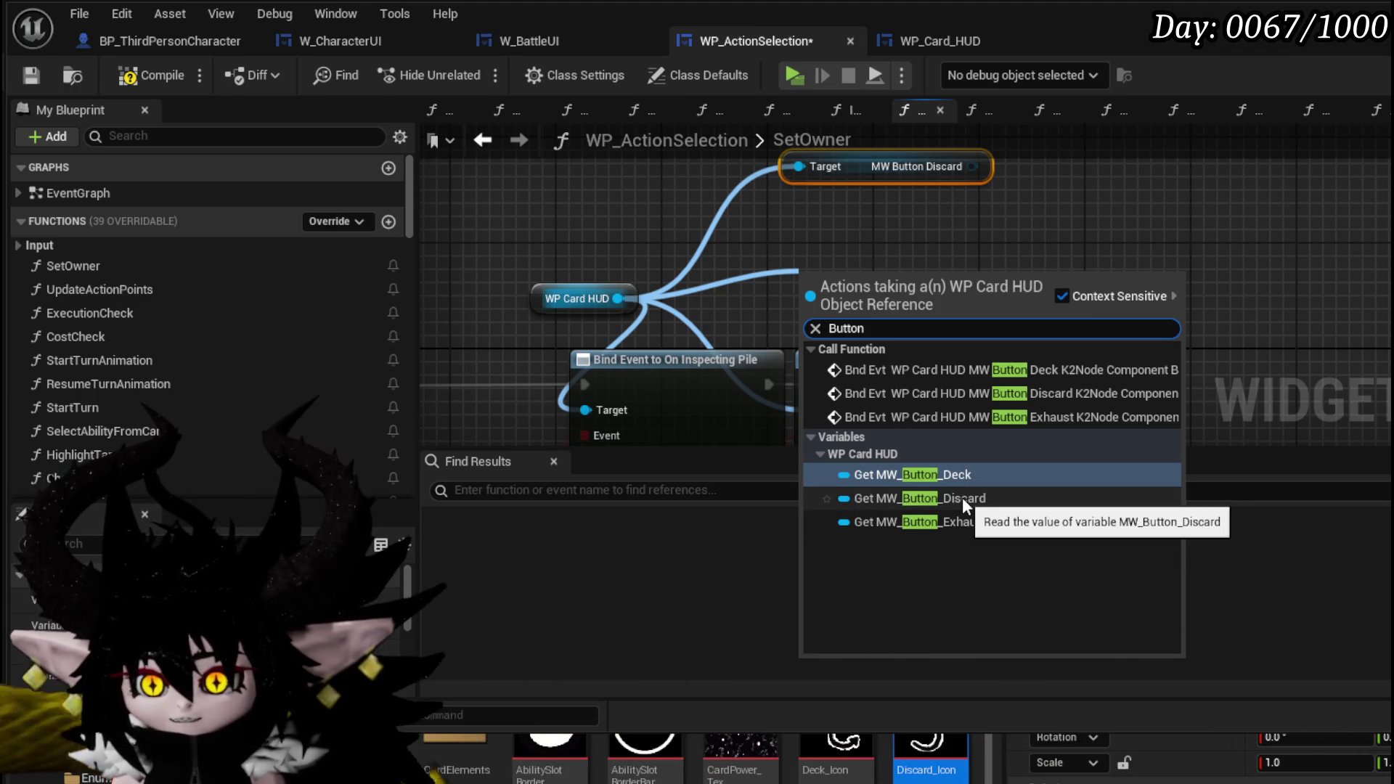
left_click(944, 474)
mouse_move(907, 333)
left_mouse_down()
mouse_move(684, 398)
mouse_move(639, 363)
left_mouse_up()
left_click_drag(700, 325, 700, 337)
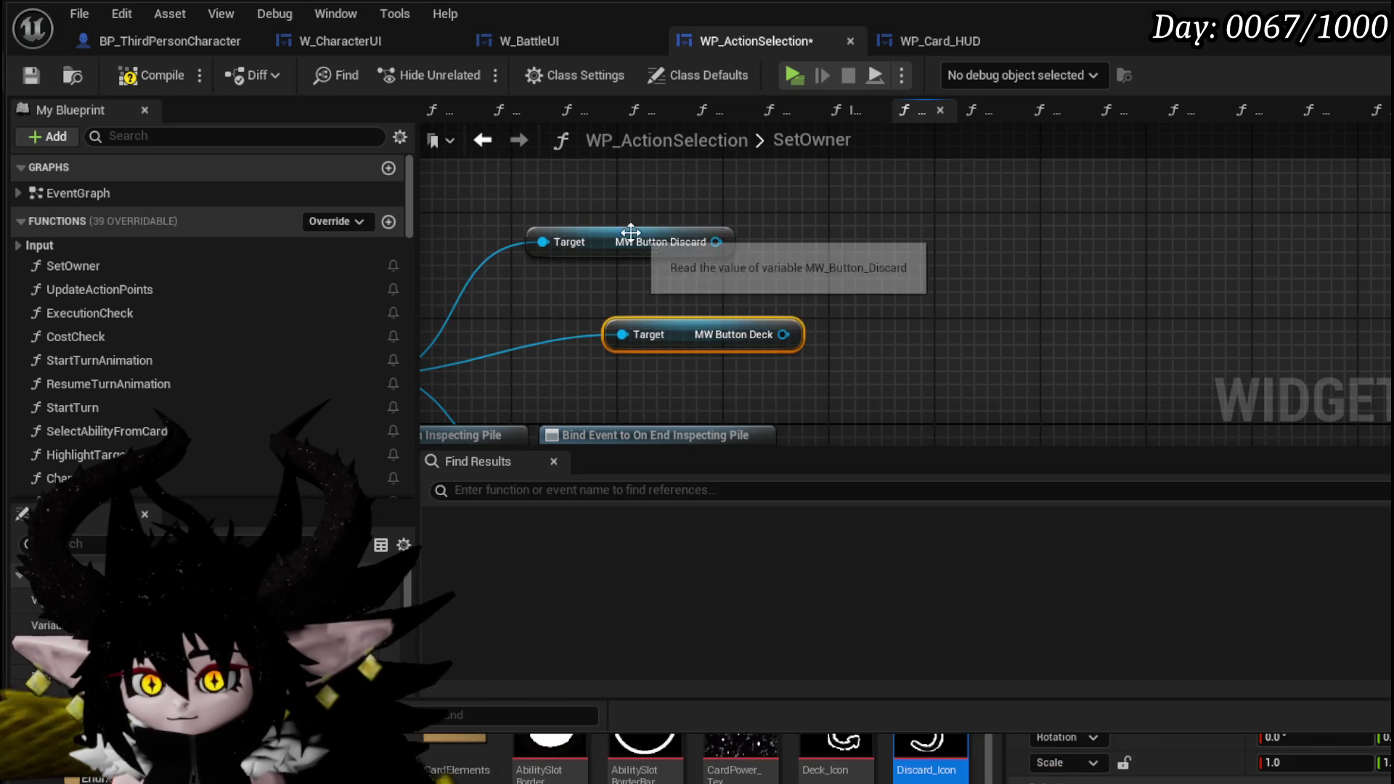
mouse_move(959, 289)
left_mouse_down()
mouse_move(818, 296)
mouse_move(792, 273)
mouse_move(847, 240)
mouse_move(883, 237)
left_mouse_up()
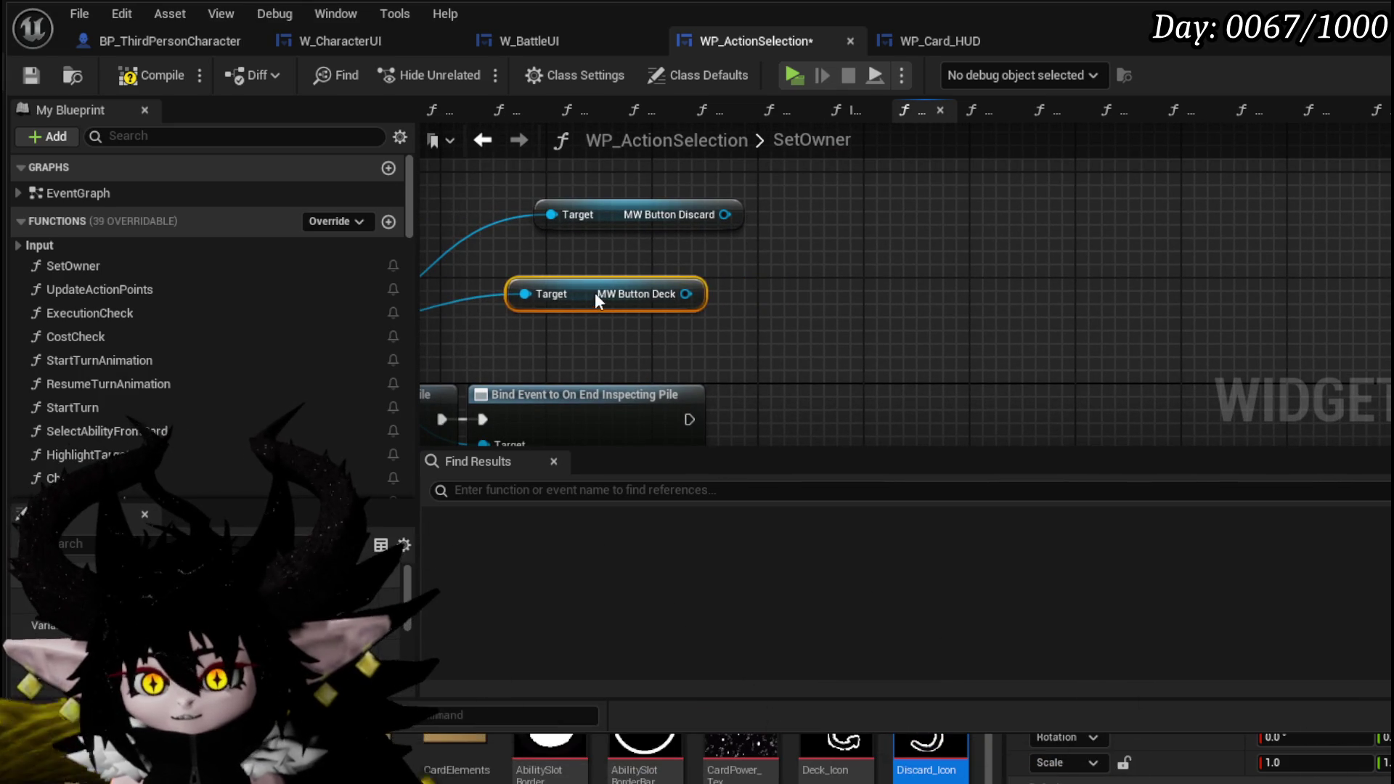
left_click(932, 278)
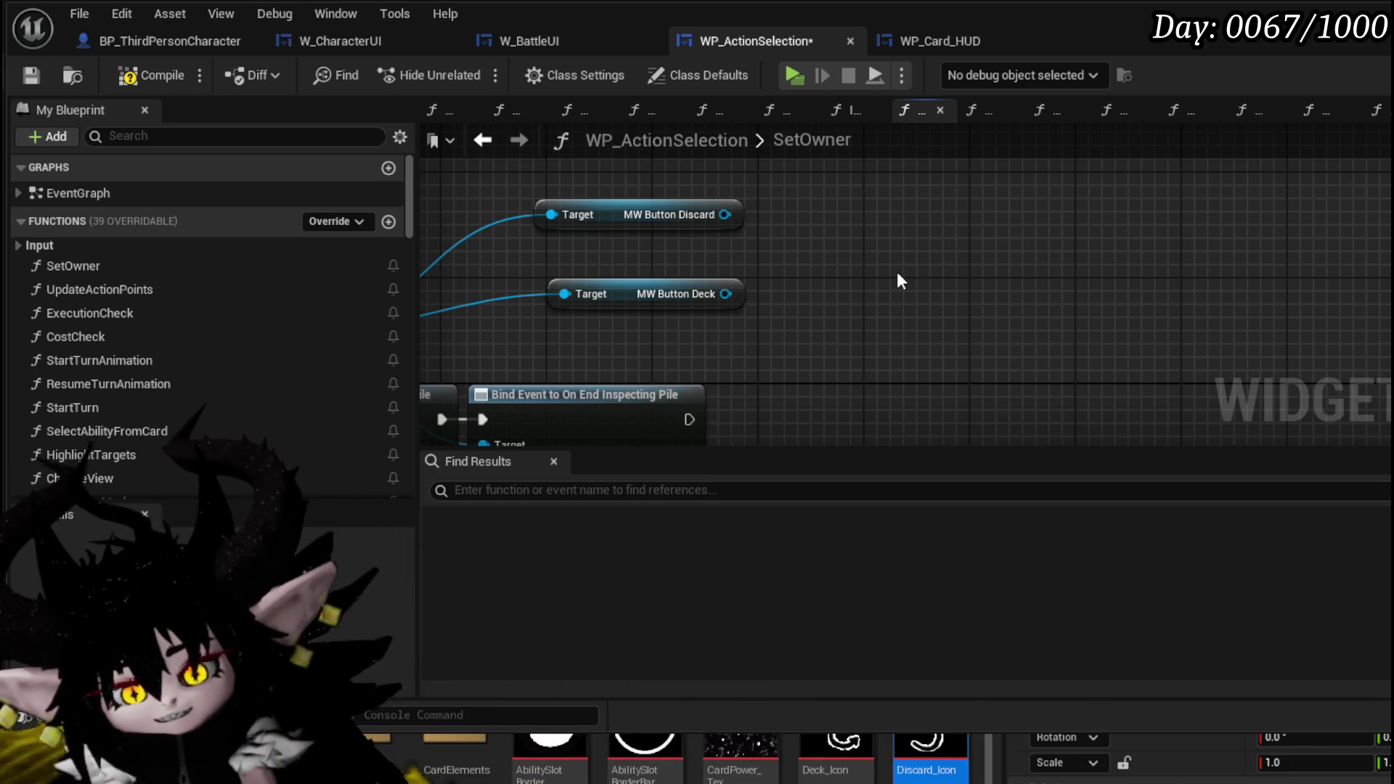
left_click(31, 75)
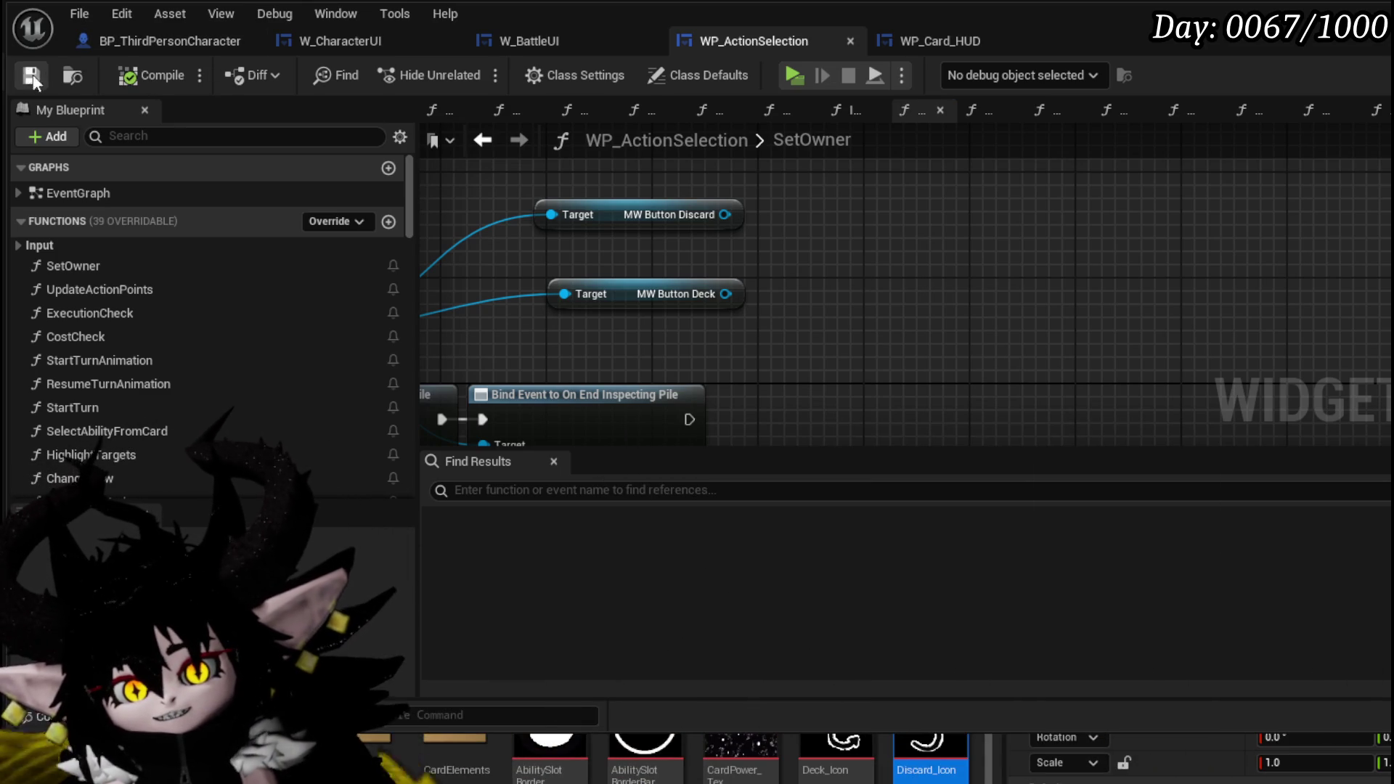
Step: Drag a wire from the MW Button Discard output onto empty canvas to list its actions
left_click_drag(783, 238, 822, 247)
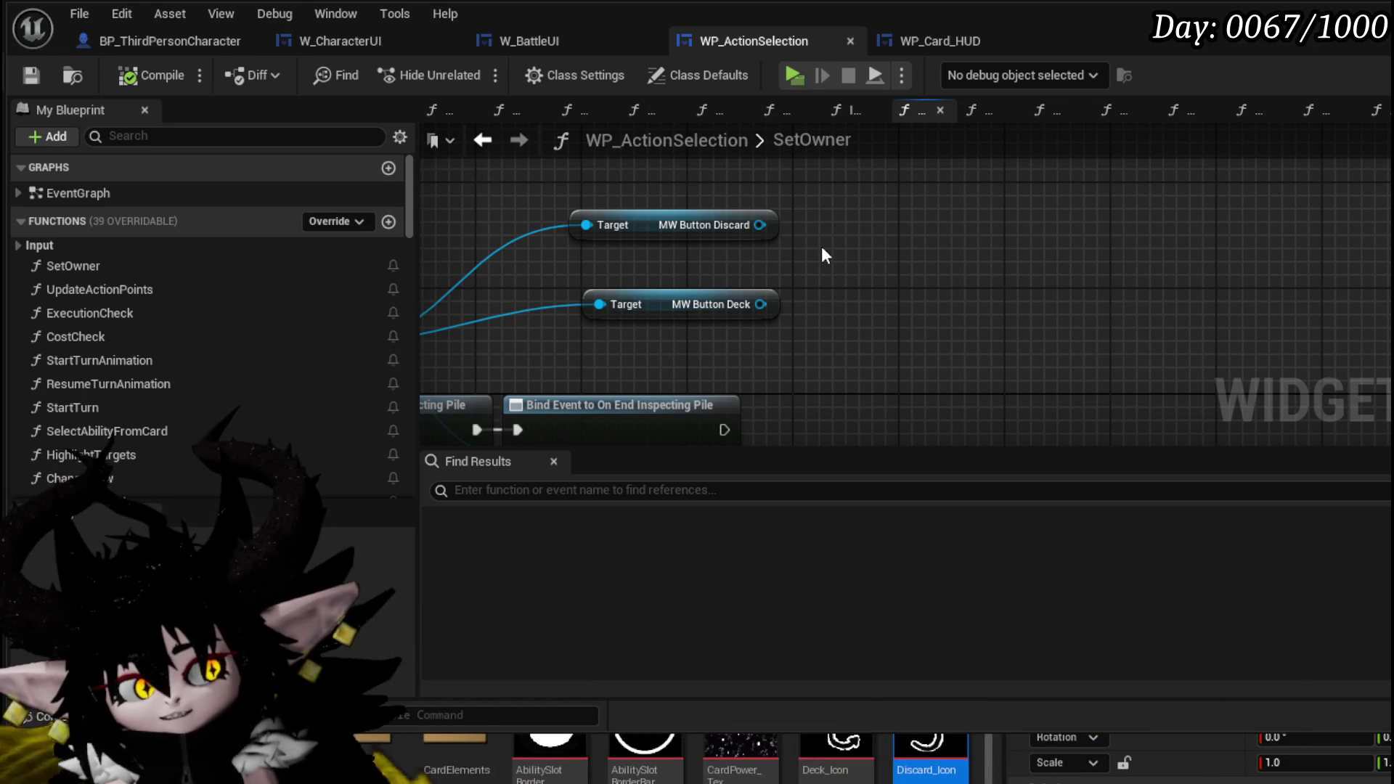
mouse_move(829, 277)
left_mouse_down()
mouse_move(830, 223)
mouse_move(710, 236)
left_mouse_up()
mouse_move(833, 229)
left_mouse_down()
mouse_move(808, 287)
mouse_move(930, 282)
left_mouse_up()
left_click(757, 291)
left_click_drag(721, 284, 926, 285)
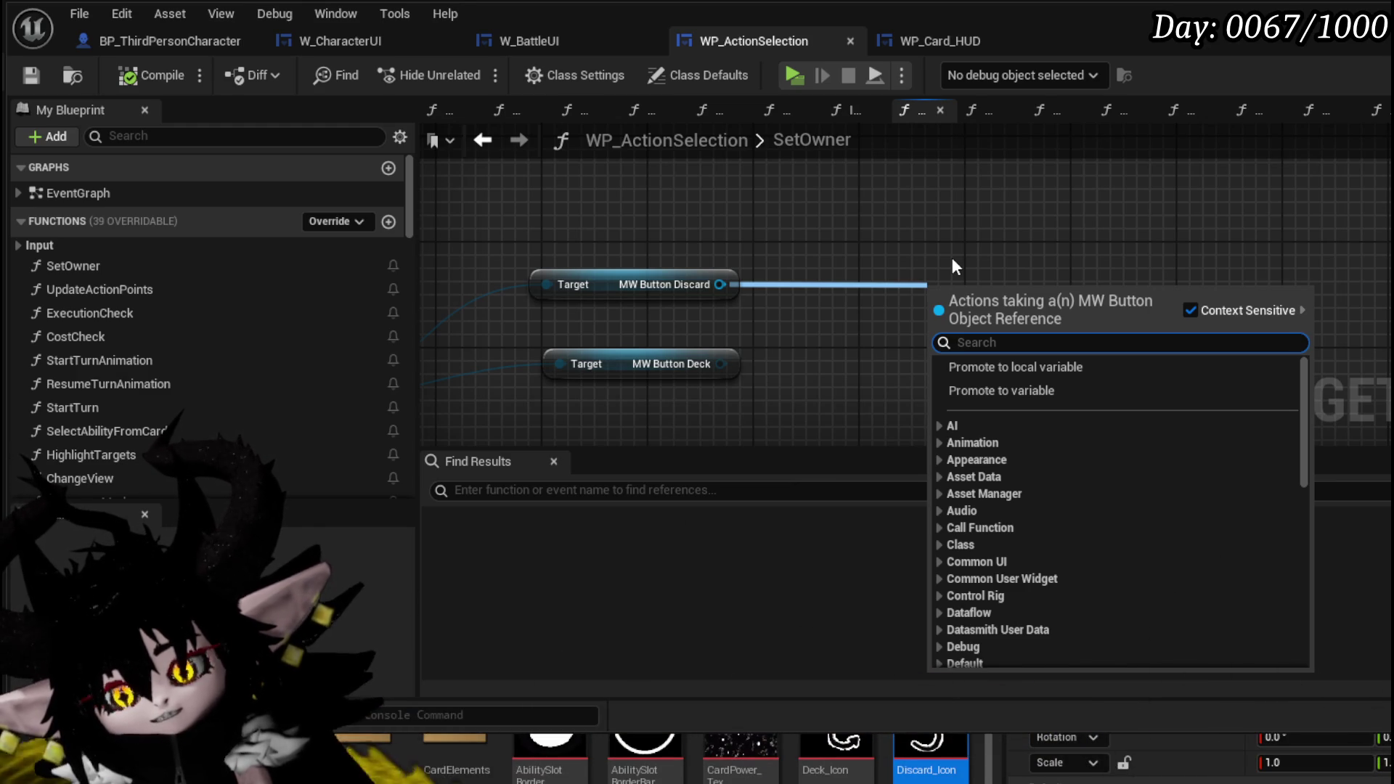
Step: Add a Set Texture node for the Discard button and duplicate it for Deck
type("Se")
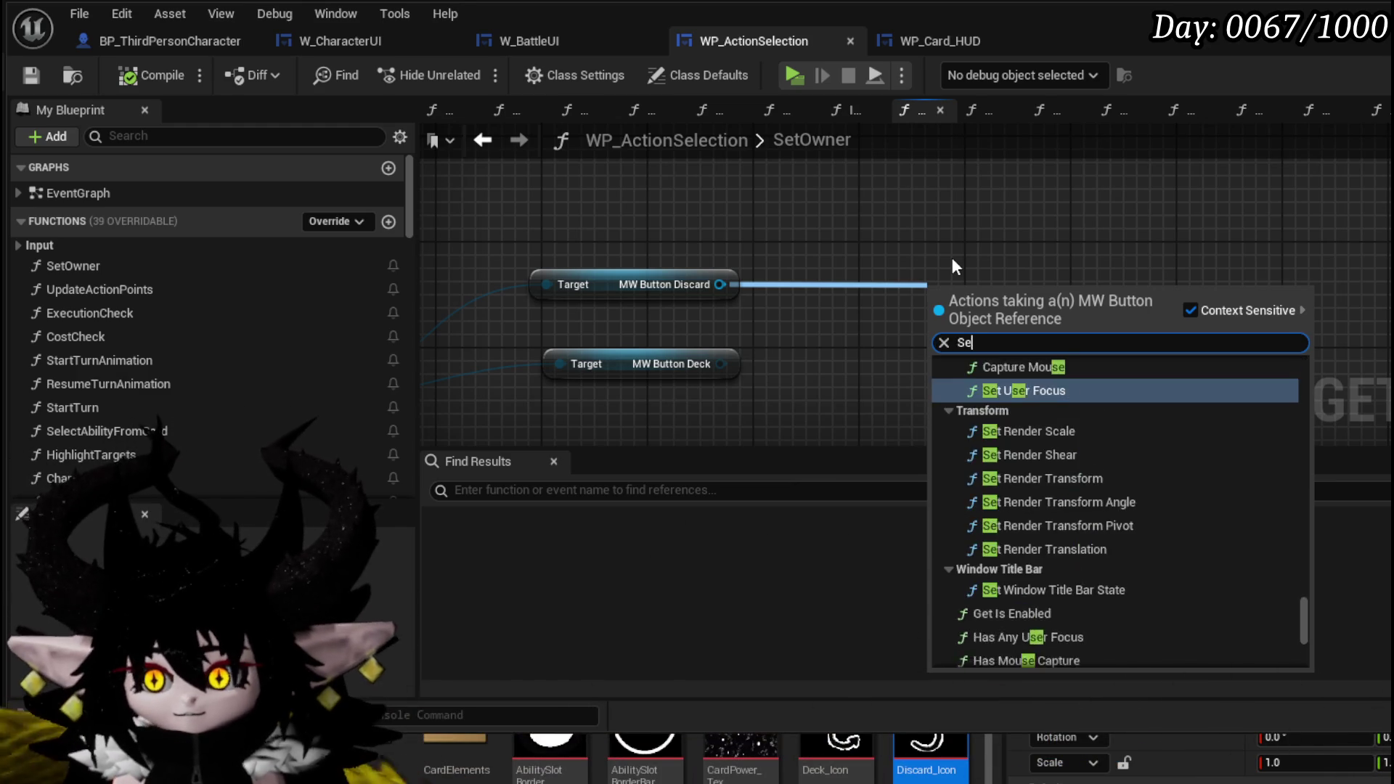
type("t Texture")
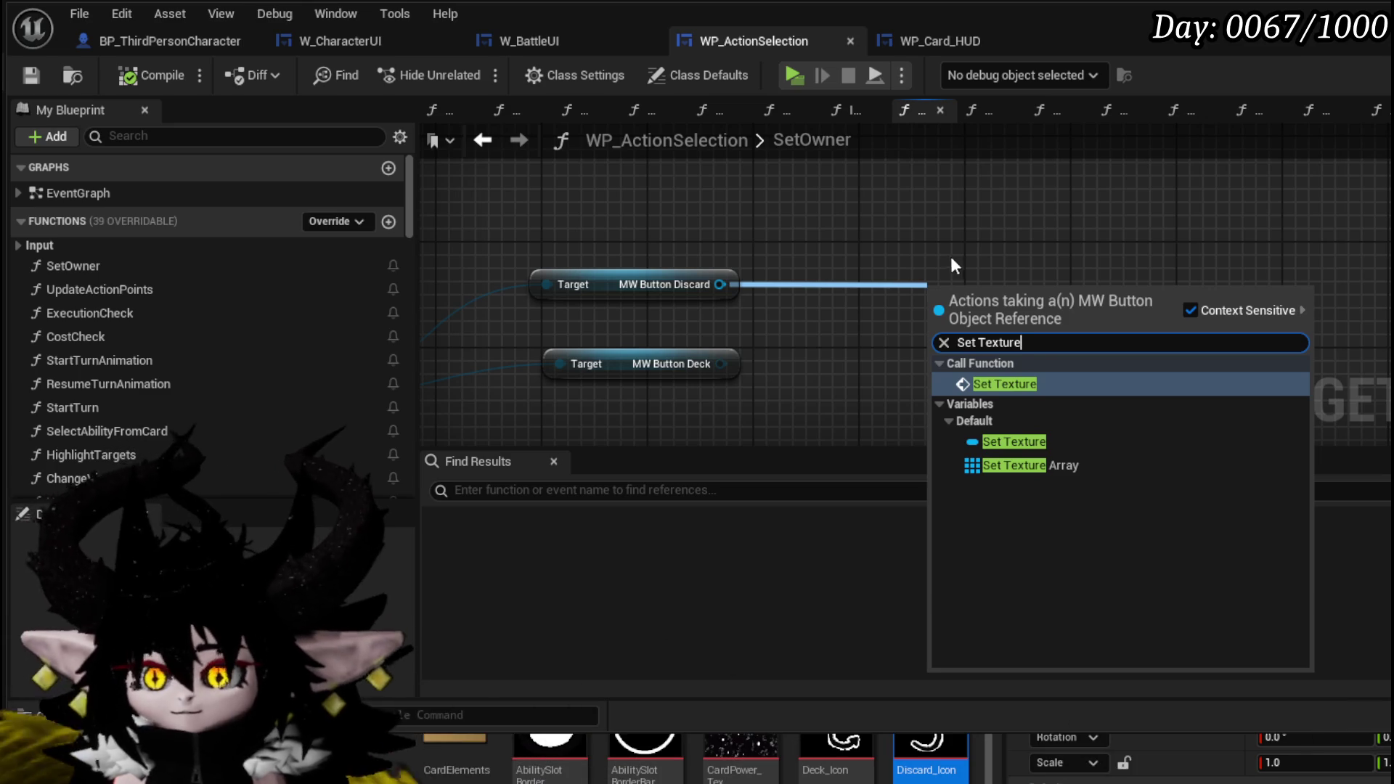
left_click(1033, 376)
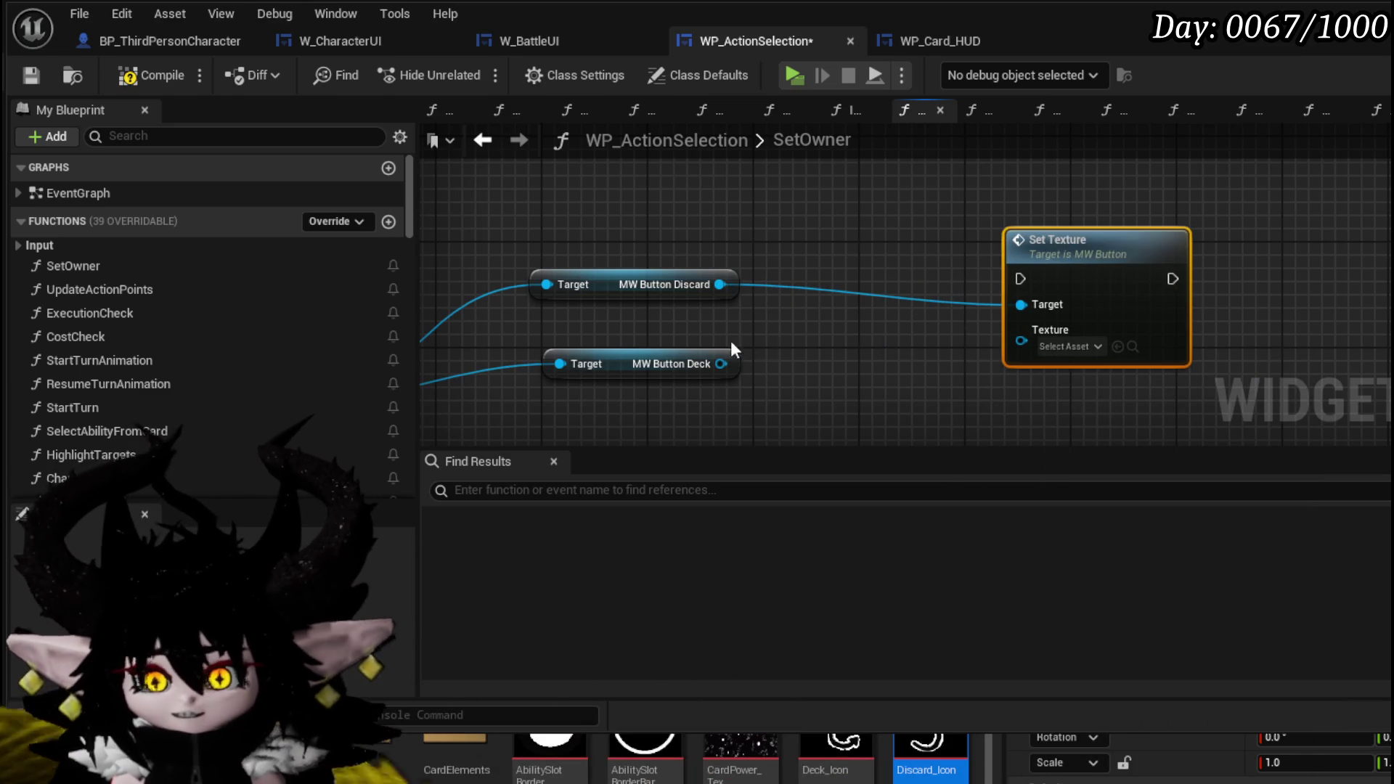
left_click_drag(966, 344, 803, 298)
key("ctrl+c")
key("ctrl+v")
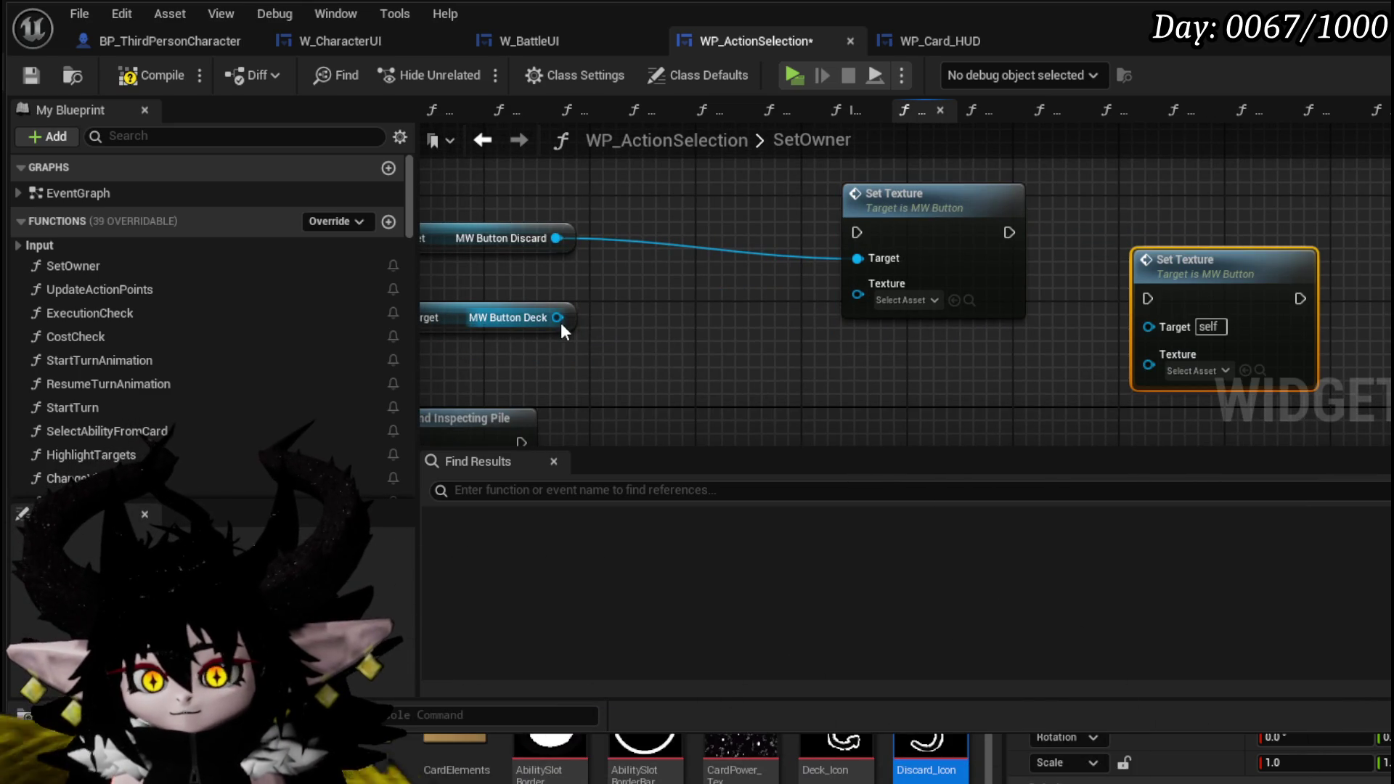
Step: Wire MW Button Deck into the copy's Target and chain Bind Event through both Set Texture nodes
left_click_drag(1135, 348, 1149, 327)
left_click_drag(1198, 286, 1198, 326)
mouse_move(1040, 347)
left_mouse_down()
mouse_move(809, 337)
mouse_move(639, 355)
mouse_move(947, 158)
left_mouse_up()
mouse_move(1028, 182)
left_mouse_down()
mouse_move(830, 364)
mouse_move(828, 395)
left_mouse_up()
mouse_move(1302, 267)
left_mouse_down()
mouse_move(1082, 379)
mouse_move(811, 305)
left_mouse_up()
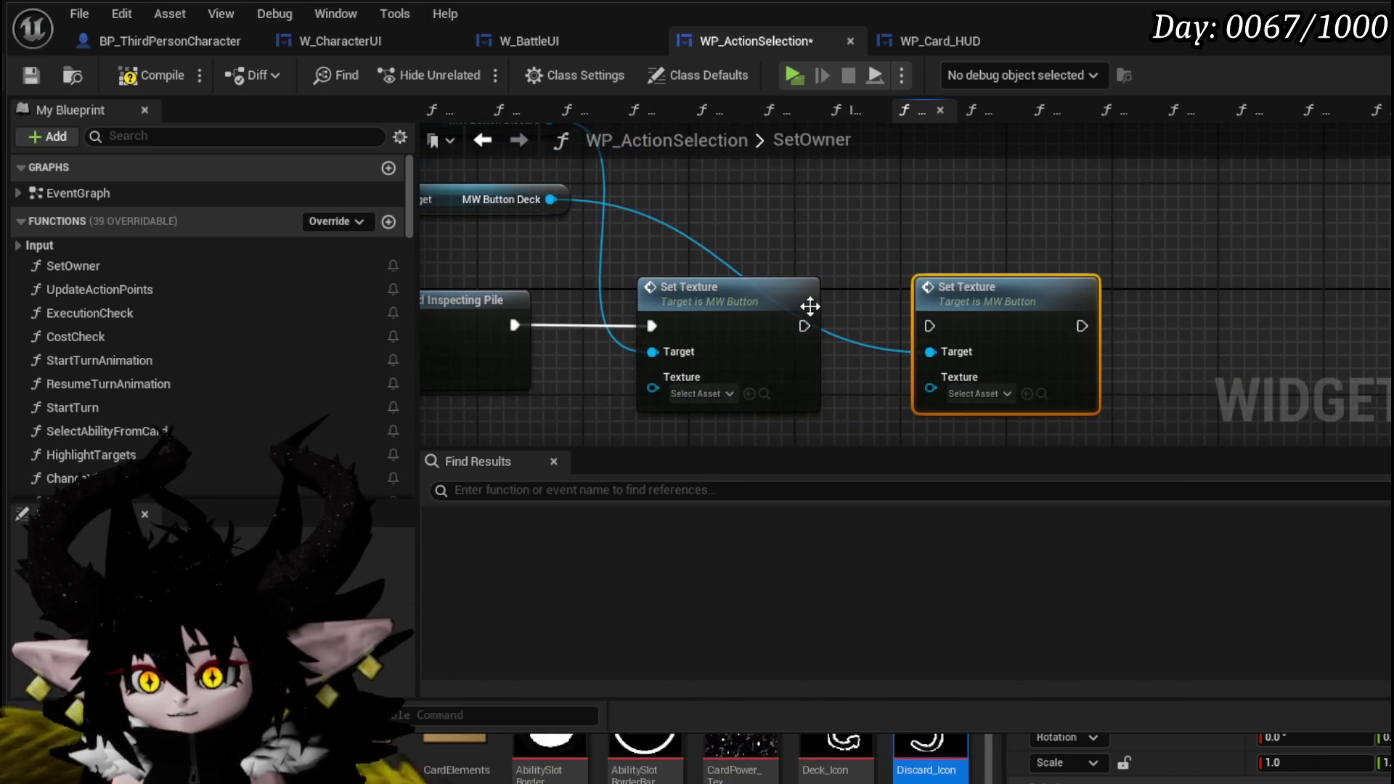
left_click_drag(891, 325, 930, 326)
mouse_move(893, 258)
left_mouse_down()
mouse_move(984, 251)
mouse_move(1011, 275)
mouse_move(959, 241)
mouse_move(969, 350)
mouse_move(934, 327)
left_mouse_up()
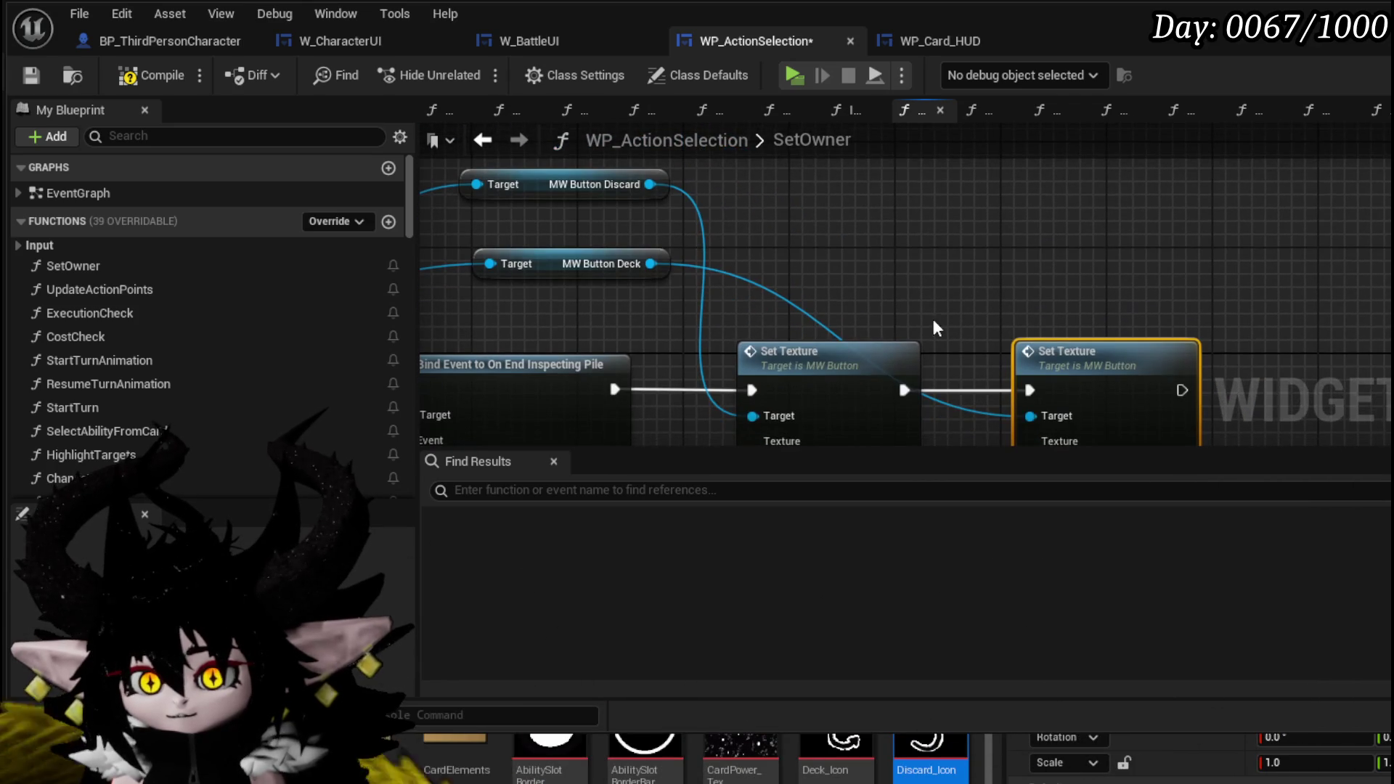
left_click_drag(829, 375, 829, 363)
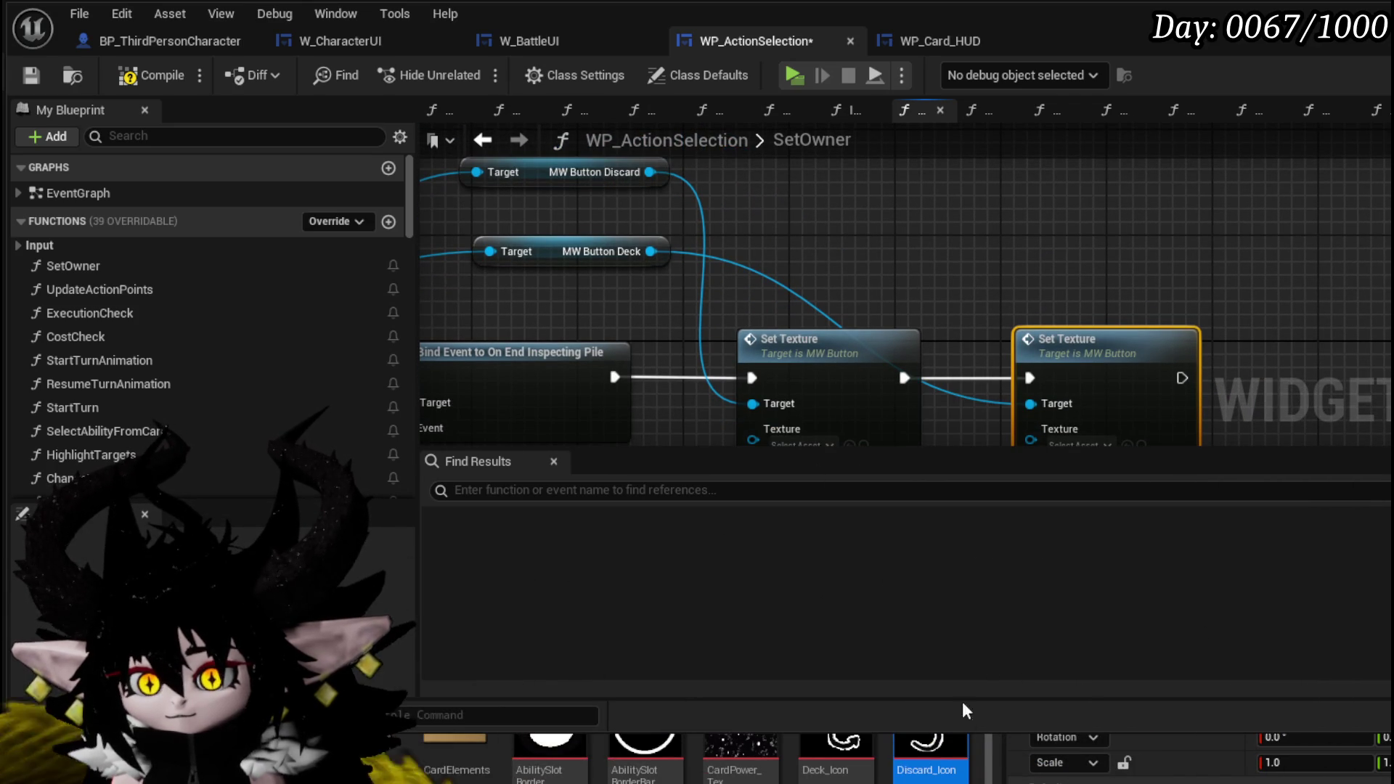
Step: Assign Discard_Icon to the Discard Set Texture and Deck_Icon to the Deck one
left_click_drag(930, 748, 783, 430)
left_click_drag(954, 307, 920, 277)
mouse_move(834, 748)
left_mouse_down()
mouse_move(958, 609)
mouse_move(1060, 436)
left_mouse_up()
left_click_drag(1036, 241, 958, 268)
Step: Compile and save WP_ActionSelection, then review the whole chain
left_click(148, 75)
left_click(29, 75)
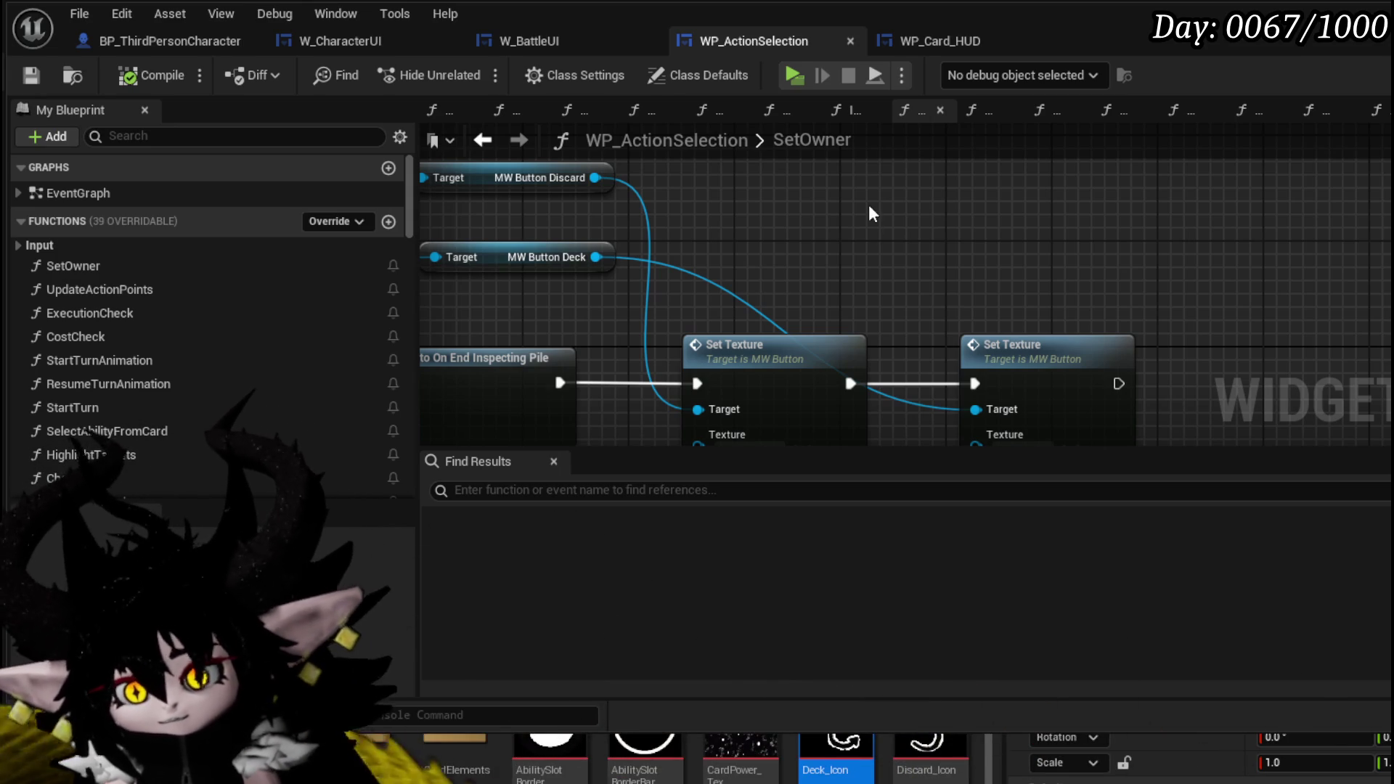
scroll(868, 199, "down", 1)
left_click_drag(868, 199, 953, 211)
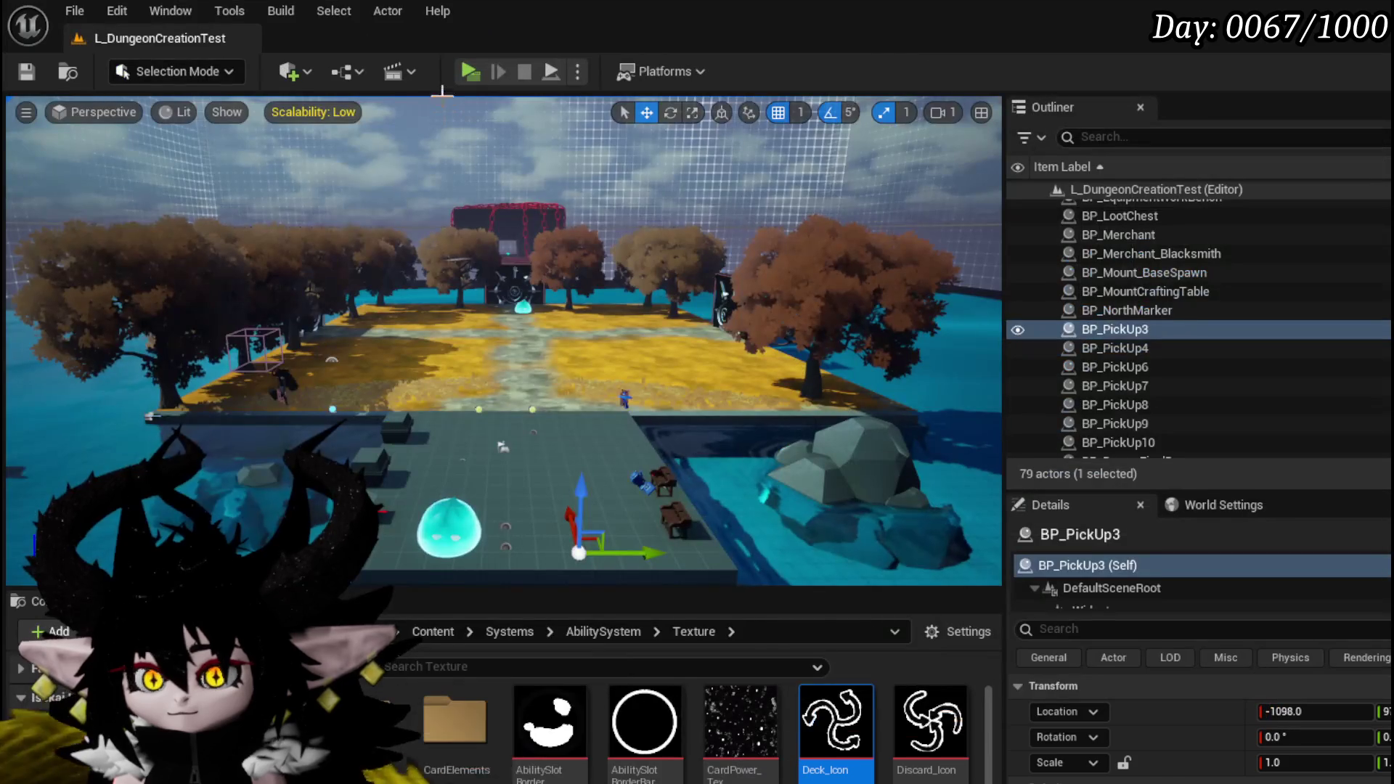
Step: Play-test by walking into the slime to start a battle, stop, and save all assets
left_click(478, 69)
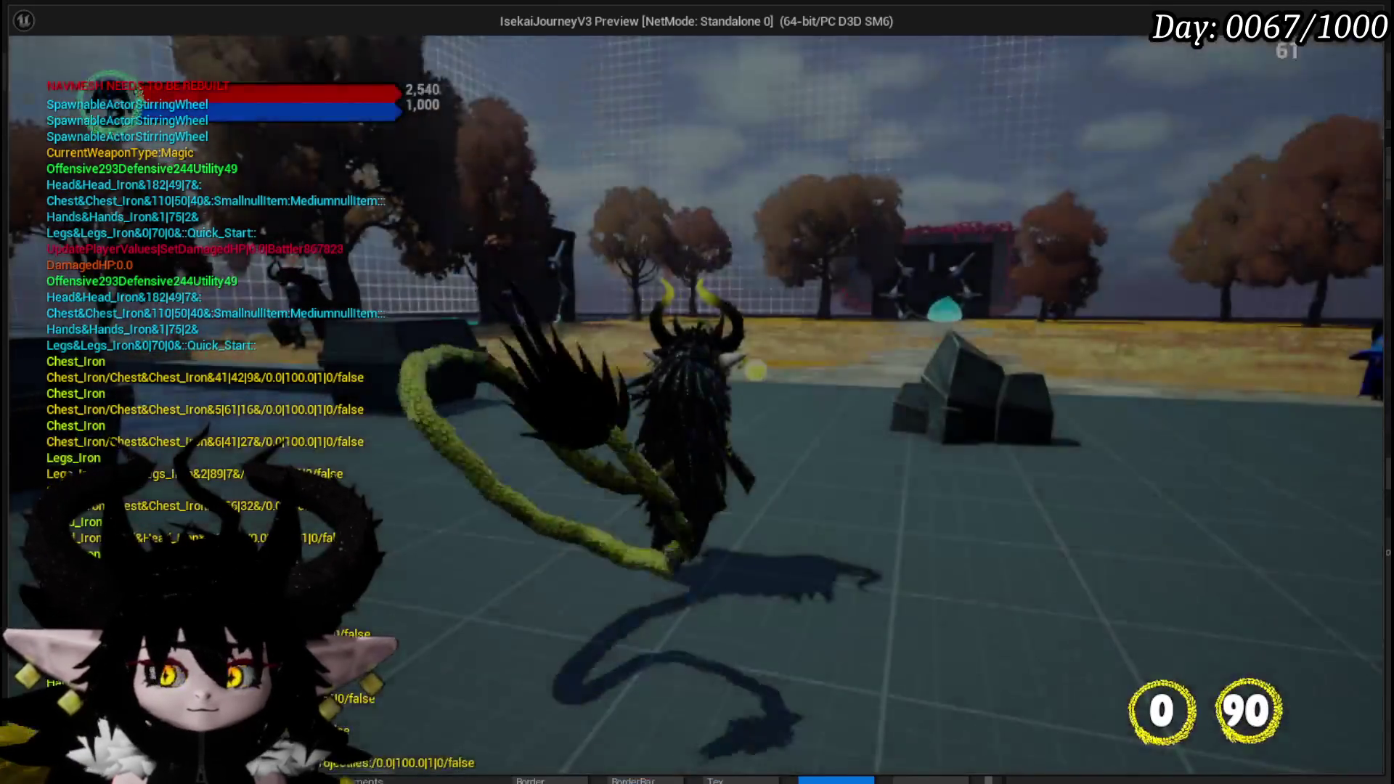
key("w")
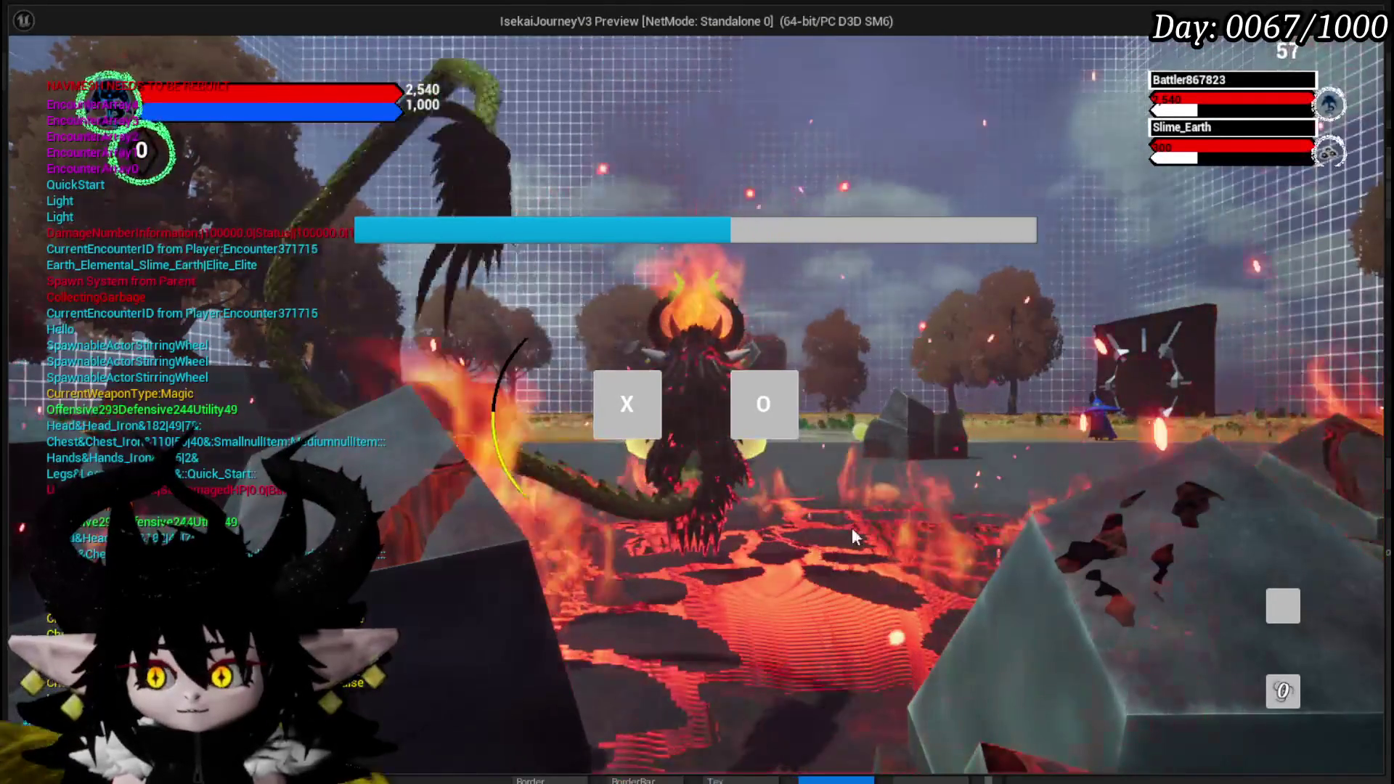
key("Escape")
left_click(26, 71)
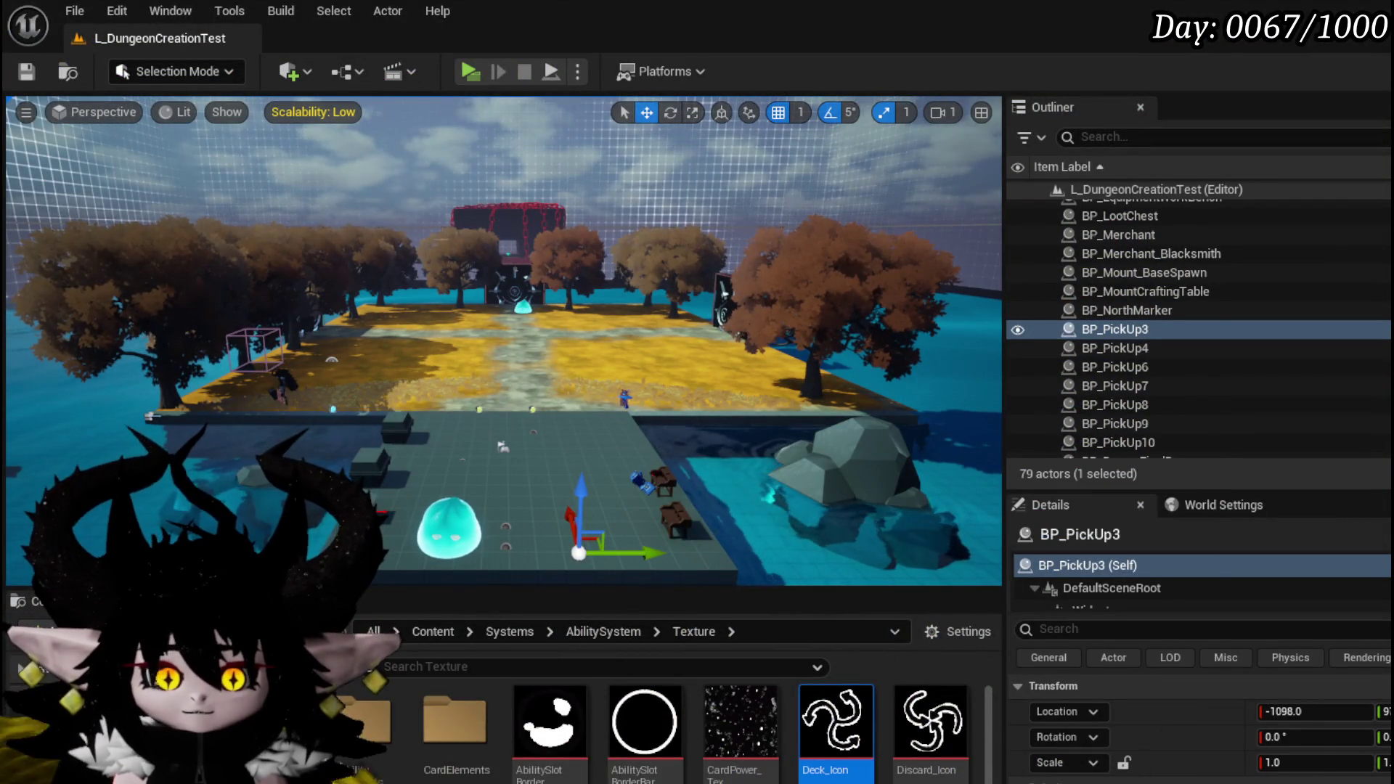
Step: Close the game preview, connect Bind Event's execution to the Set Texture chain, and save
key("alt+Tab")
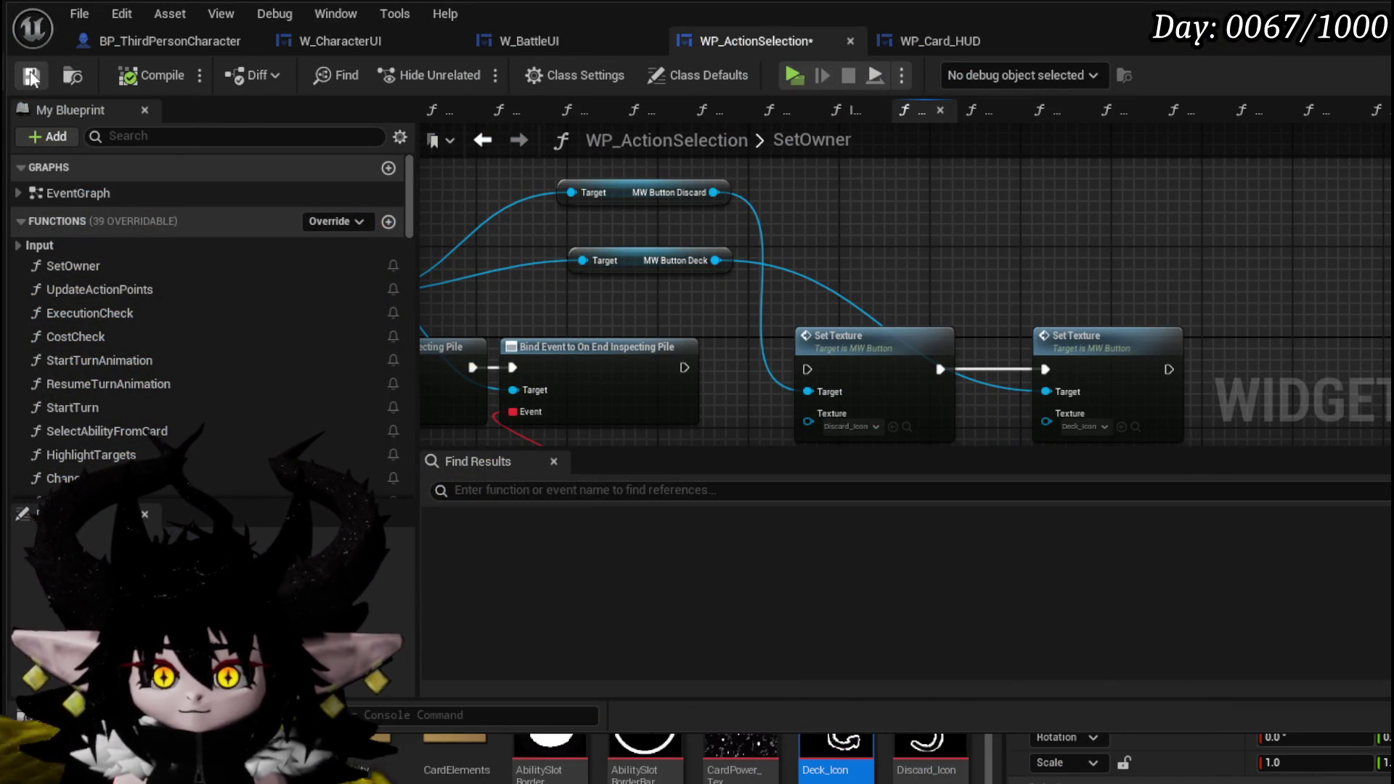
key("alt+Tab")
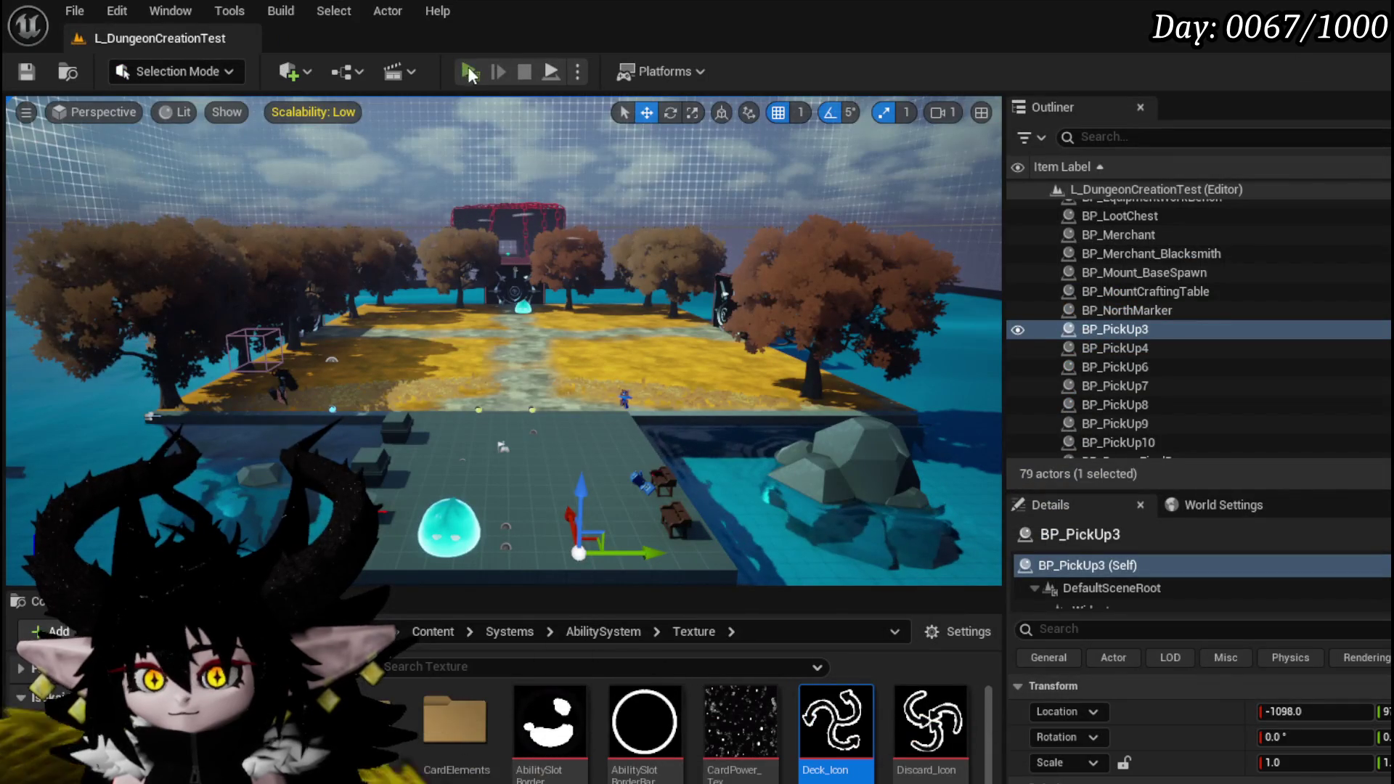
key("alt+Tab")
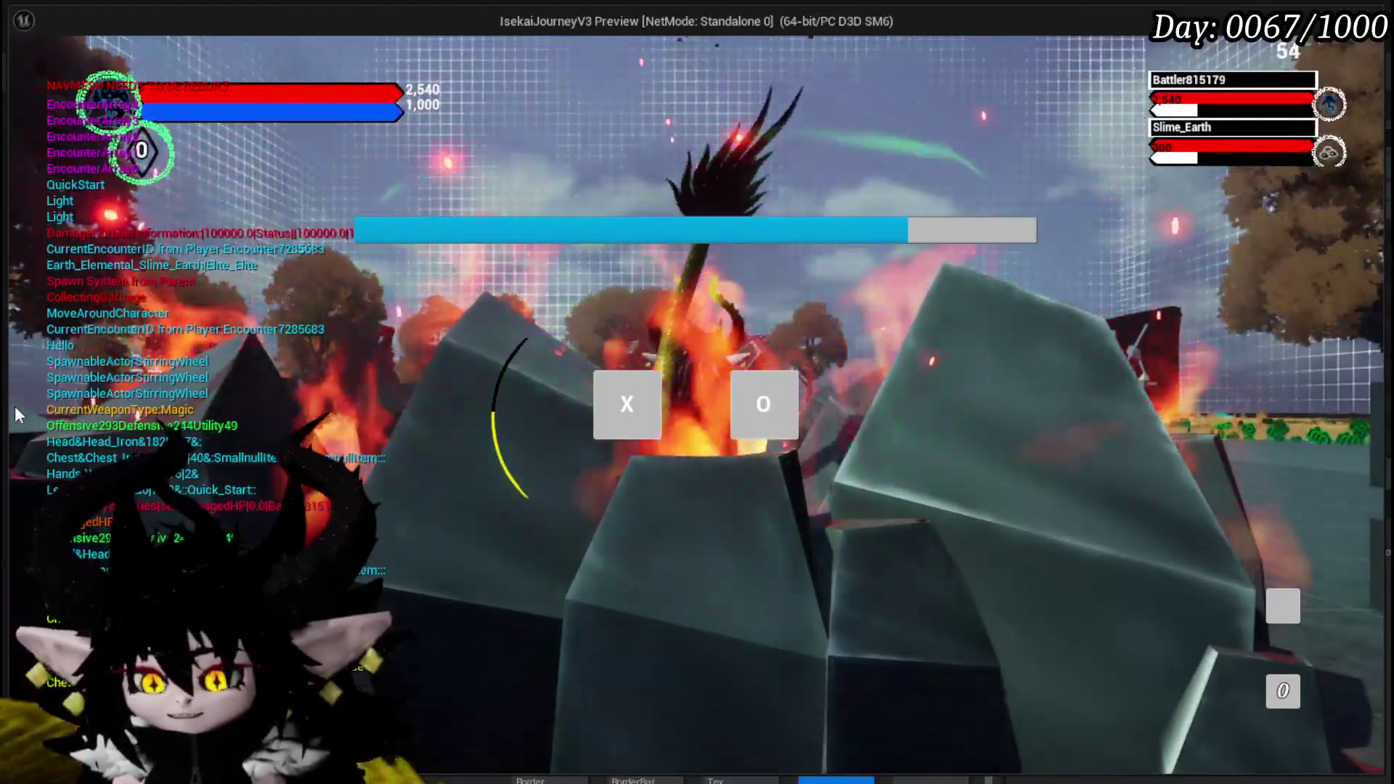
key("Escape")
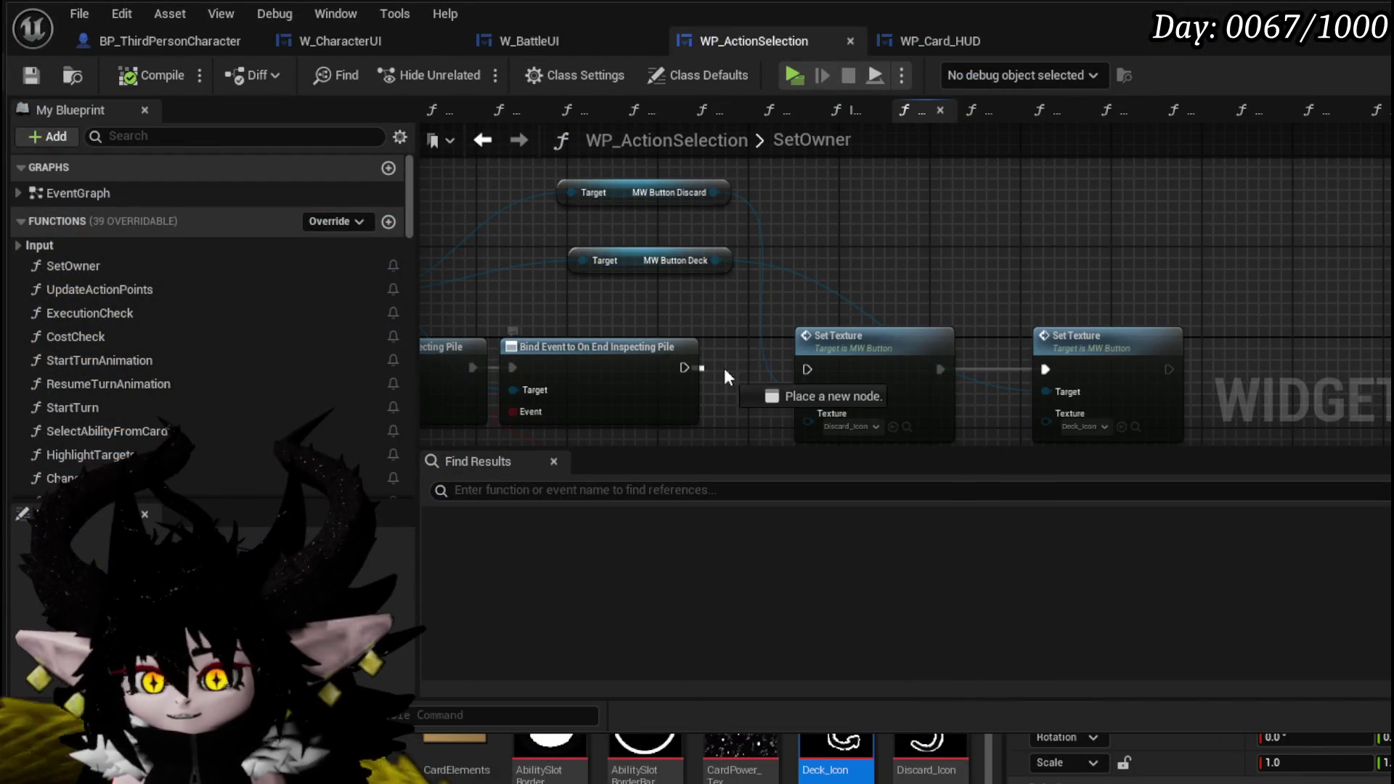
left_click_drag(804, 372, 807, 369)
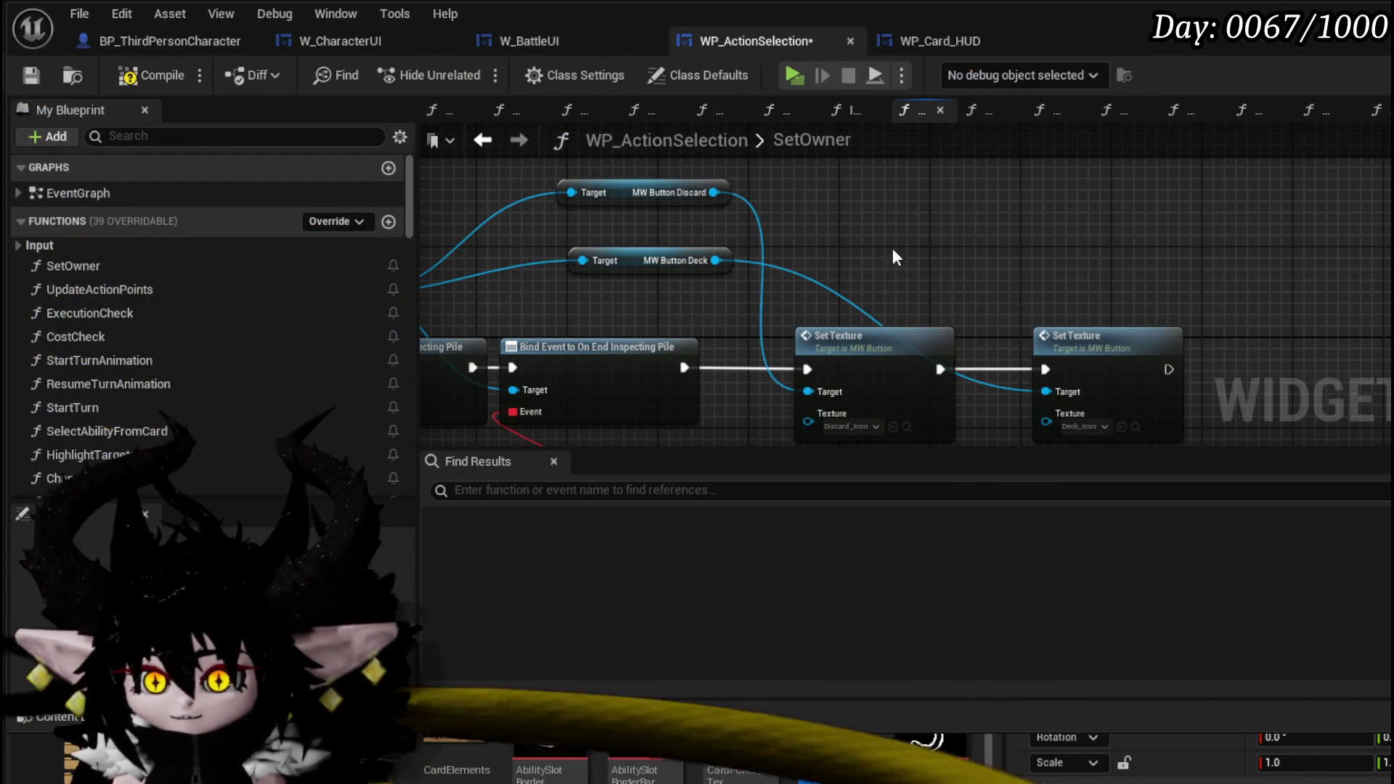
left_click(32, 68)
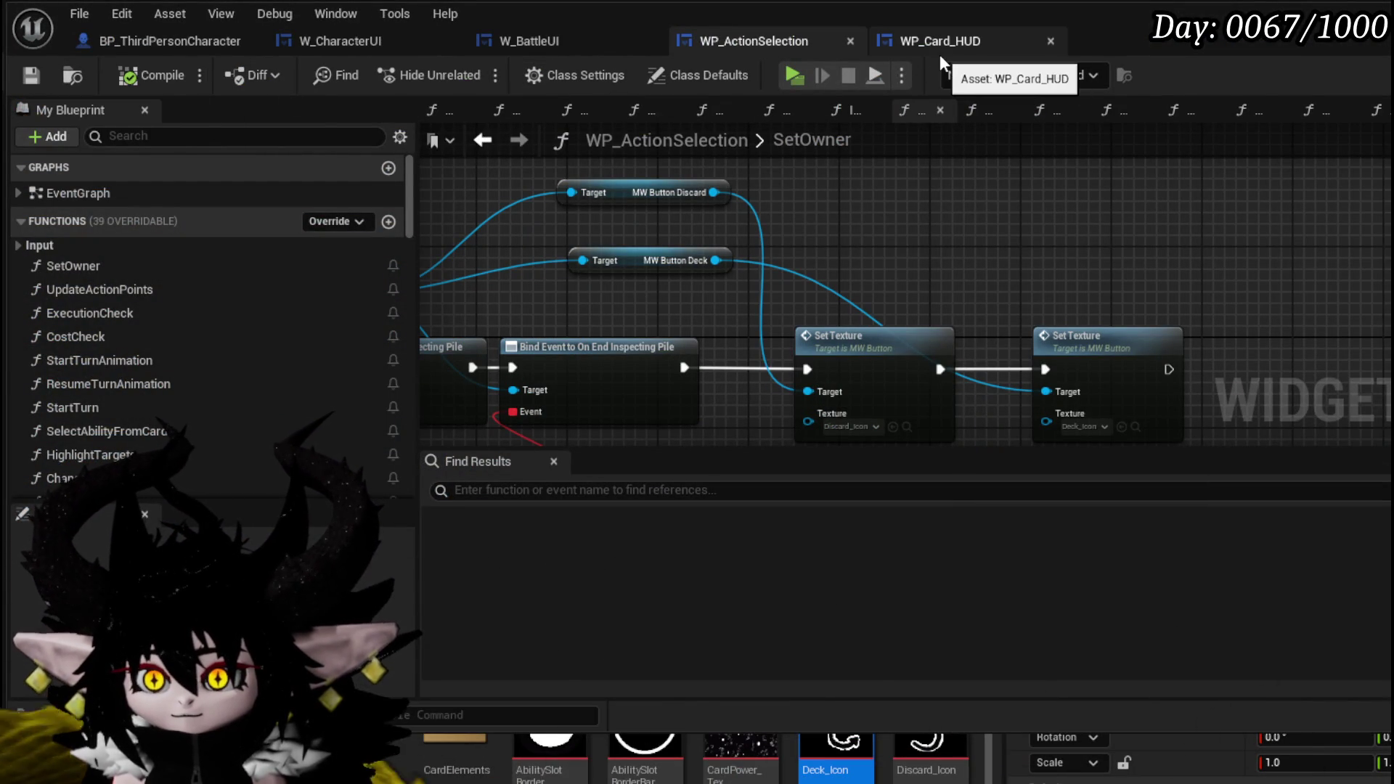
Step: In the WP_Card_HUD designer, turn on Opace for MW_Button_Deck
left_click(939, 44)
left_click(1356, 304)
left_click_drag(955, 398, 958, 359)
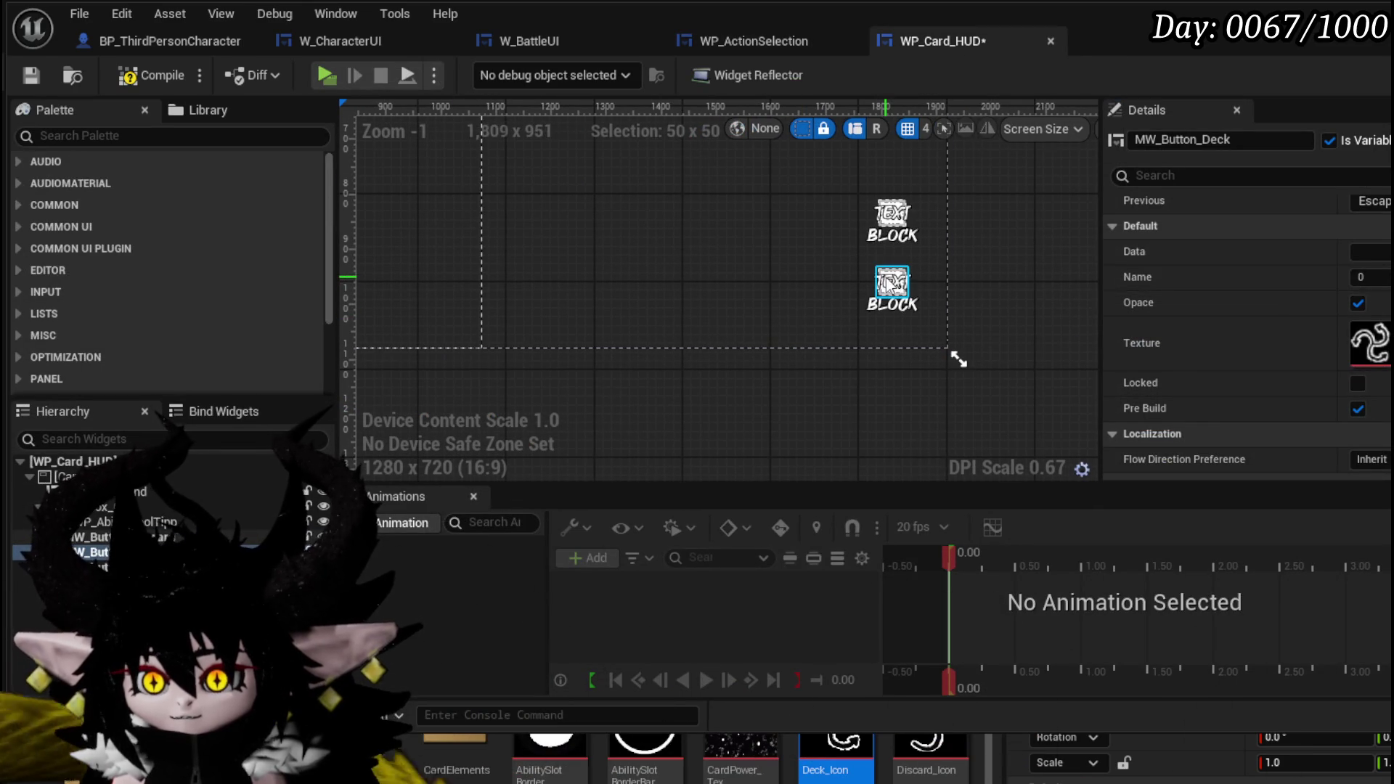
Step: Set MW_Button_Discard's size to 120
left_click(889, 283)
scroll(1300, 334, "up", 3)
scroll(1305, 336, "up", 15)
scroll(1301, 328, "up", 5)
left_click(1369, 308)
type("120")
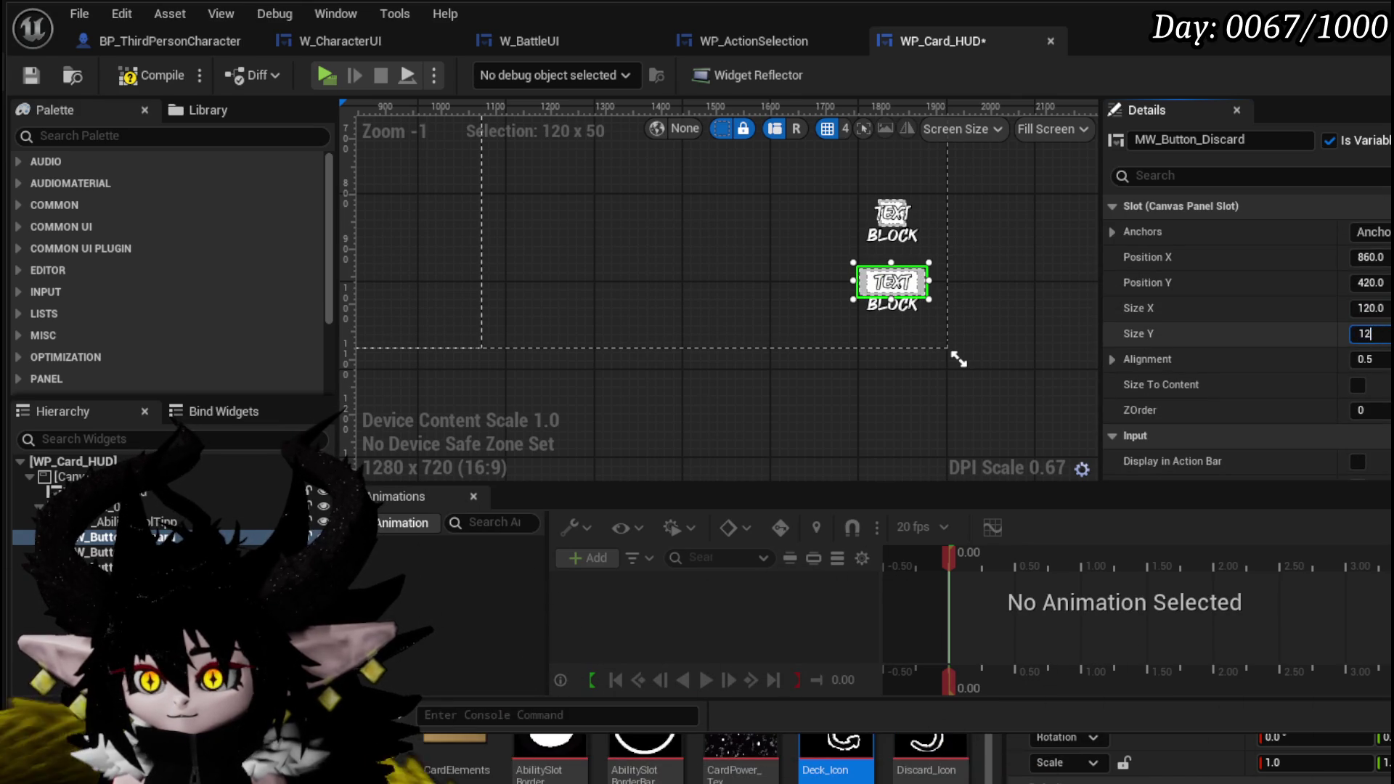
key("Return")
scroll(929, 363, "down", 2)
Step: Size MW_Button_Deck to 120 by 120 and compile and save WP_Card_HUD
left_click(965, 342)
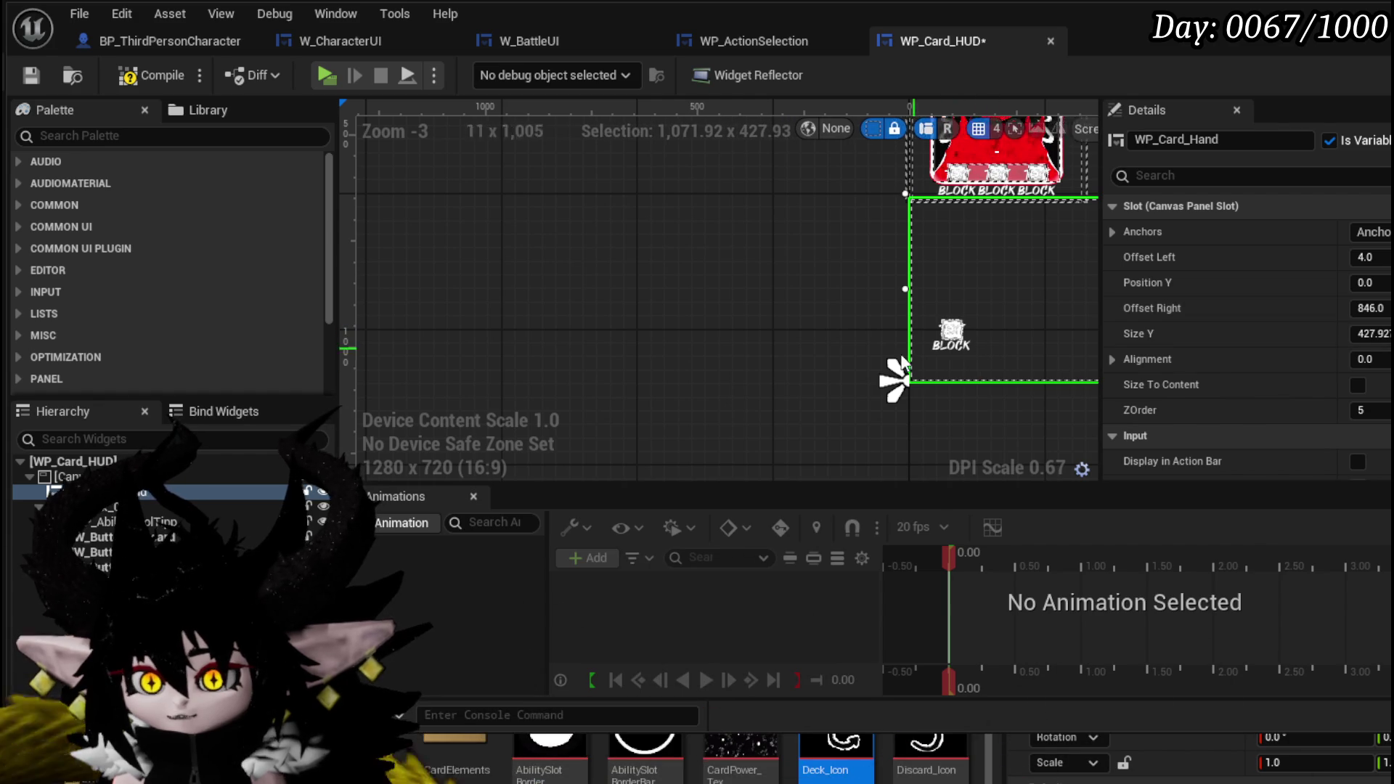
scroll(894, 381, "up", 4)
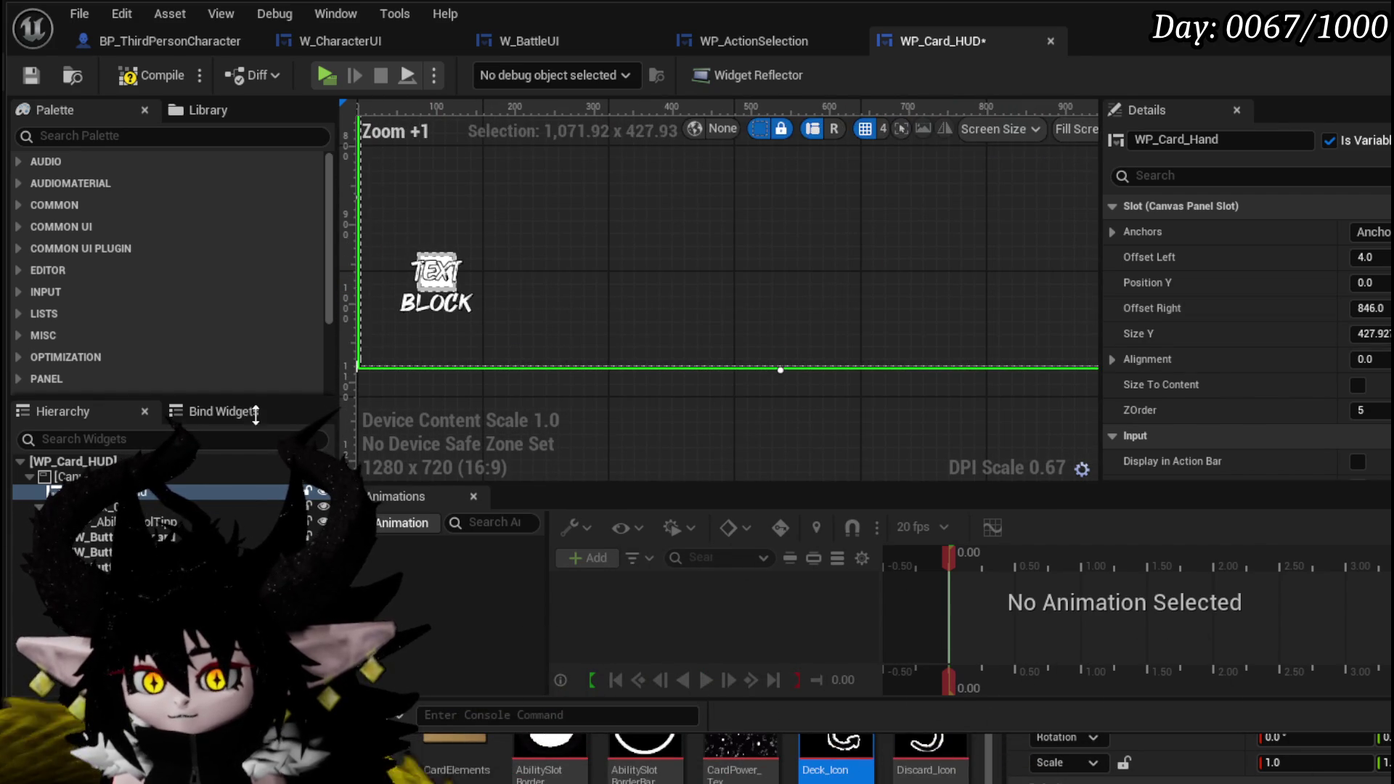
left_click_drag(494, 392, 581, 396)
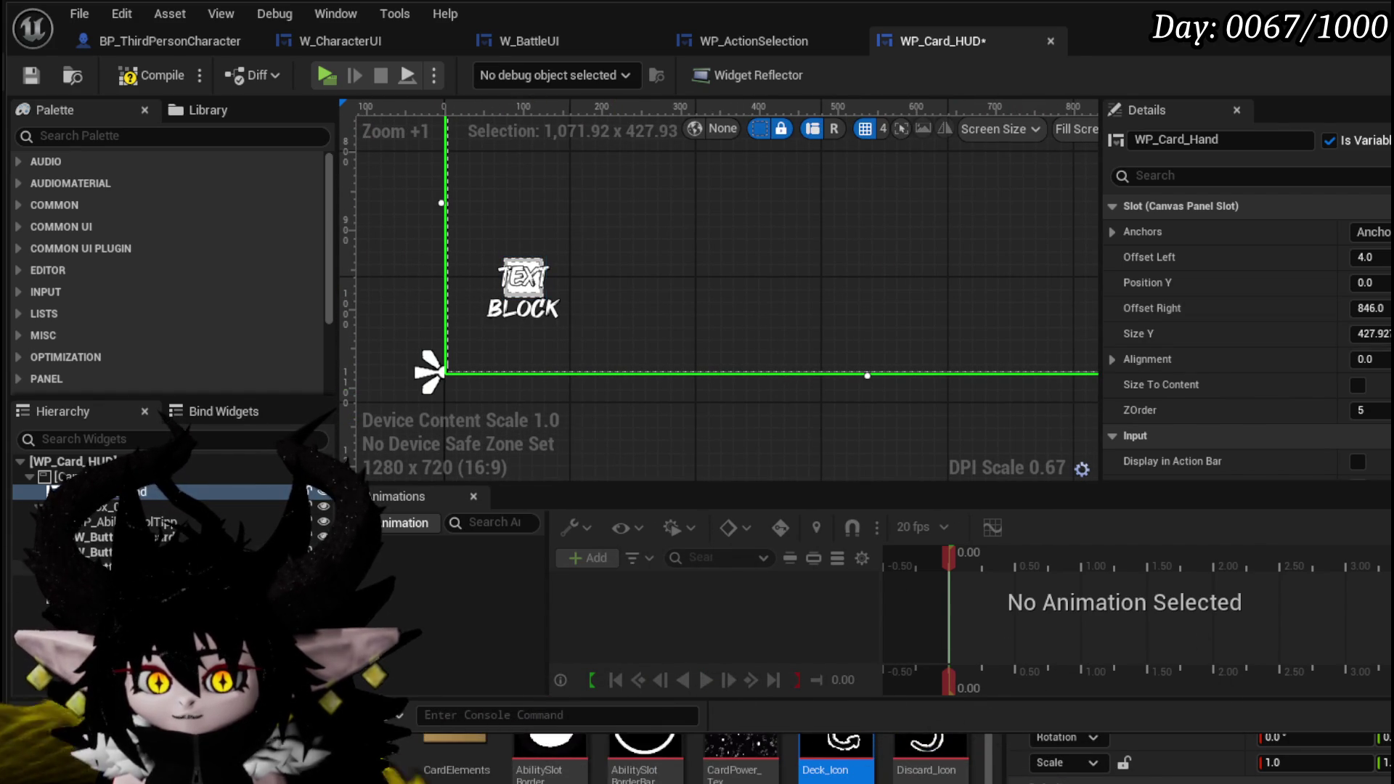
left_click(523, 276)
left_click(1369, 307)
type("120")
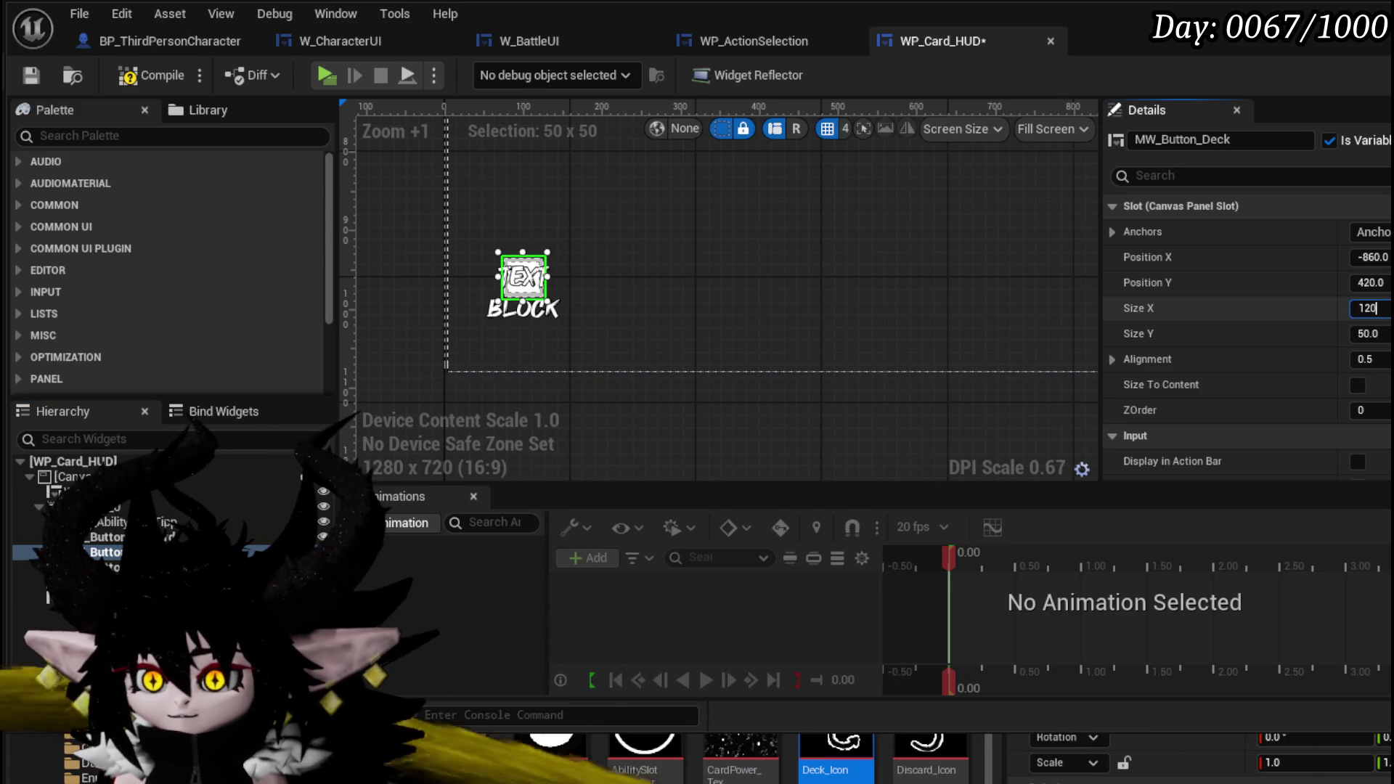
key("Tab")
type("1")
key("Return")
scroll(715, 305, "down", 4)
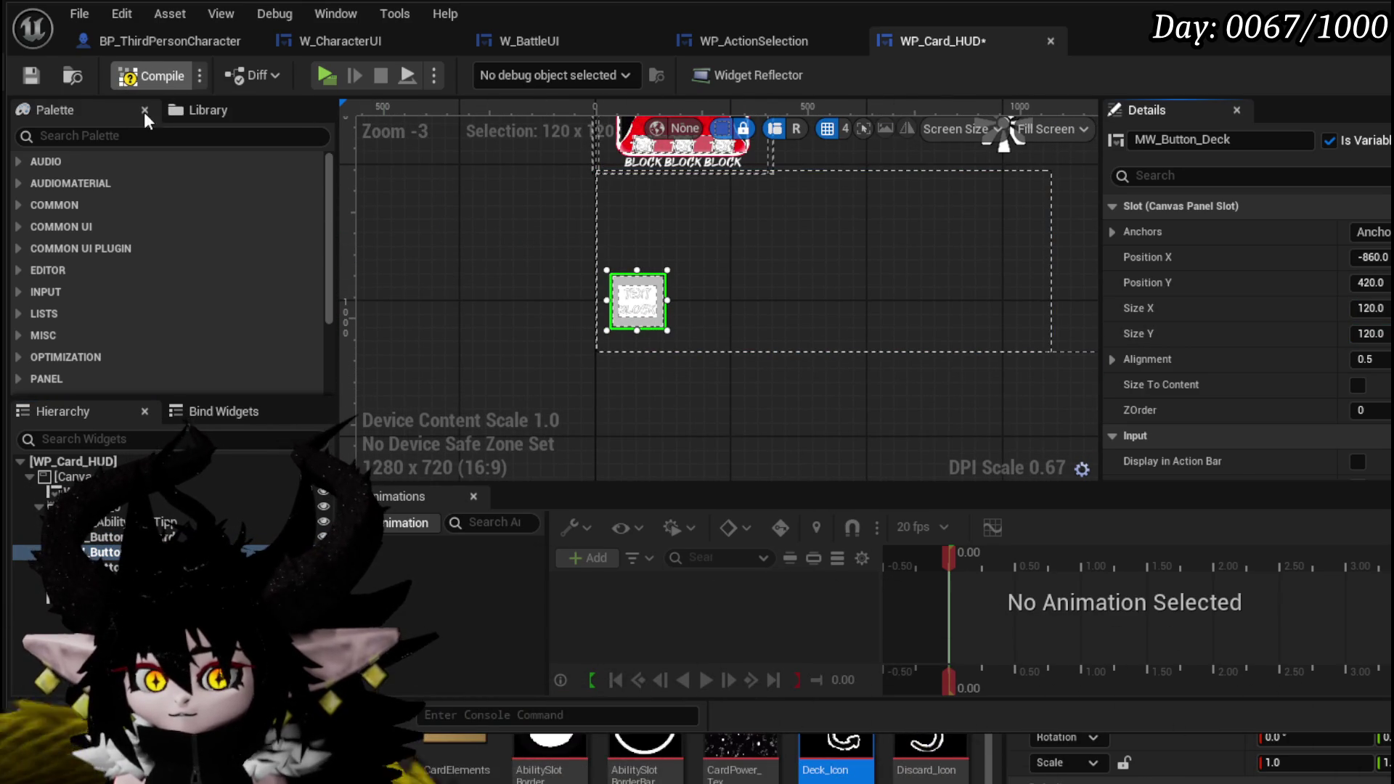
left_click(19, 80)
scroll(994, 341, "down", 2)
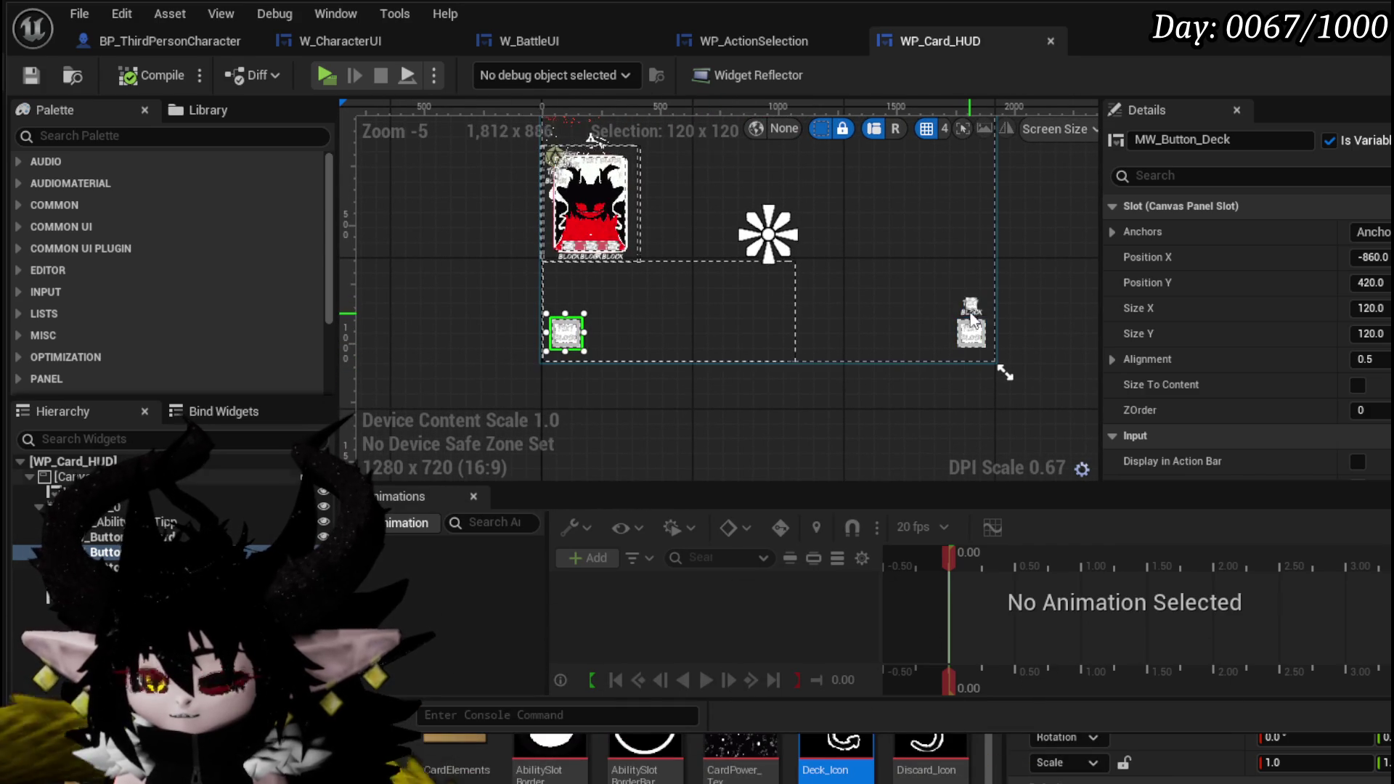
scroll(971, 305, "up", 1)
Step: Move the exhaust and discard buttons higher on the HUD
left_click_drag(966, 299, 957, 252)
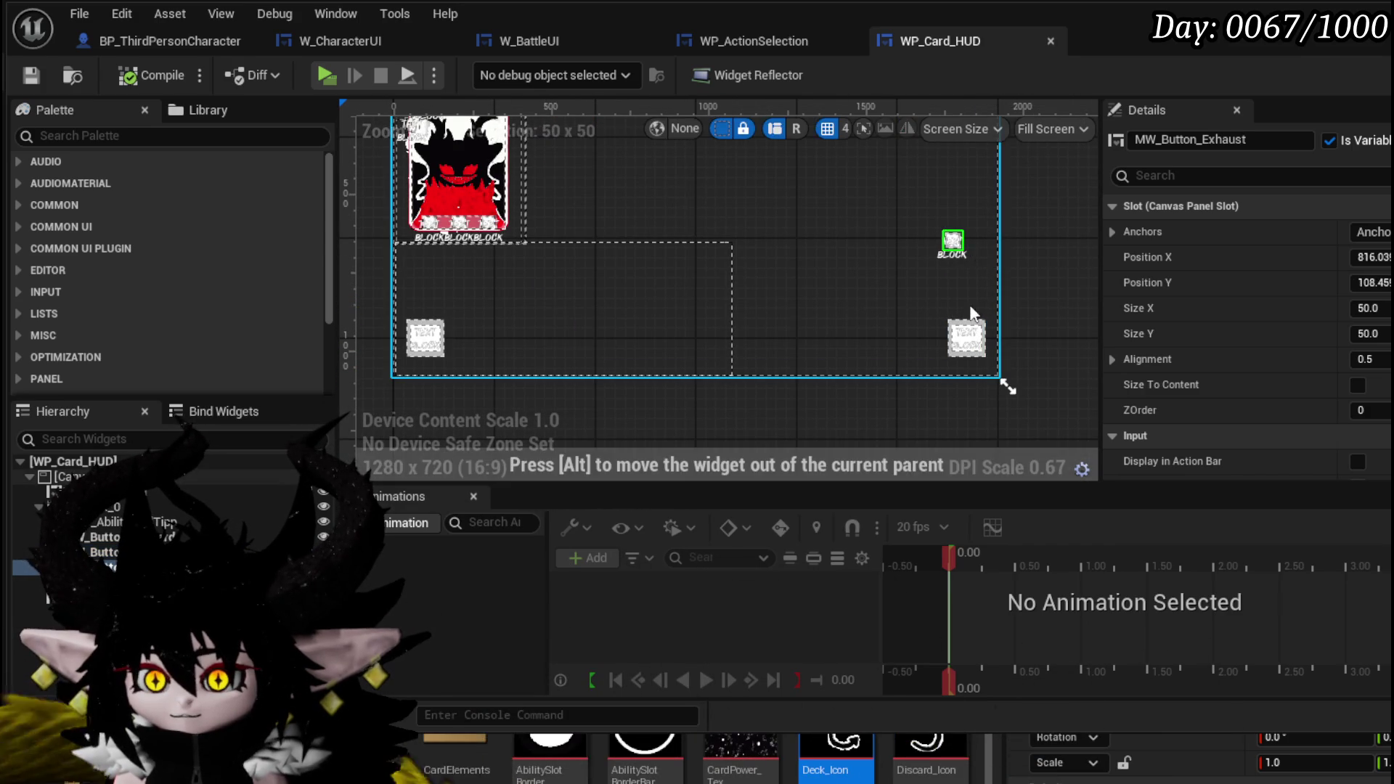
left_click(969, 335)
left_click_drag(975, 334, 969, 289)
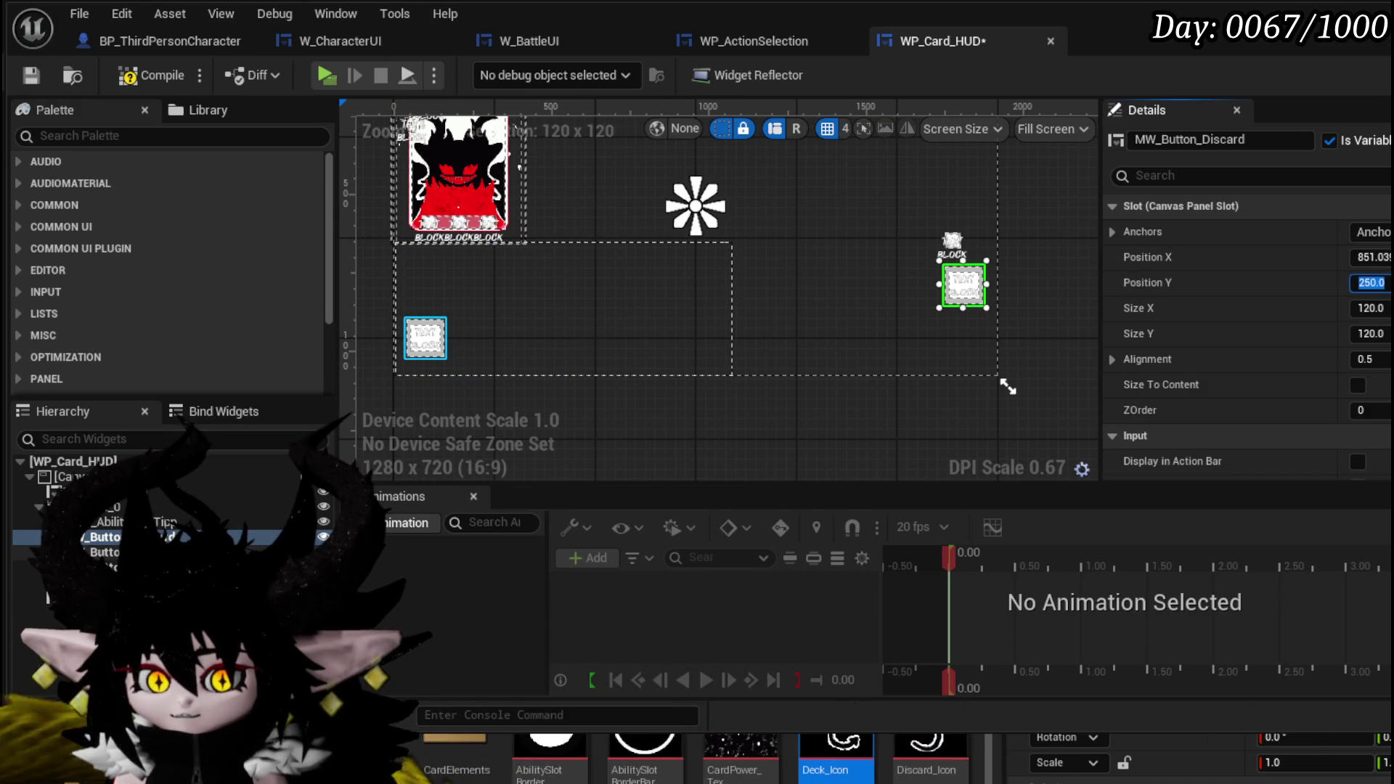
left_click(953, 240)
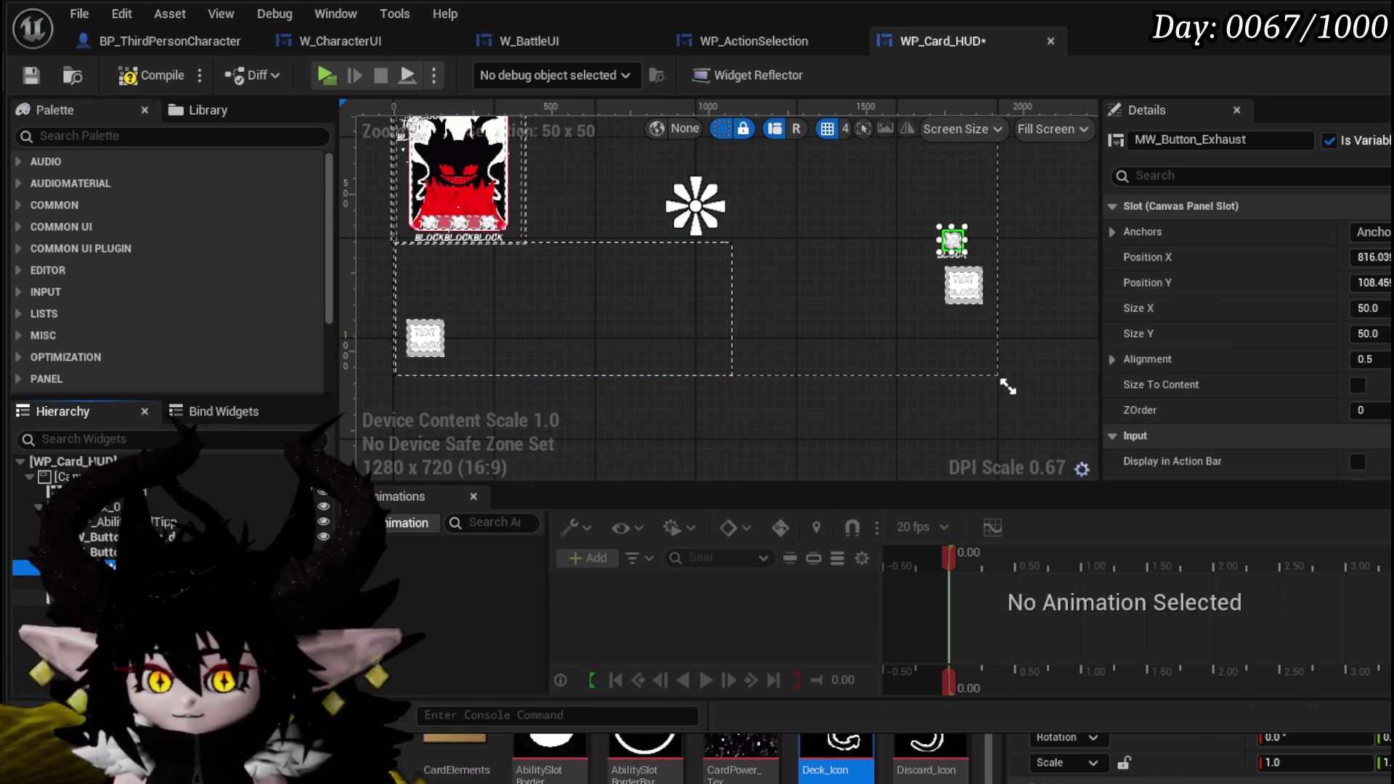
left_click(424, 338)
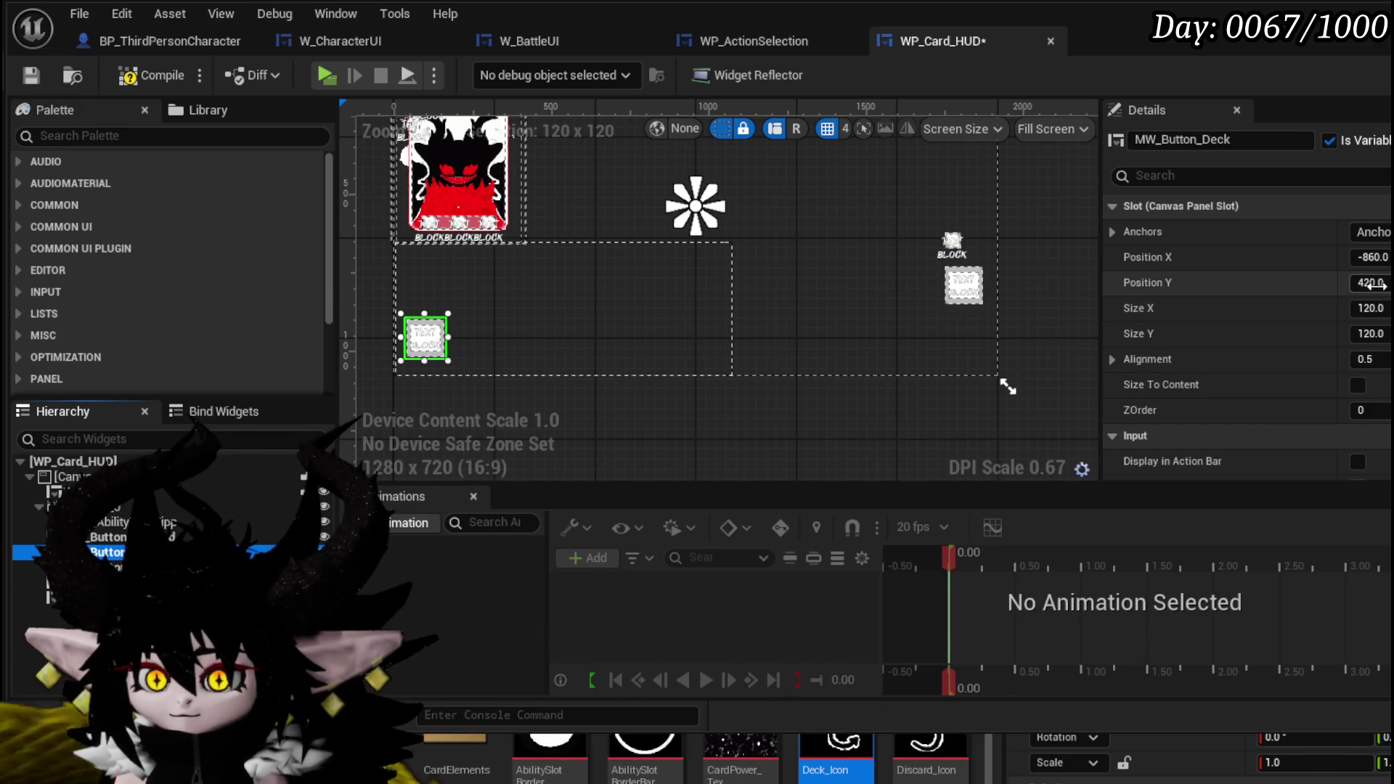
left_click(951, 294)
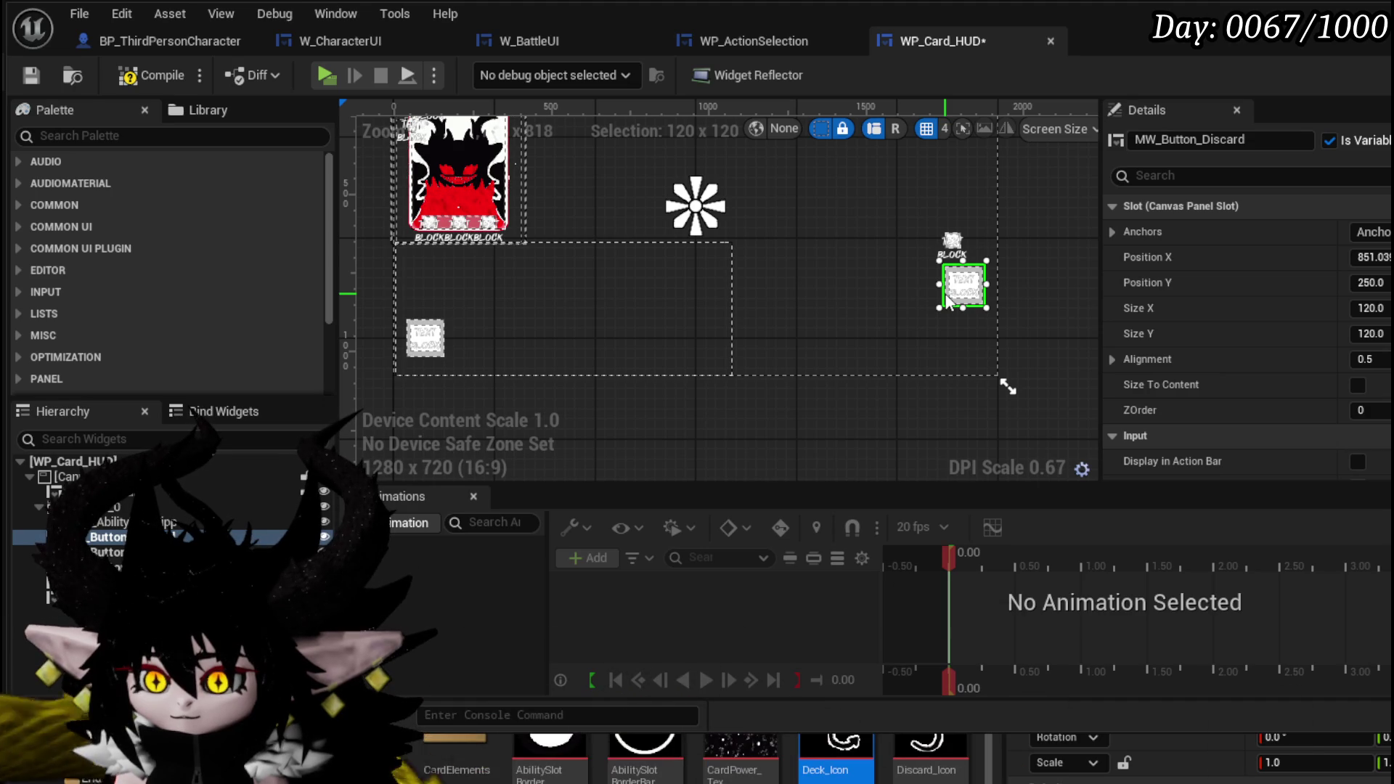
Step: Set MW_Button_Deck's Position Y to 250 and save WP_Card_HUD
left_click(109, 553)
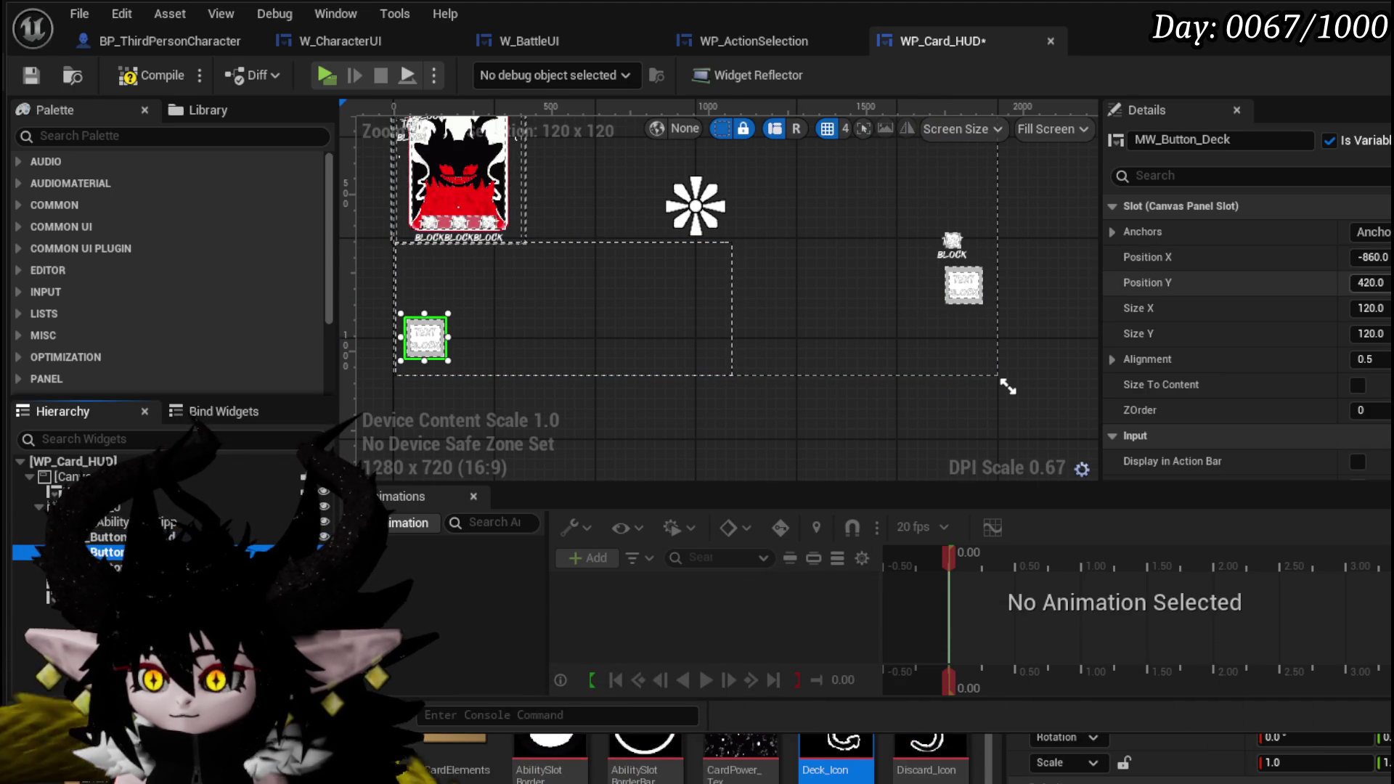
left_click(1369, 283)
type("250")
key("Return")
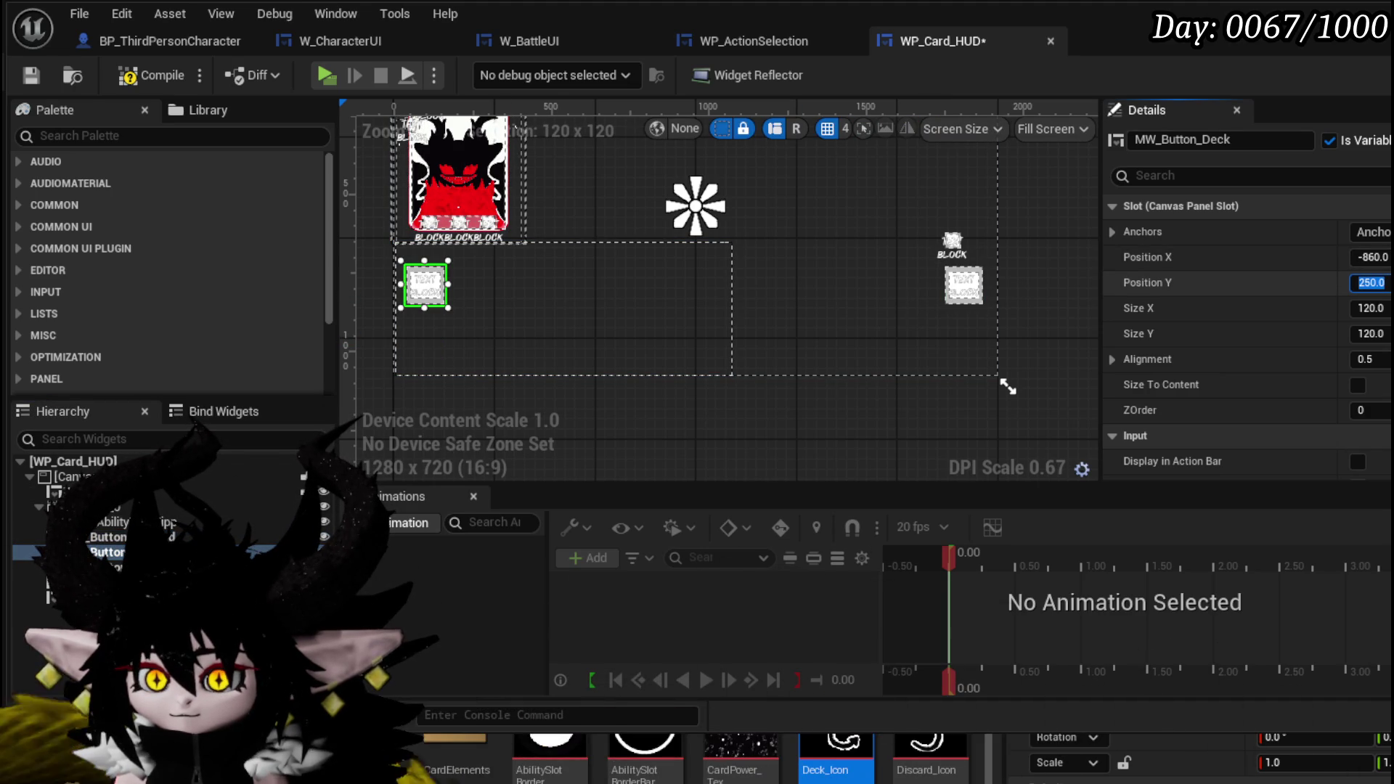
left_click(564, 266)
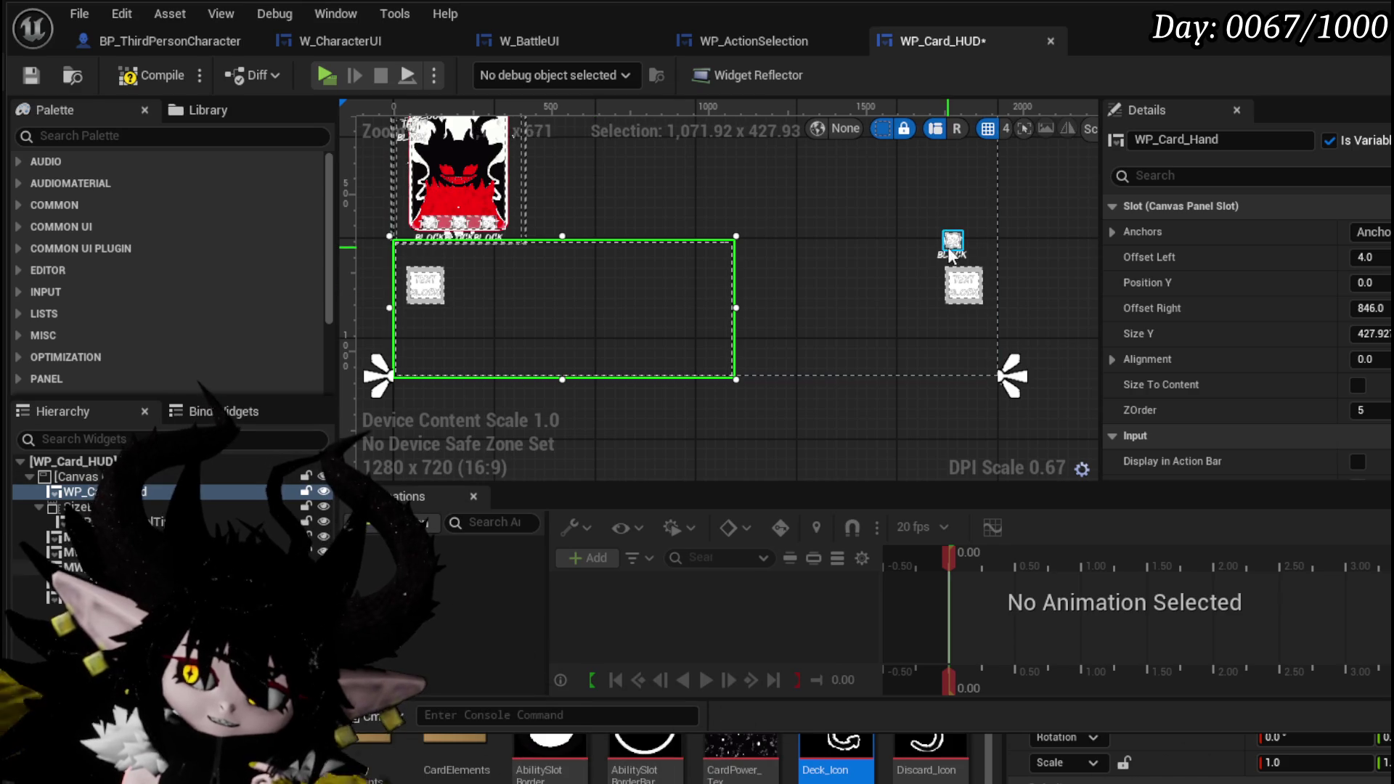
scroll(596, 298, "down", 1)
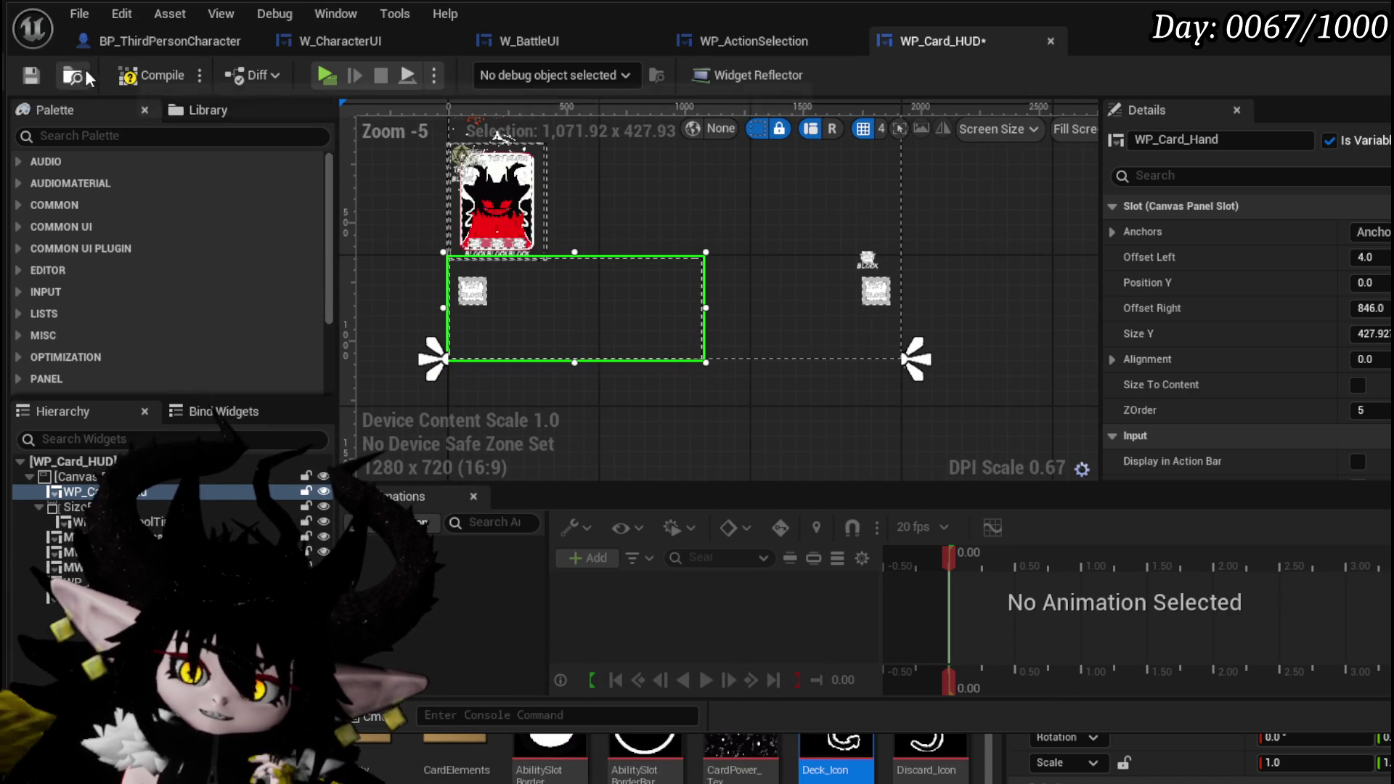
left_click(30, 78)
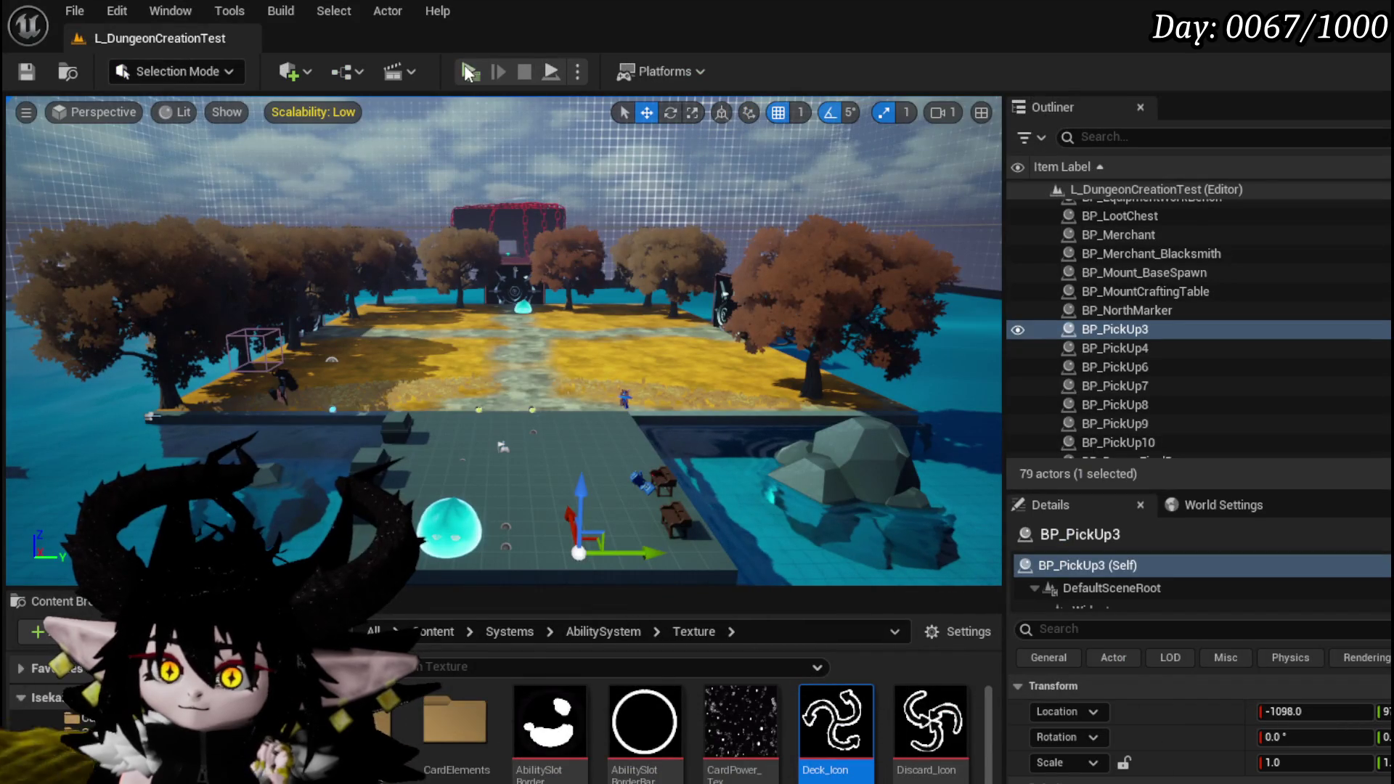
Step: Play-test into a Slime_Earth battle, dismiss the encounter prompt and close the card overview
left_click(469, 71)
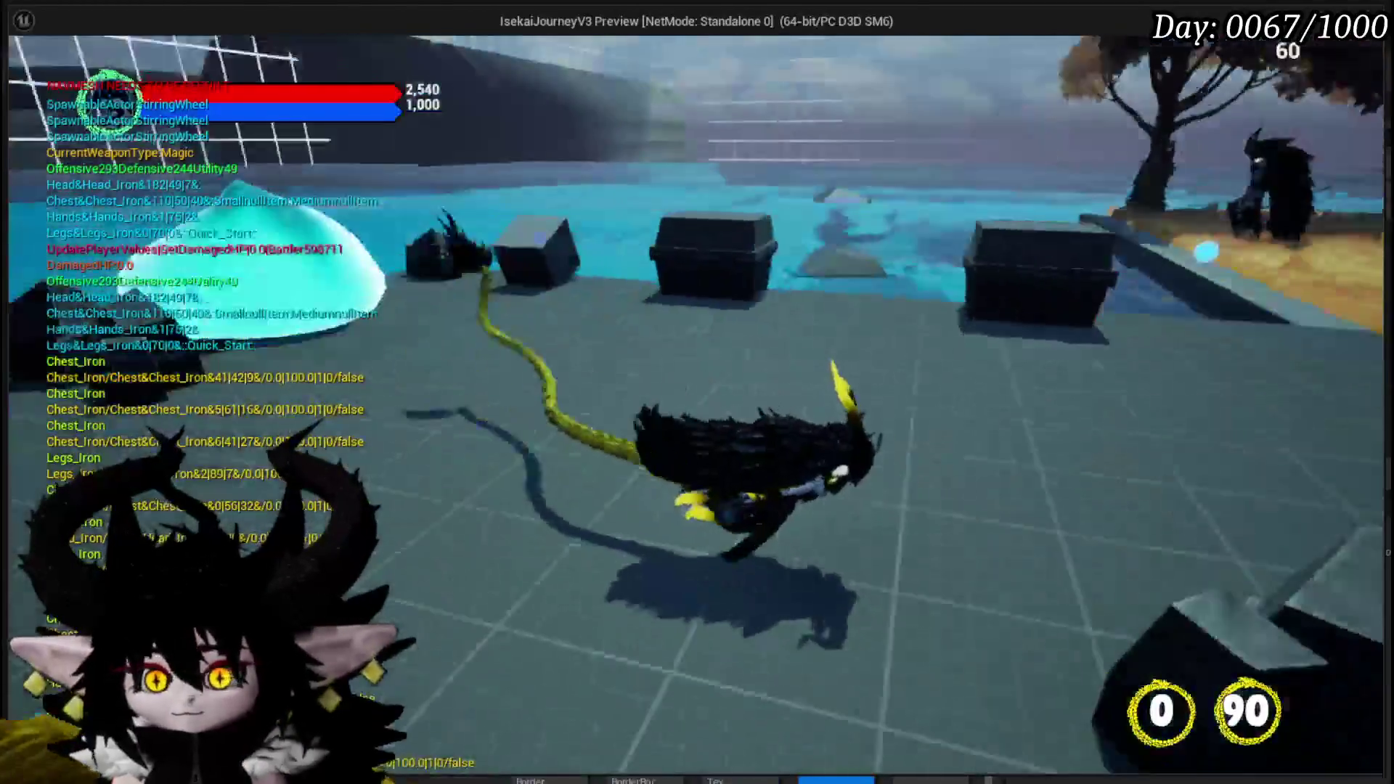
key("e")
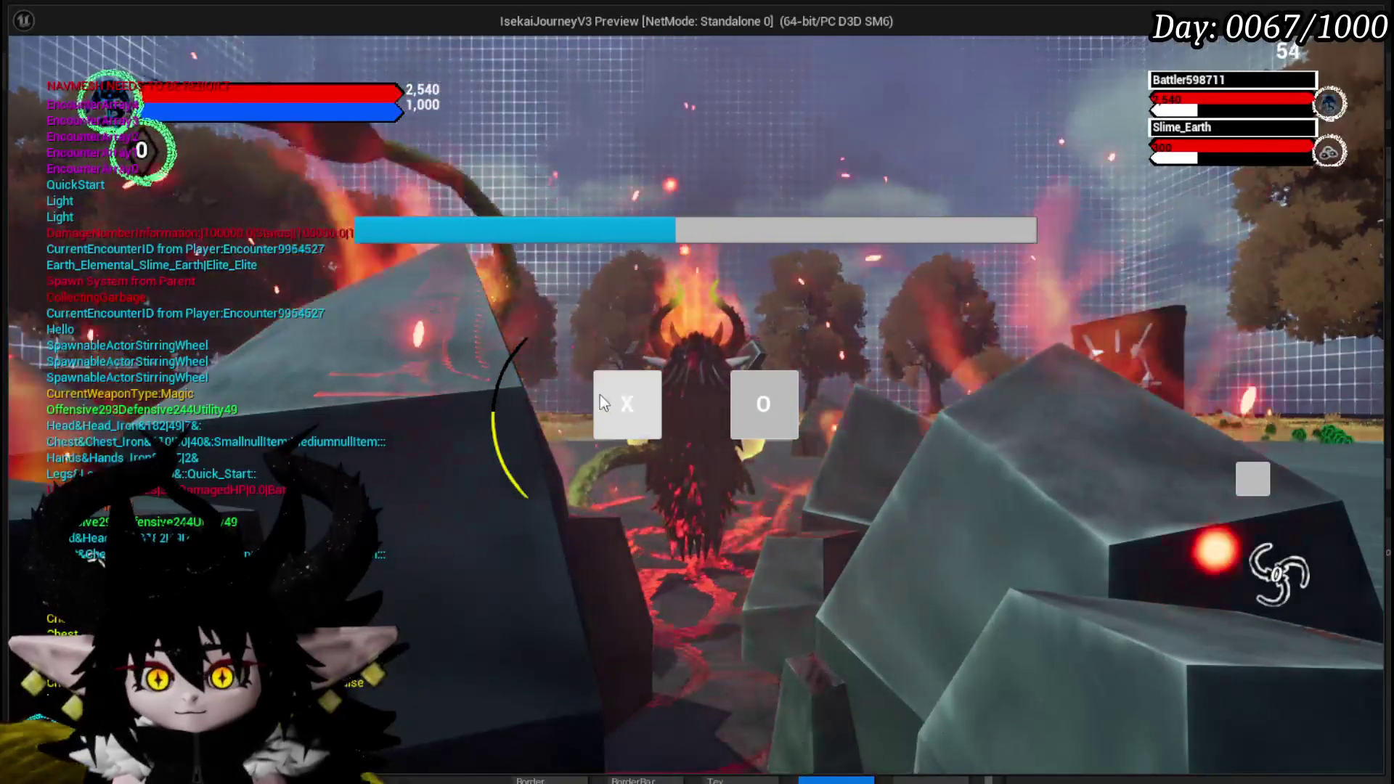
left_click(603, 404)
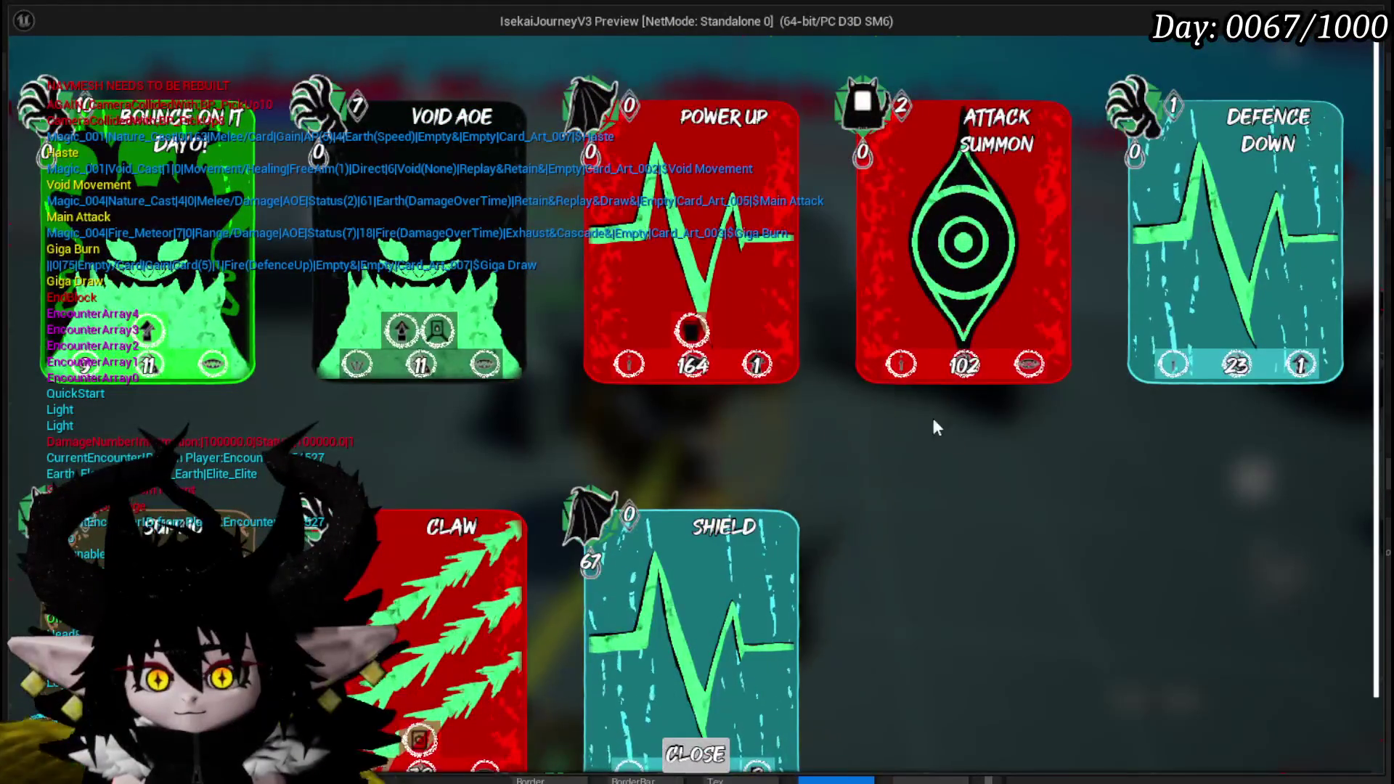
left_click(695, 754)
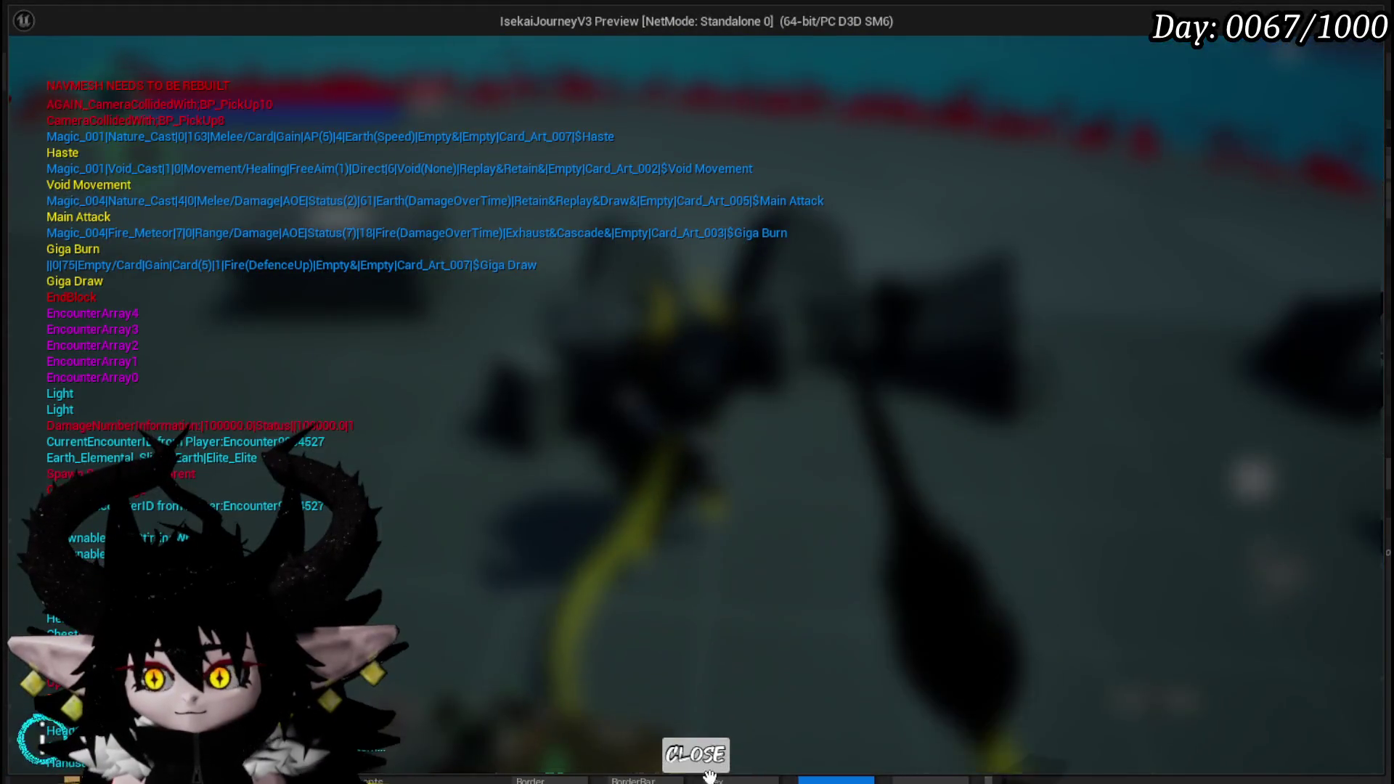
Step: Pick Giga Draw and cancel its ability, then open and close the swirl-icon card pile
mouse_move(696, 758)
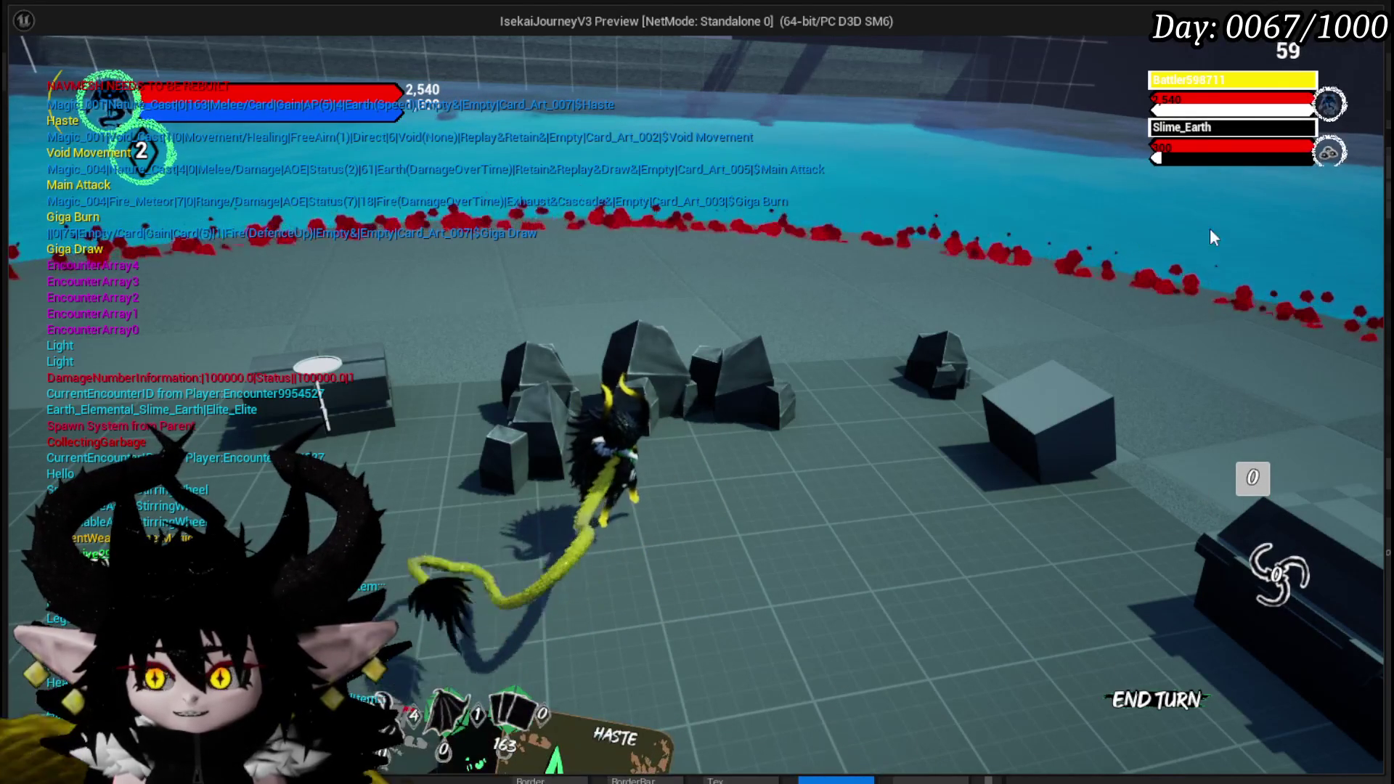
mouse_move(639, 588)
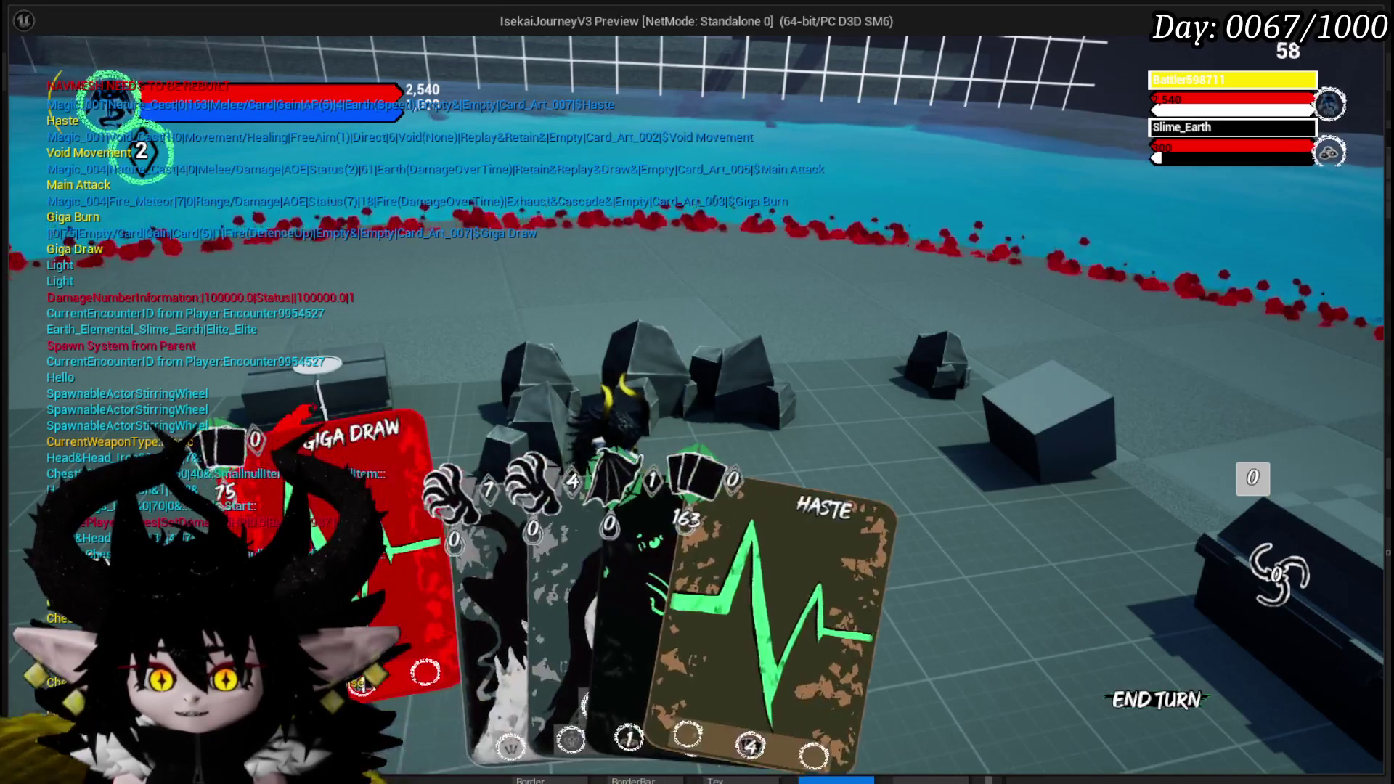
left_click(290, 581)
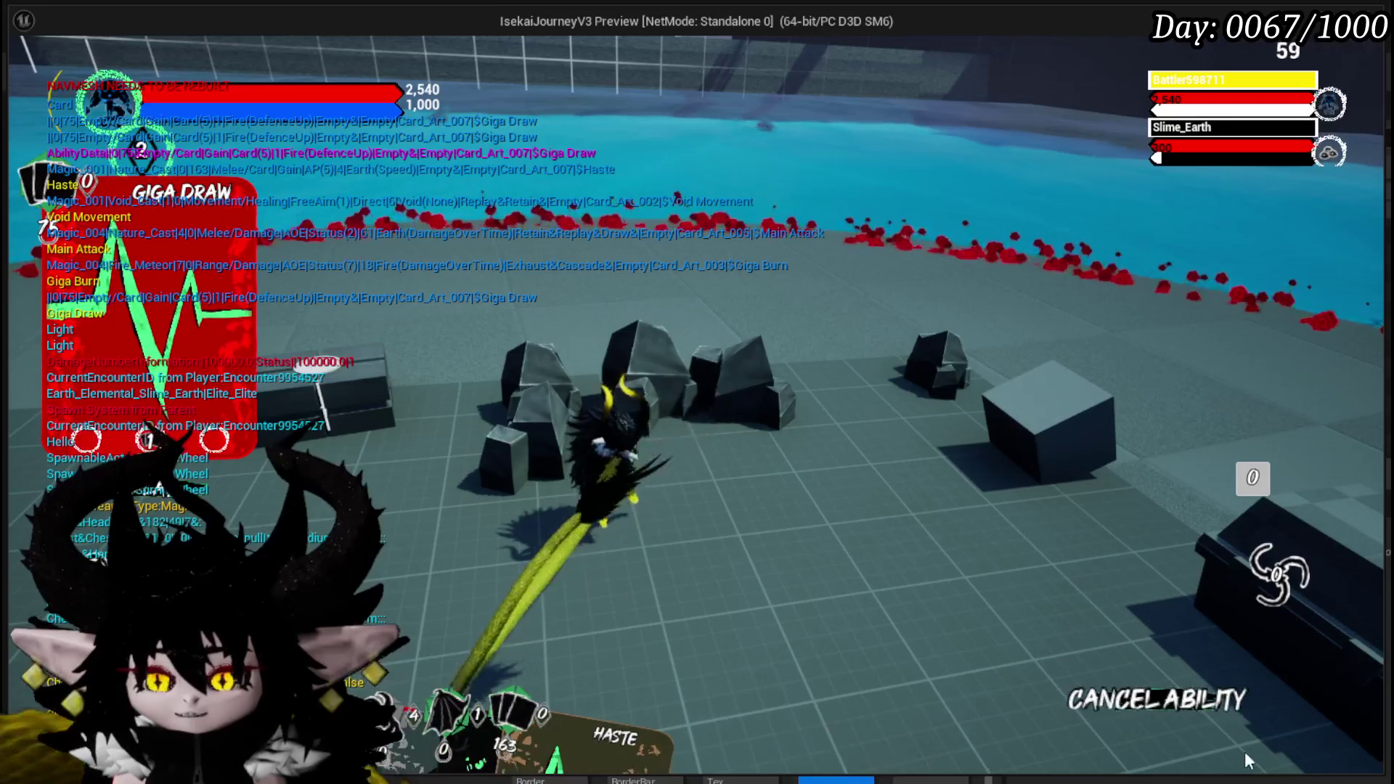
left_click(1143, 696)
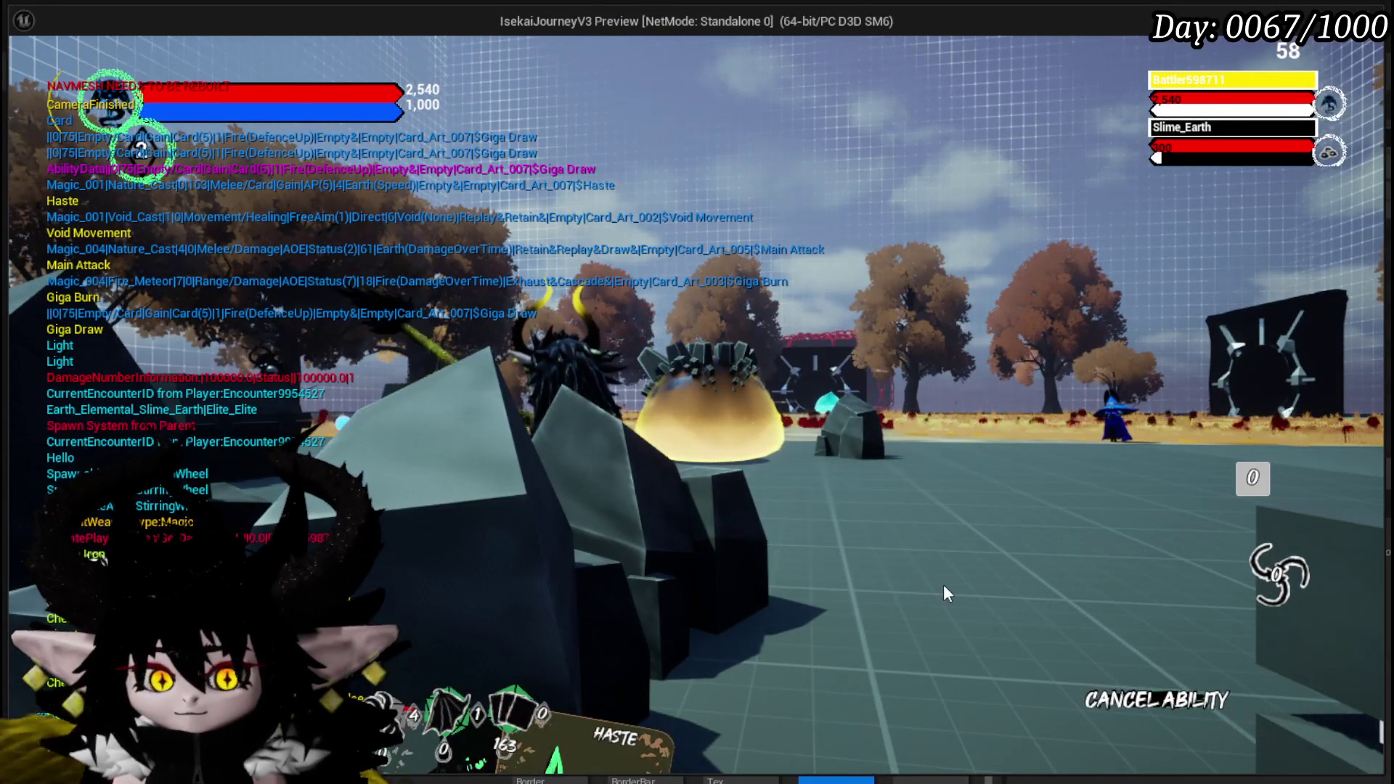
left_click(1147, 697)
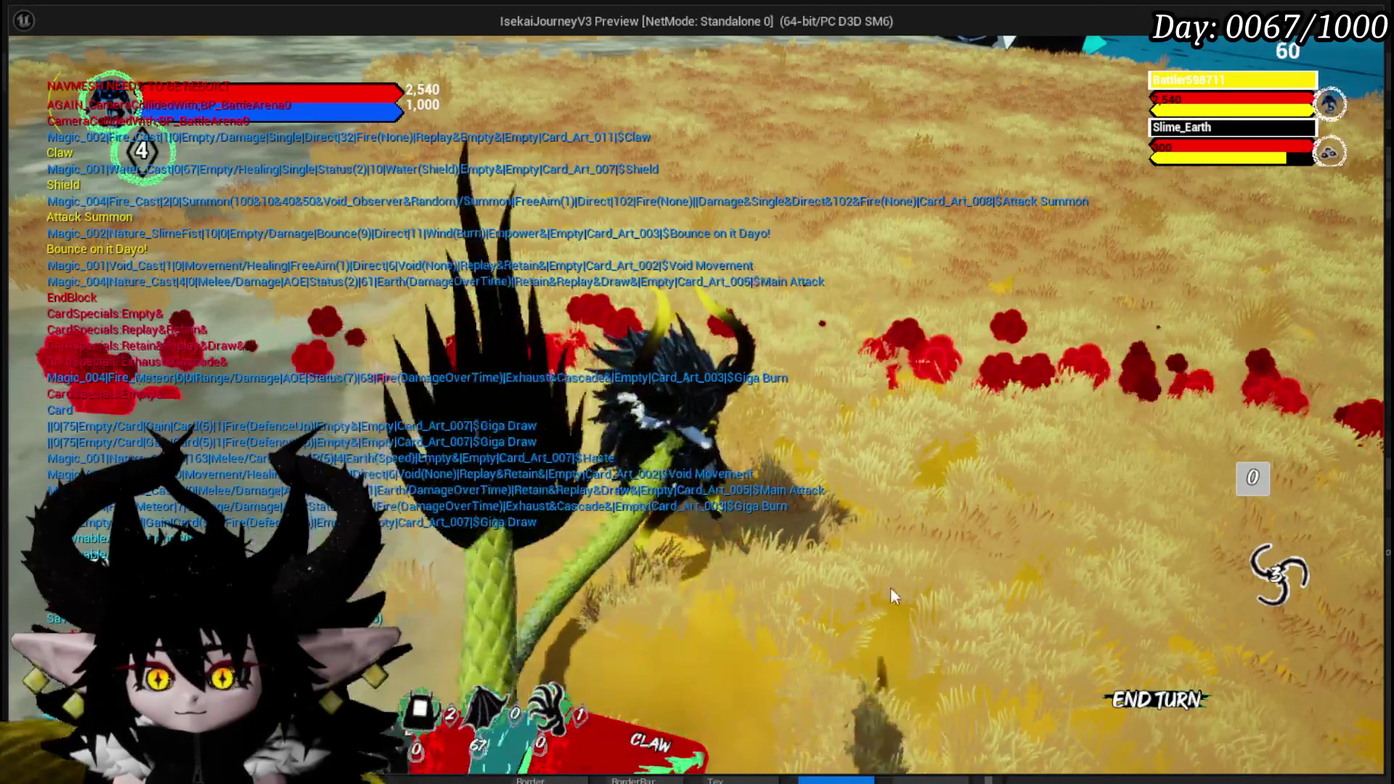
left_click(1276, 581)
left_click(693, 751)
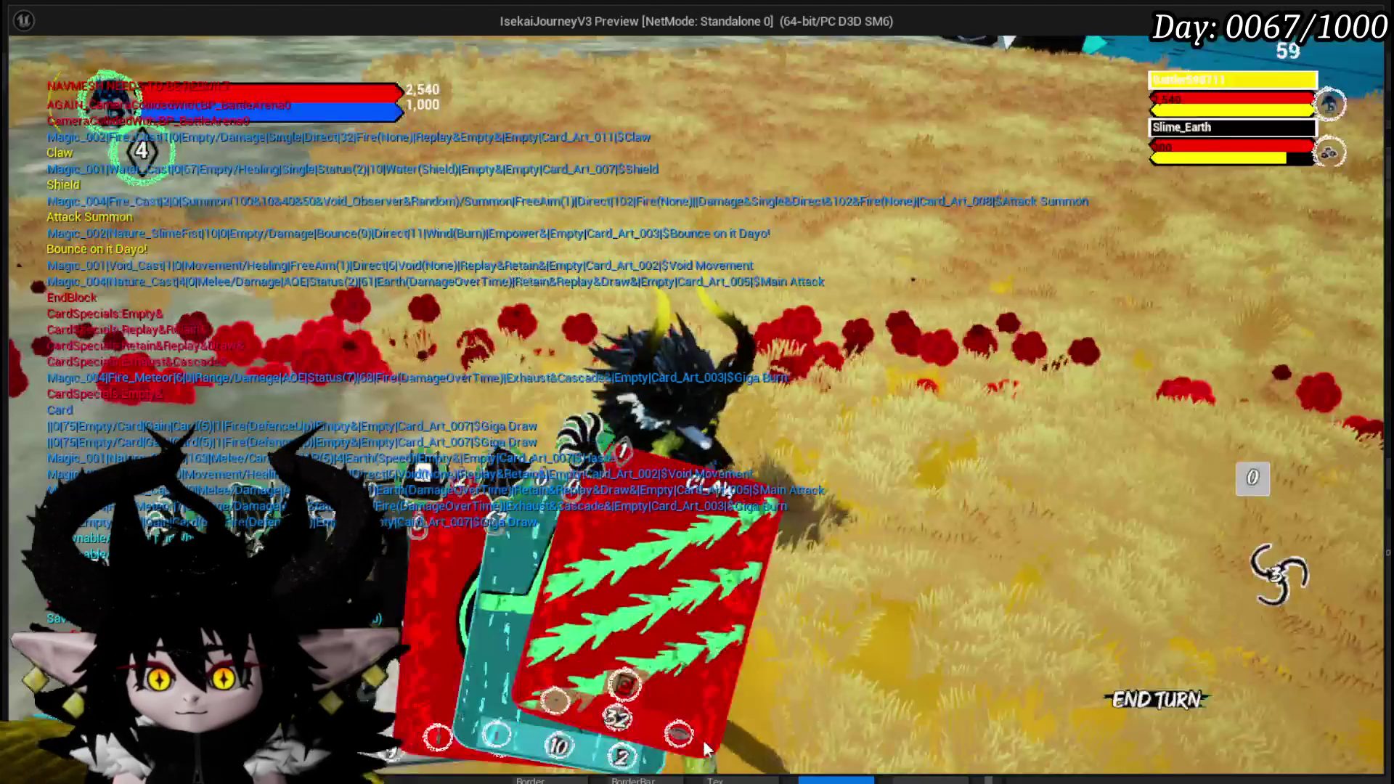
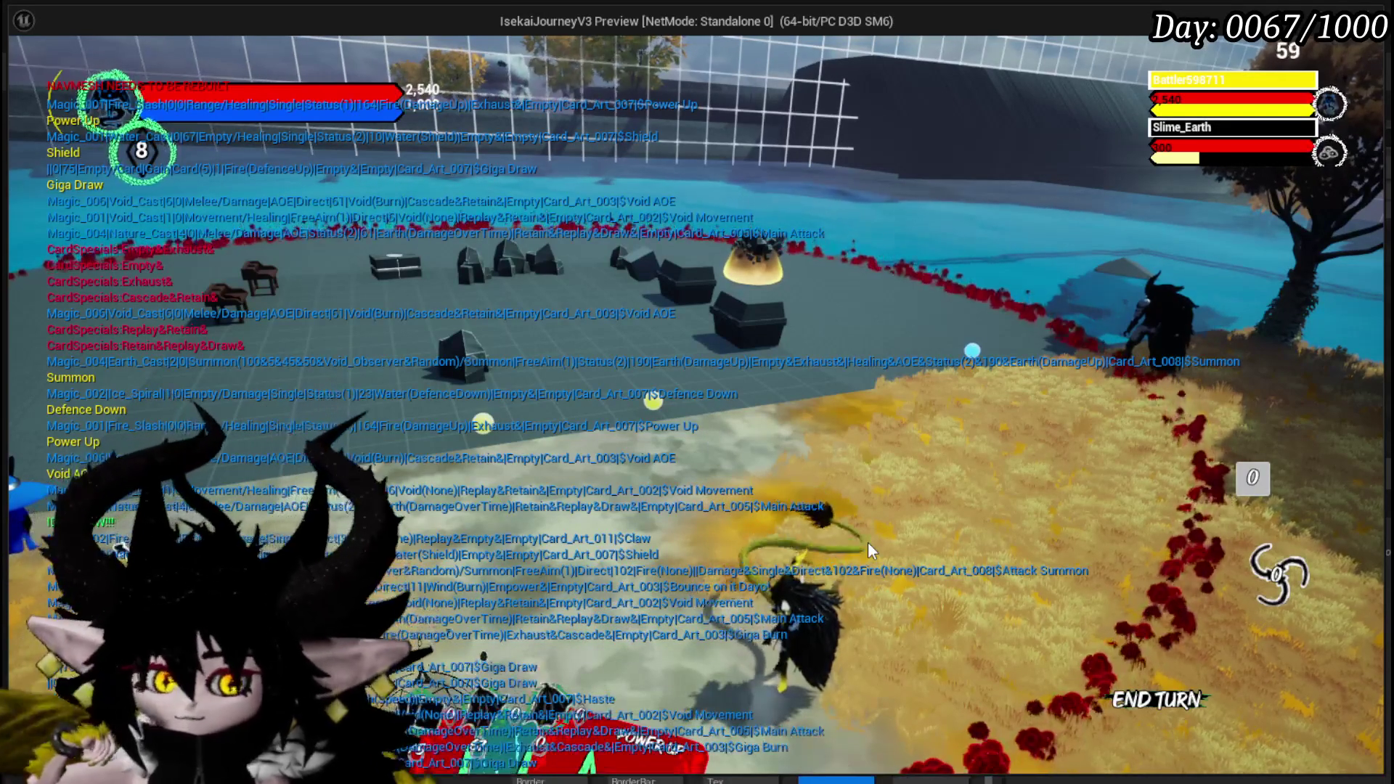
Step: End the play session, save the level, and open BPC_MC_Camera from the BPC folder
key("Escape")
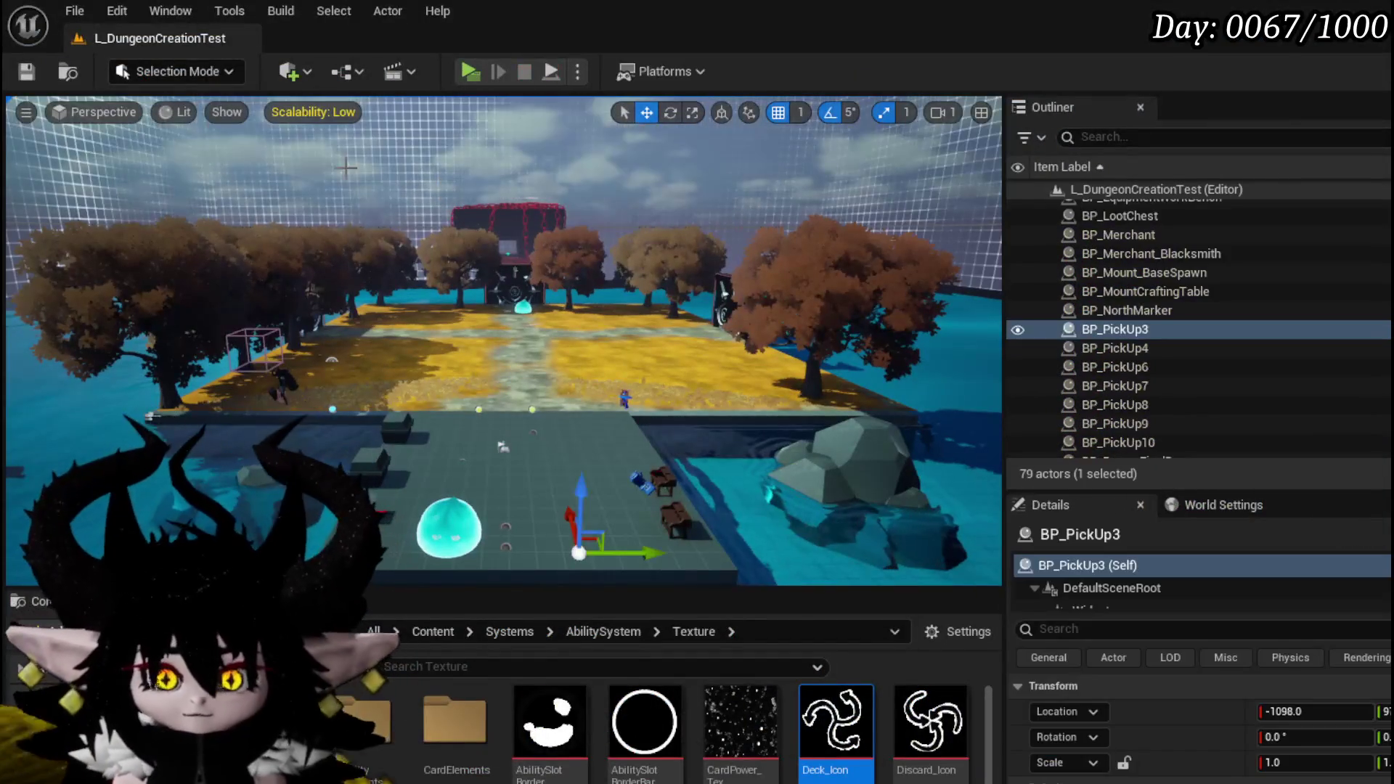
left_click(28, 71)
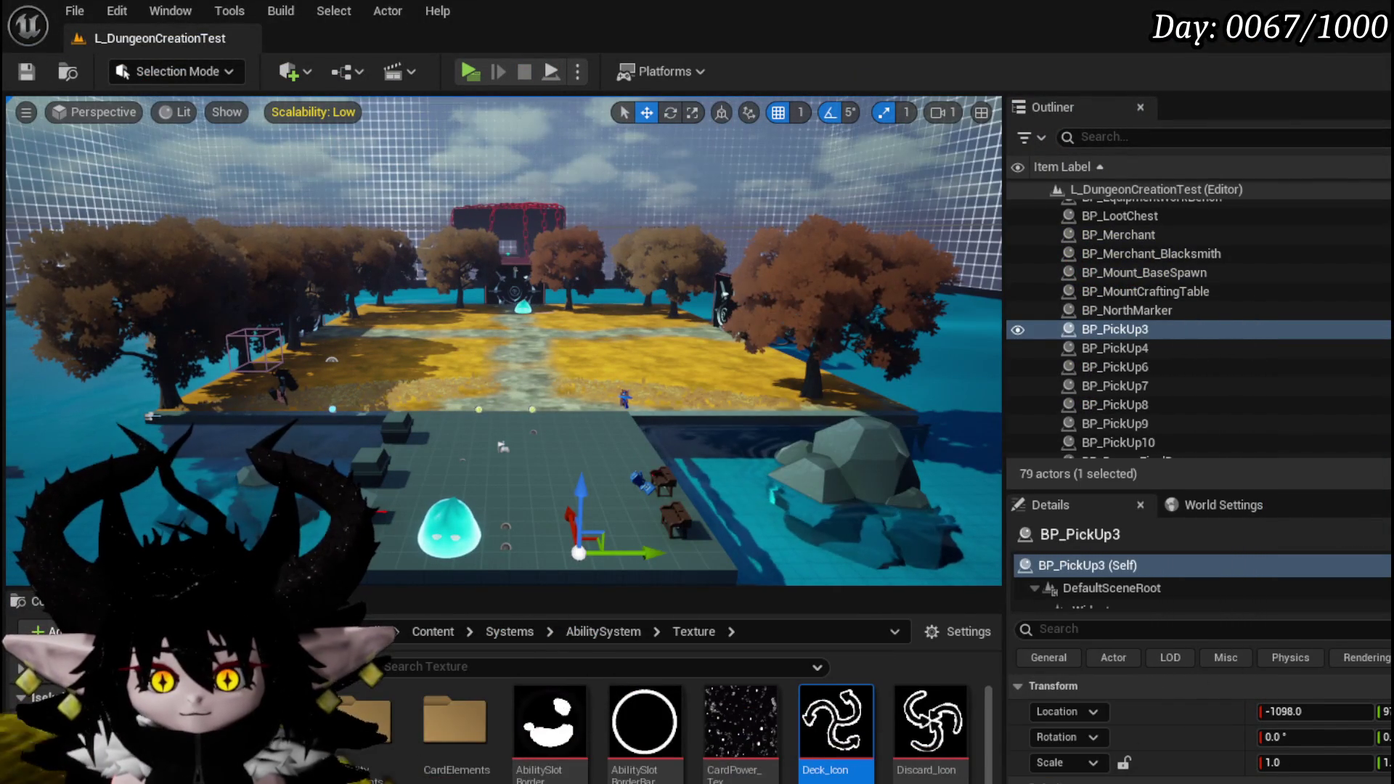
left_click(43, 697)
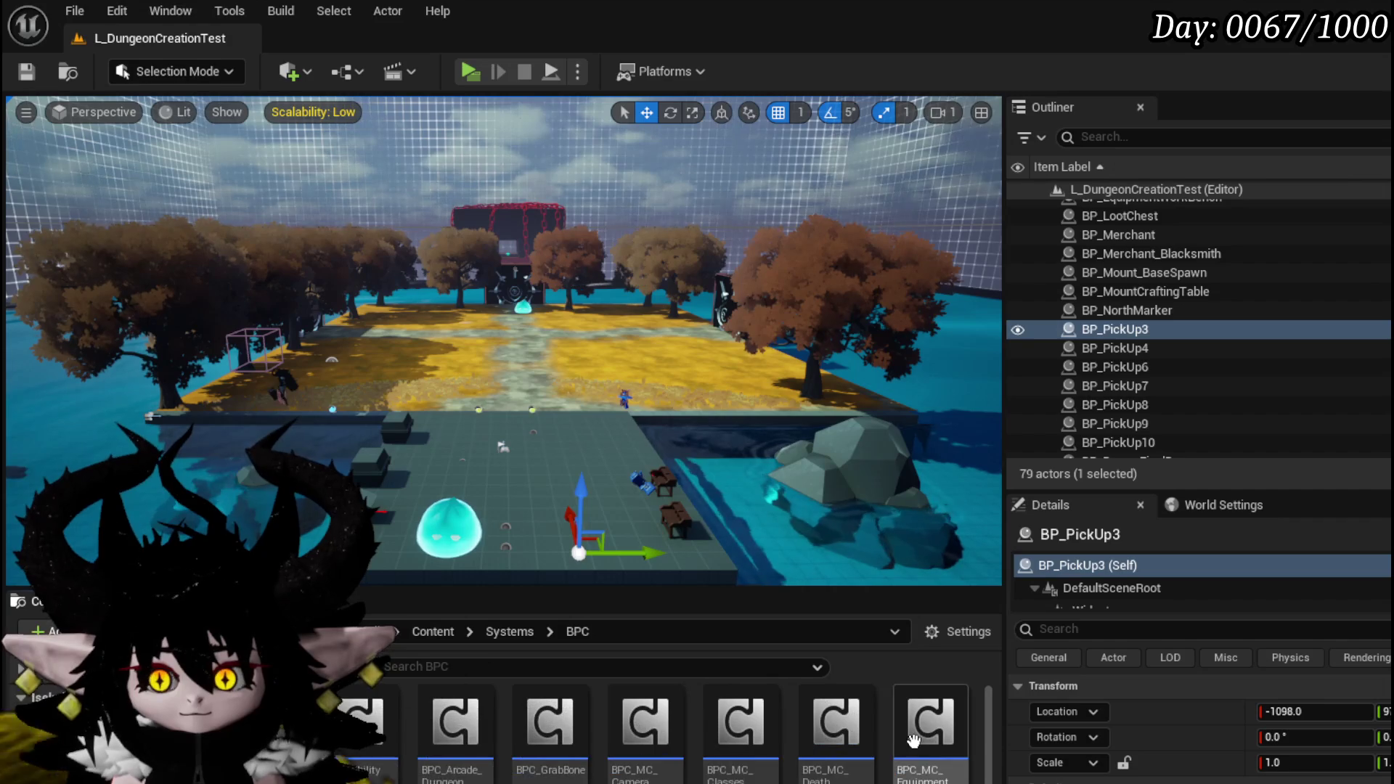
scroll(725, 739, "down", 1)
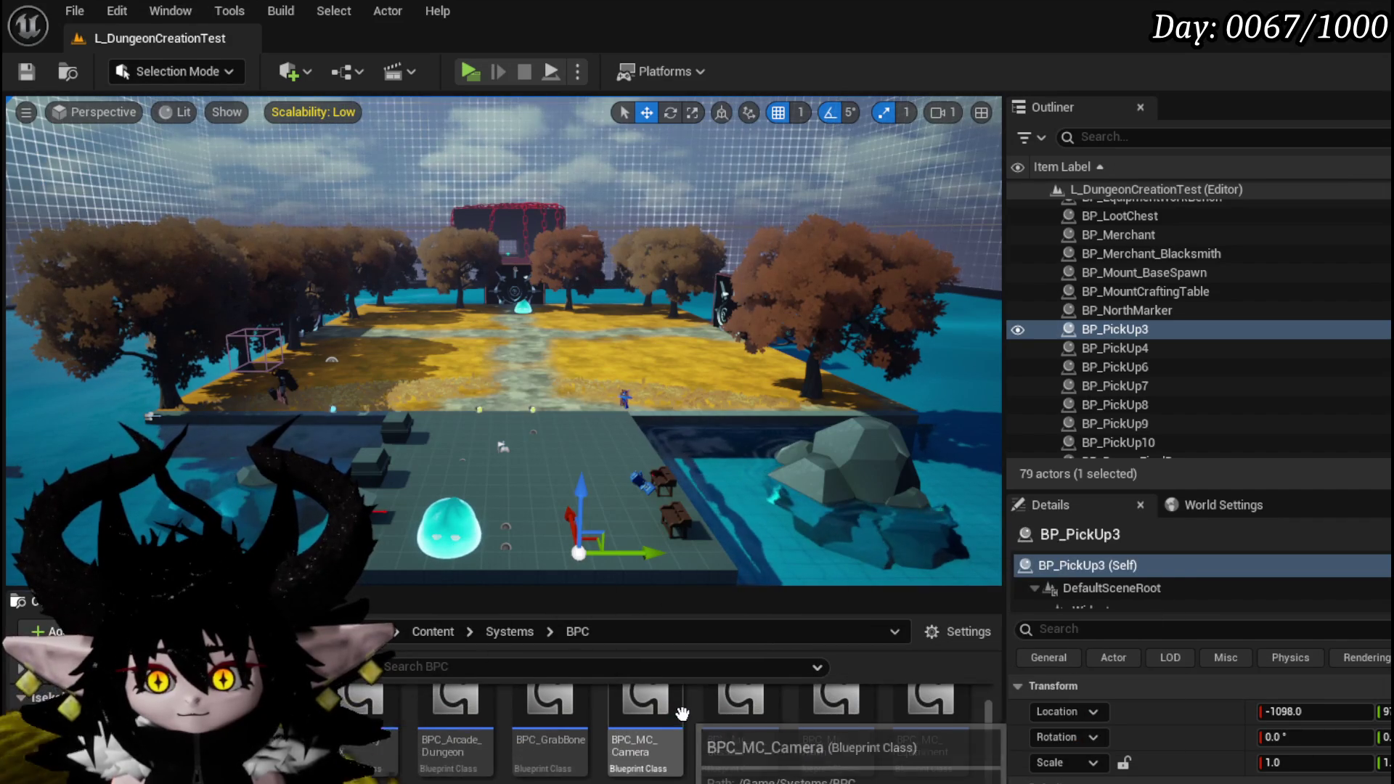
double_click(649, 720)
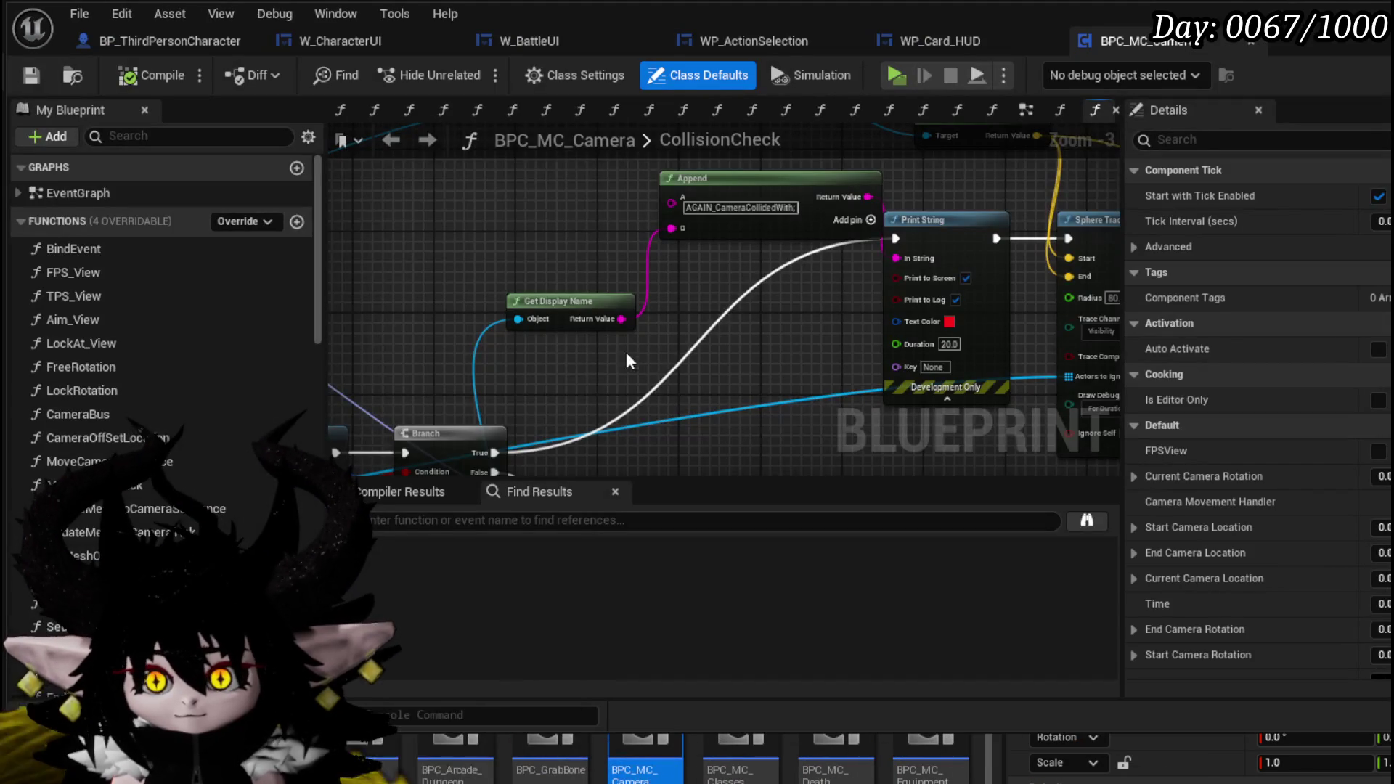
Step: Pan the CollisionCheck graph across the trace and SET nodes, then shift the Owner node left
left_click_drag(841, 354, 475, 323)
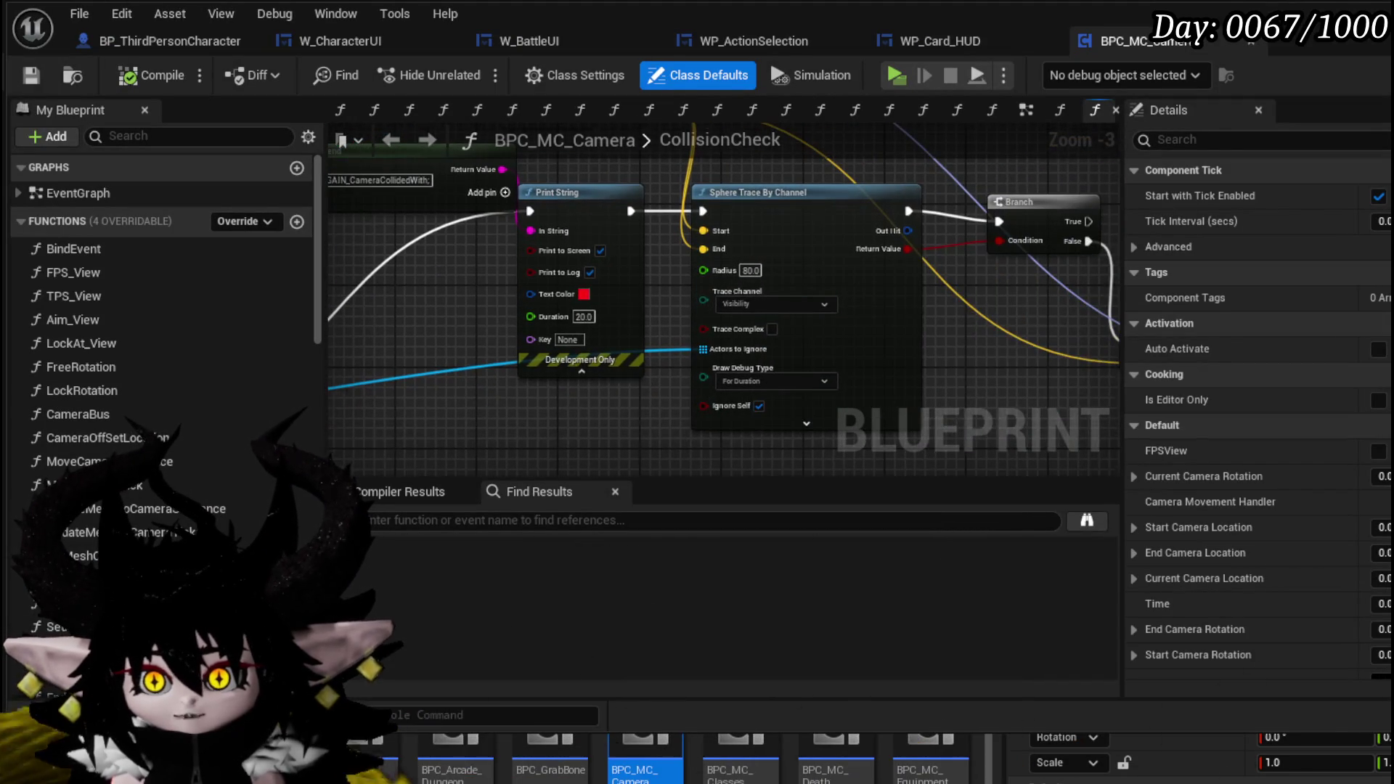
scroll(616, 382, "down", 3)
scroll(698, 369, "up", 2)
left_click_drag(698, 372, 308, 491)
mouse_move(639, 360)
left_mouse_down()
mouse_move(796, 295)
mouse_move(830, 341)
mouse_move(716, 414)
mouse_move(716, 399)
mouse_move(566, 351)
mouse_move(656, 330)
mouse_move(607, 405)
mouse_move(799, 305)
mouse_move(870, 291)
mouse_move(900, 320)
left_mouse_up()
scroll(609, 349, "up", 2)
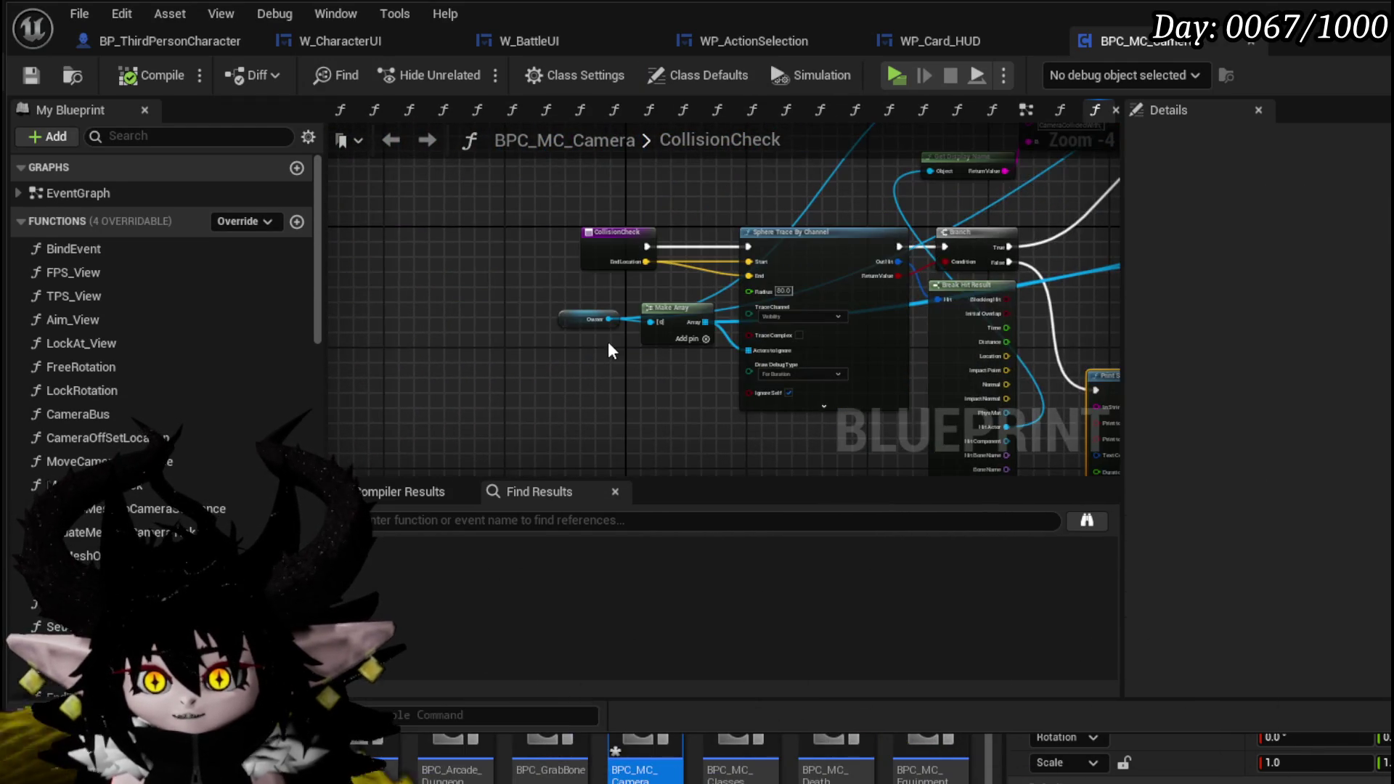
scroll(89, 395, "down", 10)
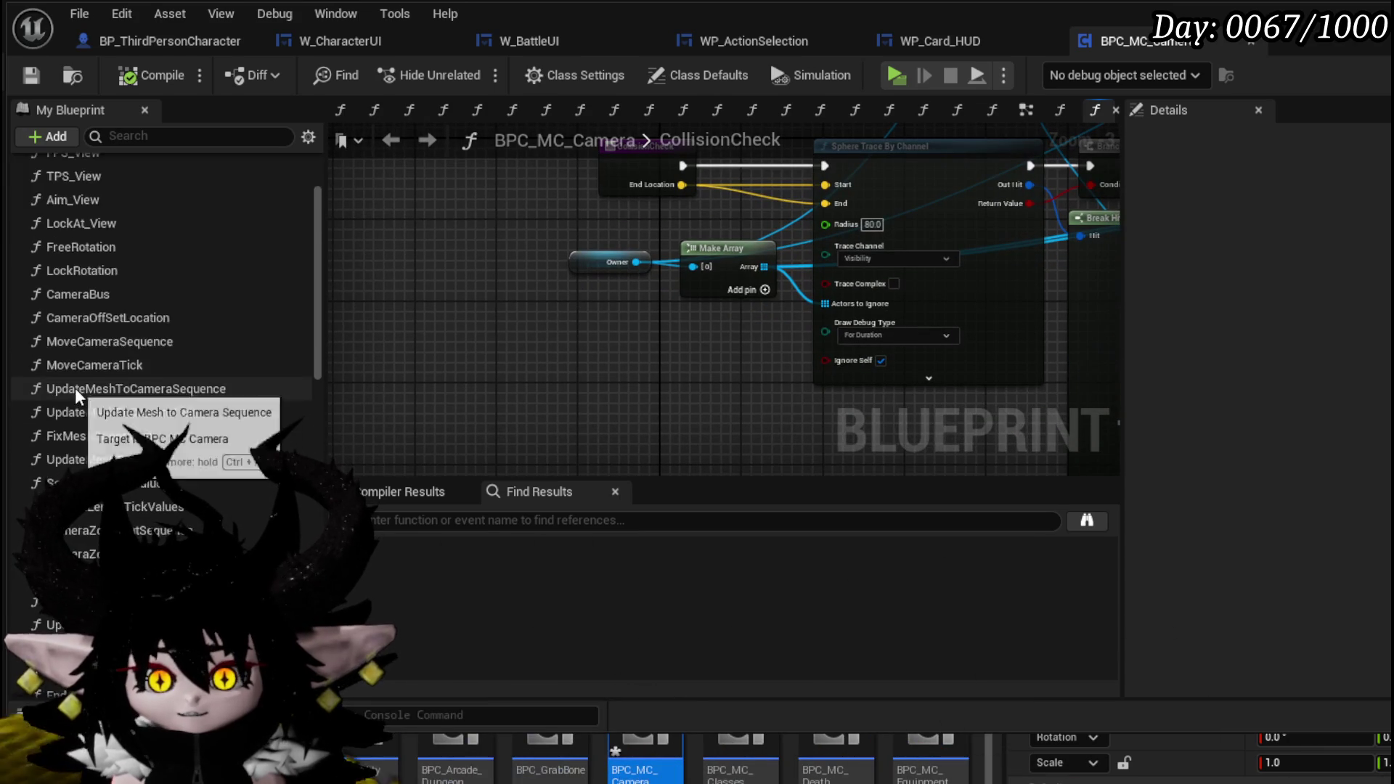
scroll(89, 396, "down", 4)
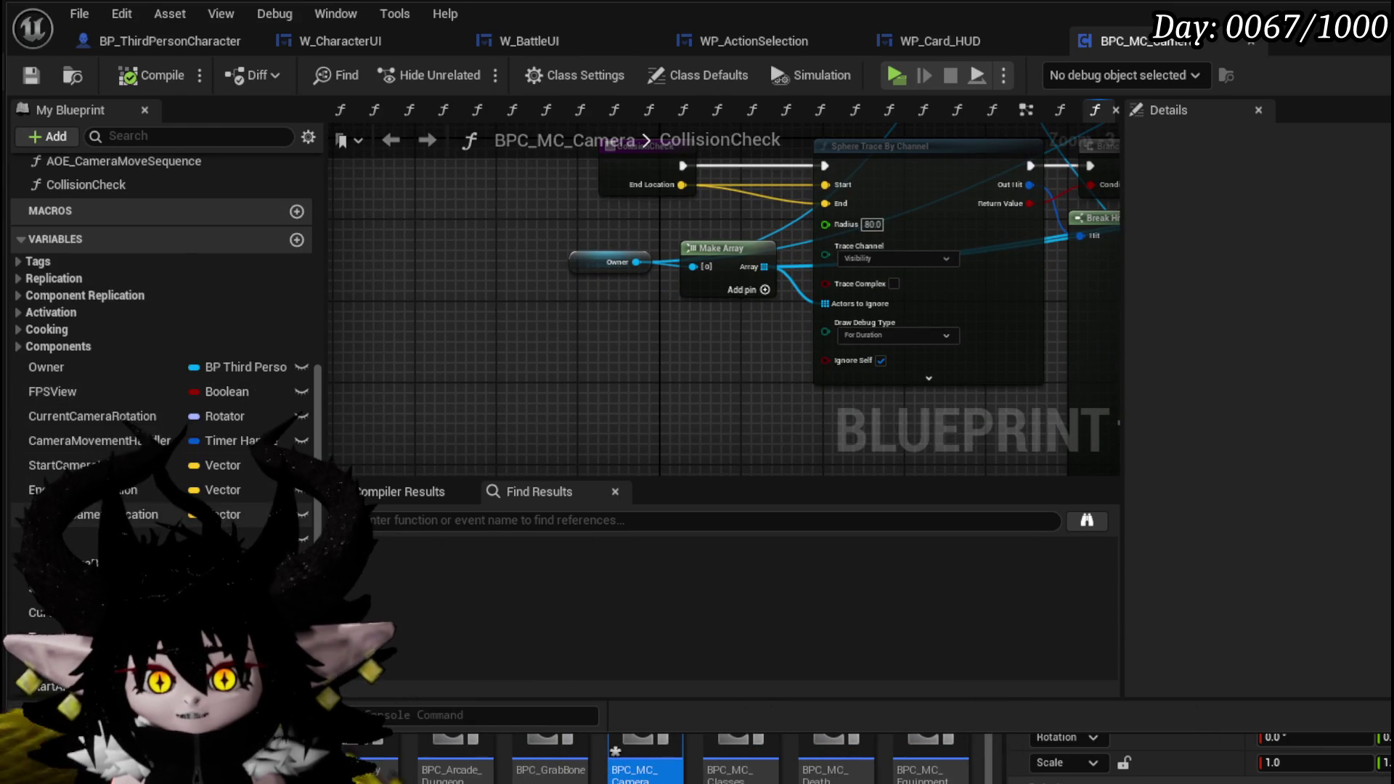
scroll(167, 290, "down", 8)
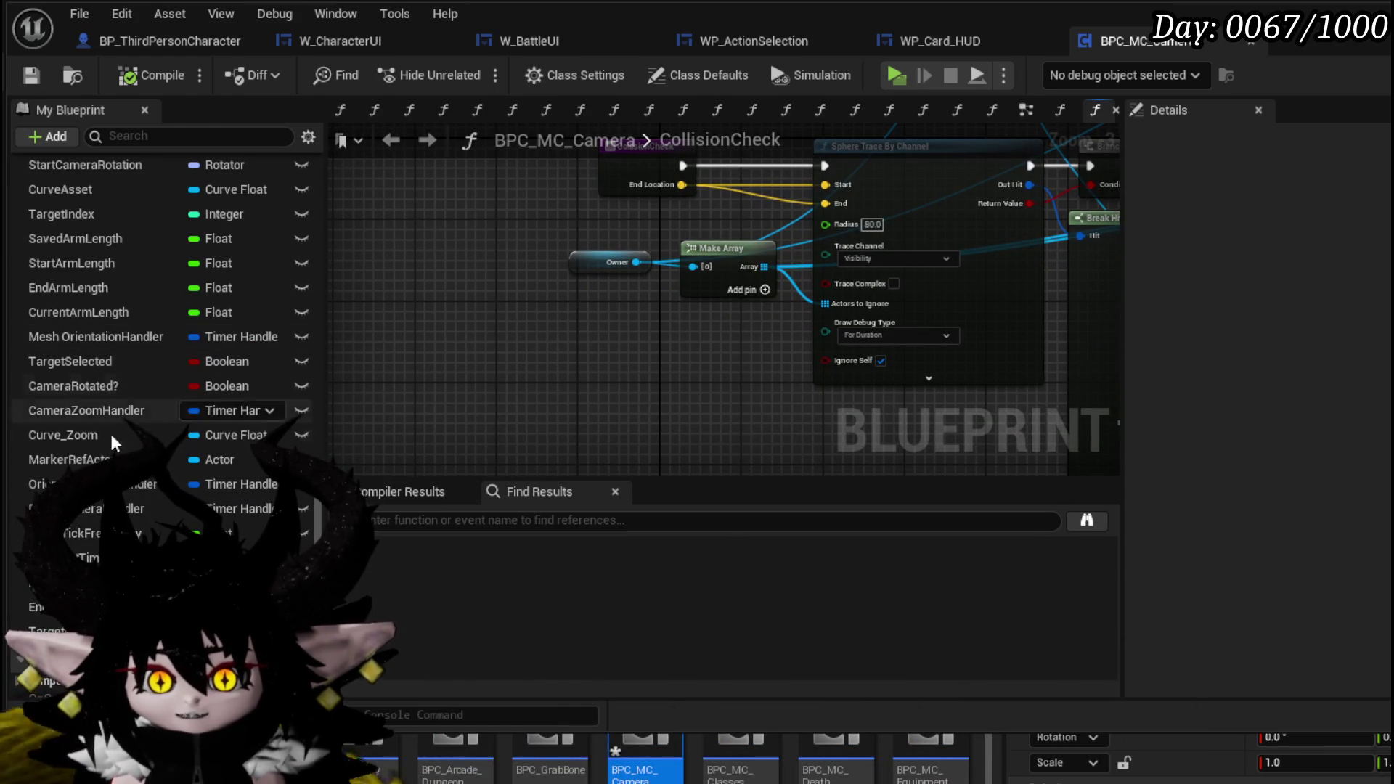
scroll(167, 327, "up", 3)
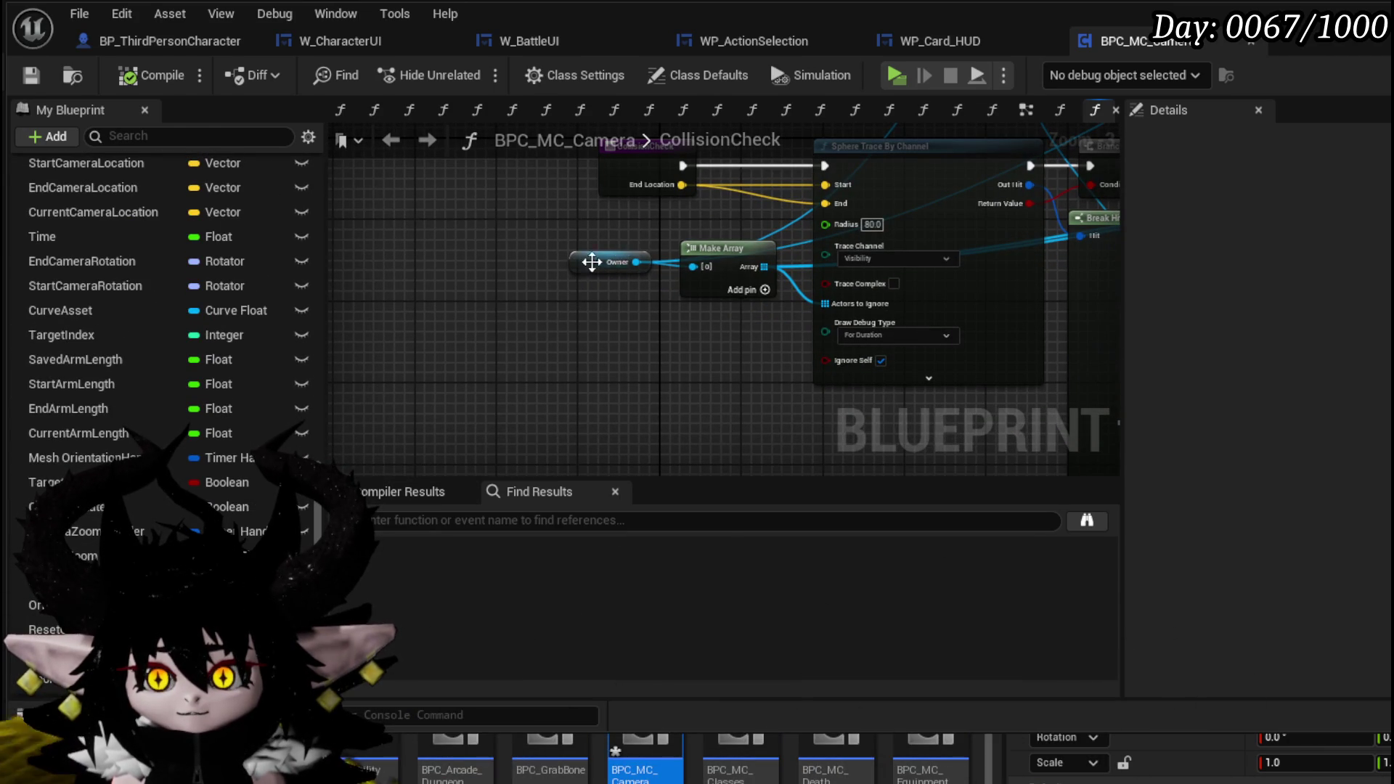
left_click_drag(600, 261, 437, 231)
Step: Add a Get Encounter node with Owner as Context and Owner's Get Current Encounter as Encounter ID
right_click(429, 309)
type("get ")
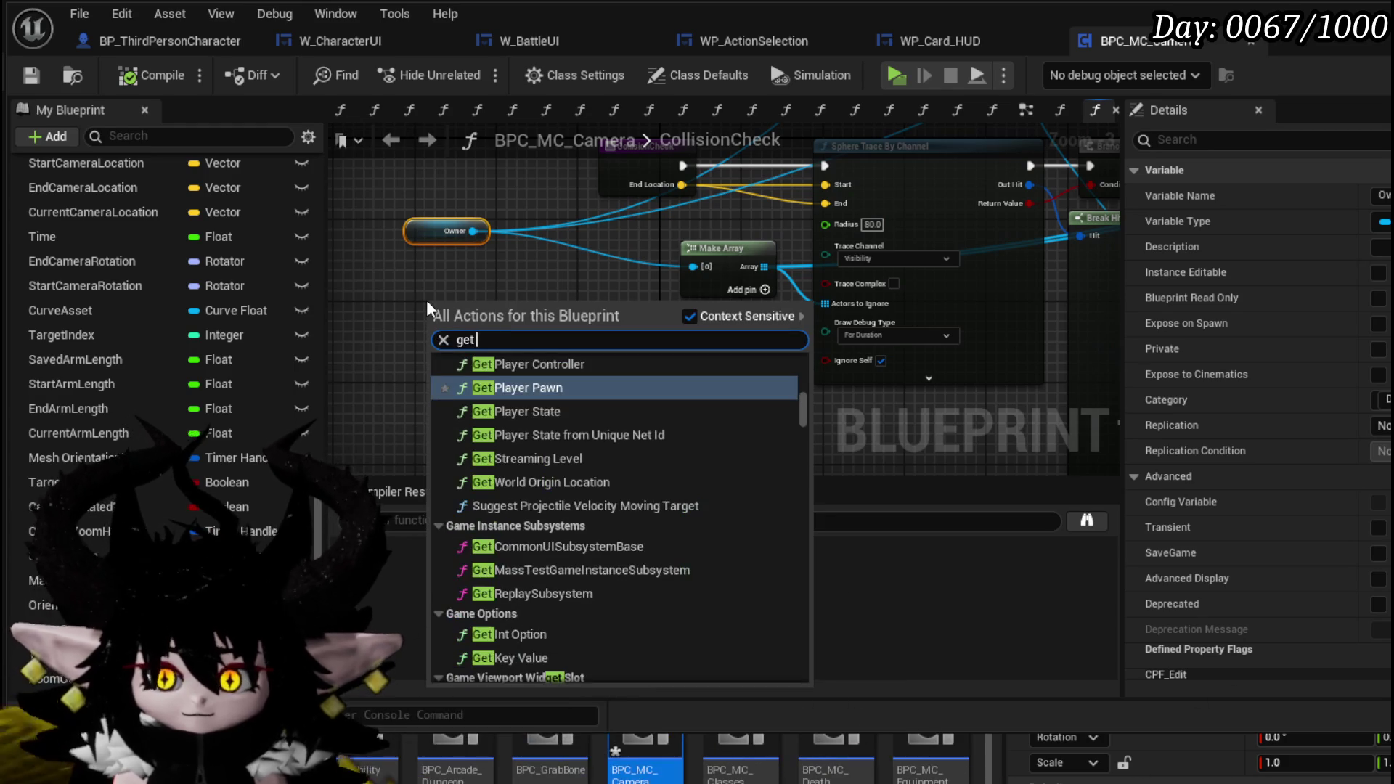
type("encou")
key("Return")
left_click_drag(555, 224, 454, 226)
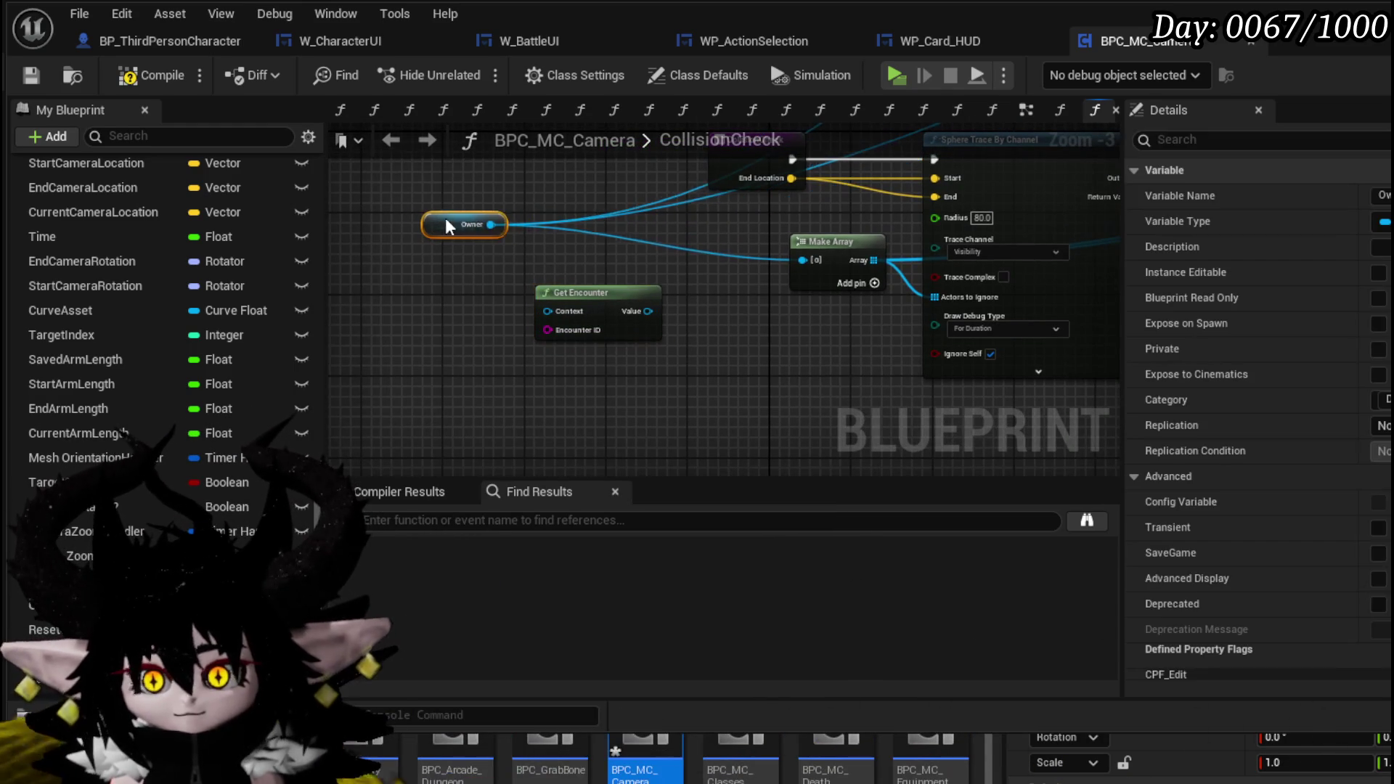
left_click_drag(559, 319, 557, 314)
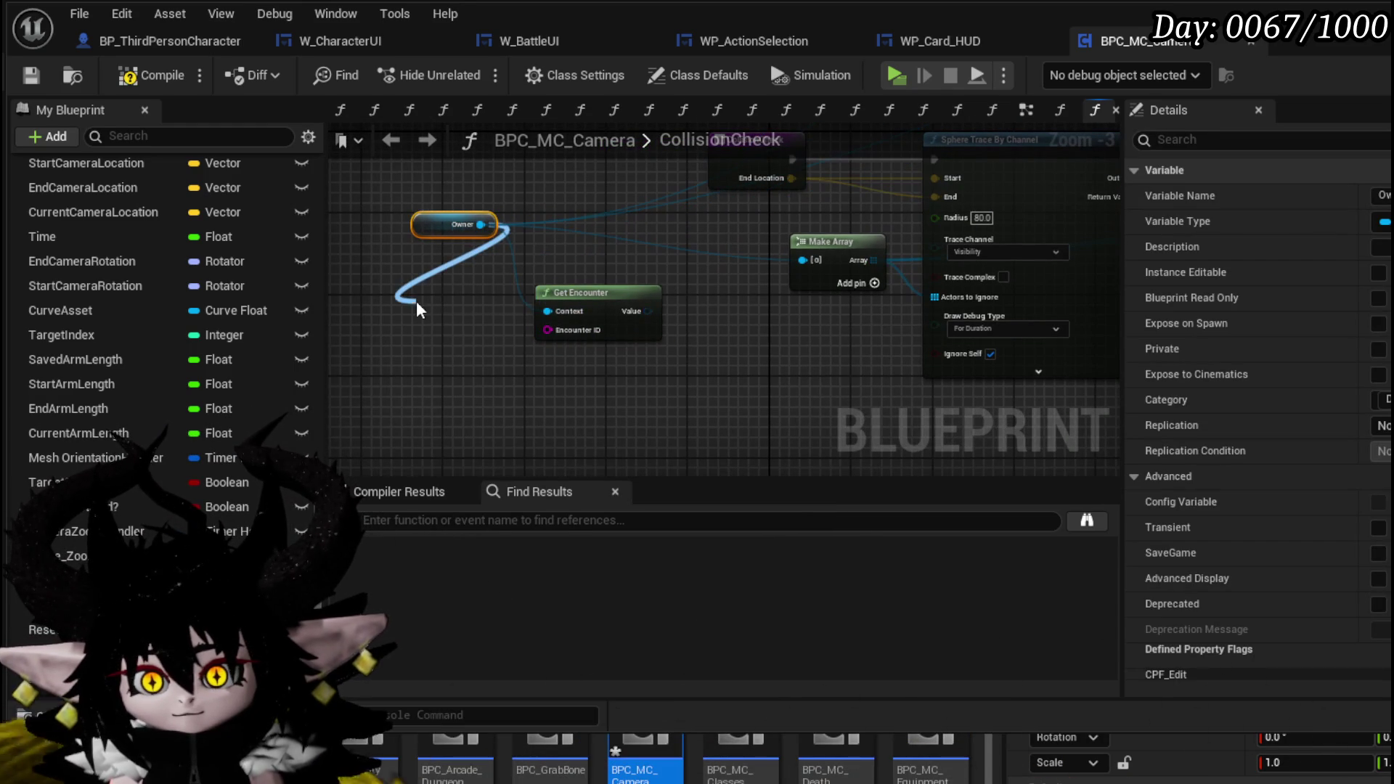
left_click_drag(418, 309, 422, 306)
type("current encoun")
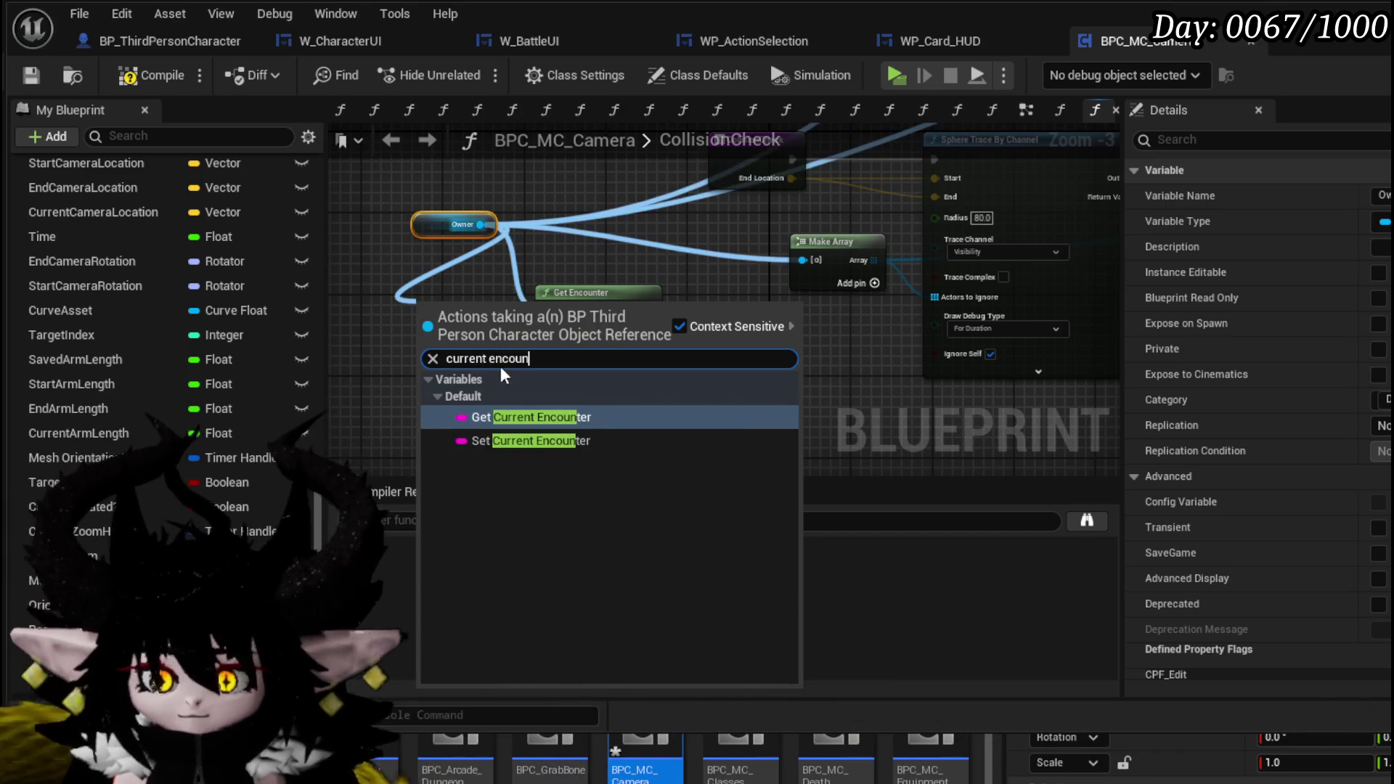
left_click(518, 419)
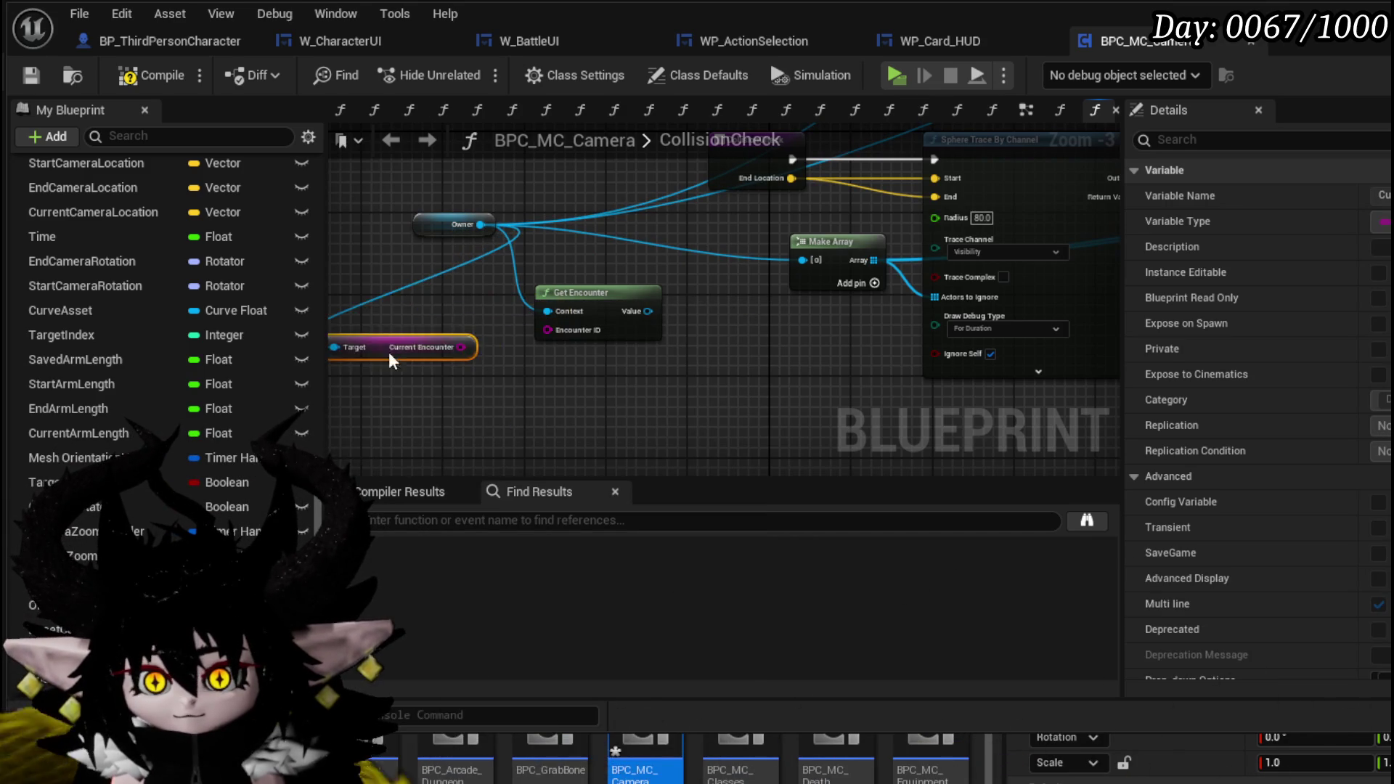
left_click_drag(486, 326, 589, 373)
Step: Get the encounter's Arena, place it beside Make Array, and frame the whole node chain
left_click(593, 308)
type("arena")
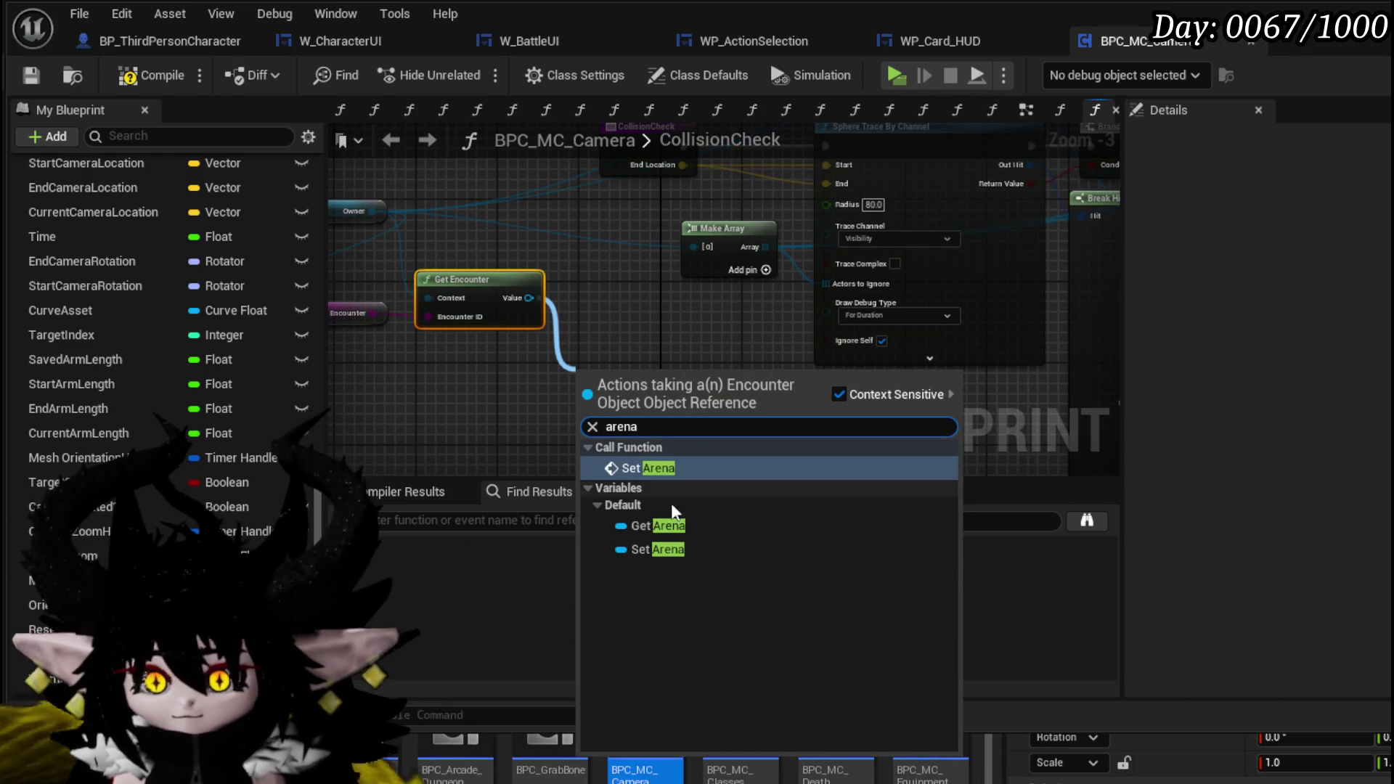
left_click(658, 525)
left_click(765, 270)
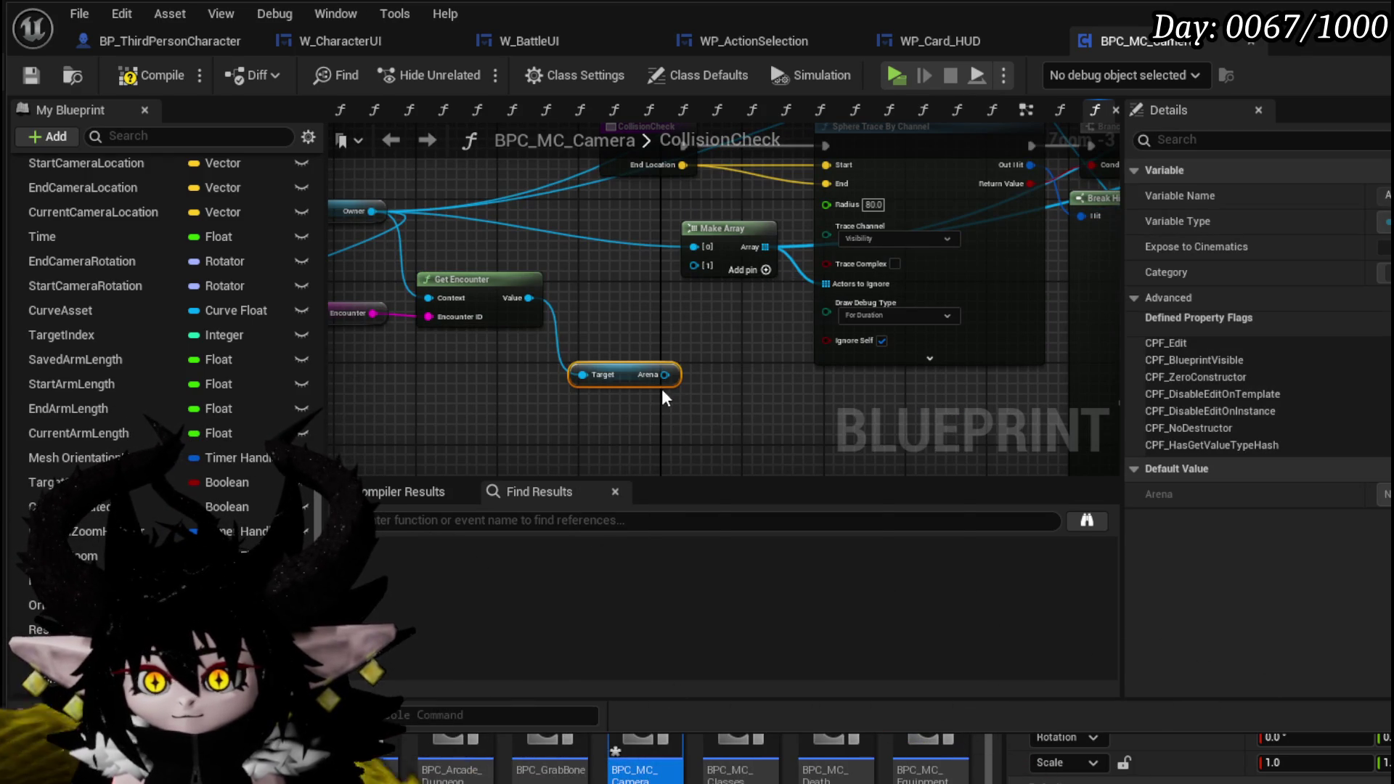
left_click_drag(582, 375, 566, 313)
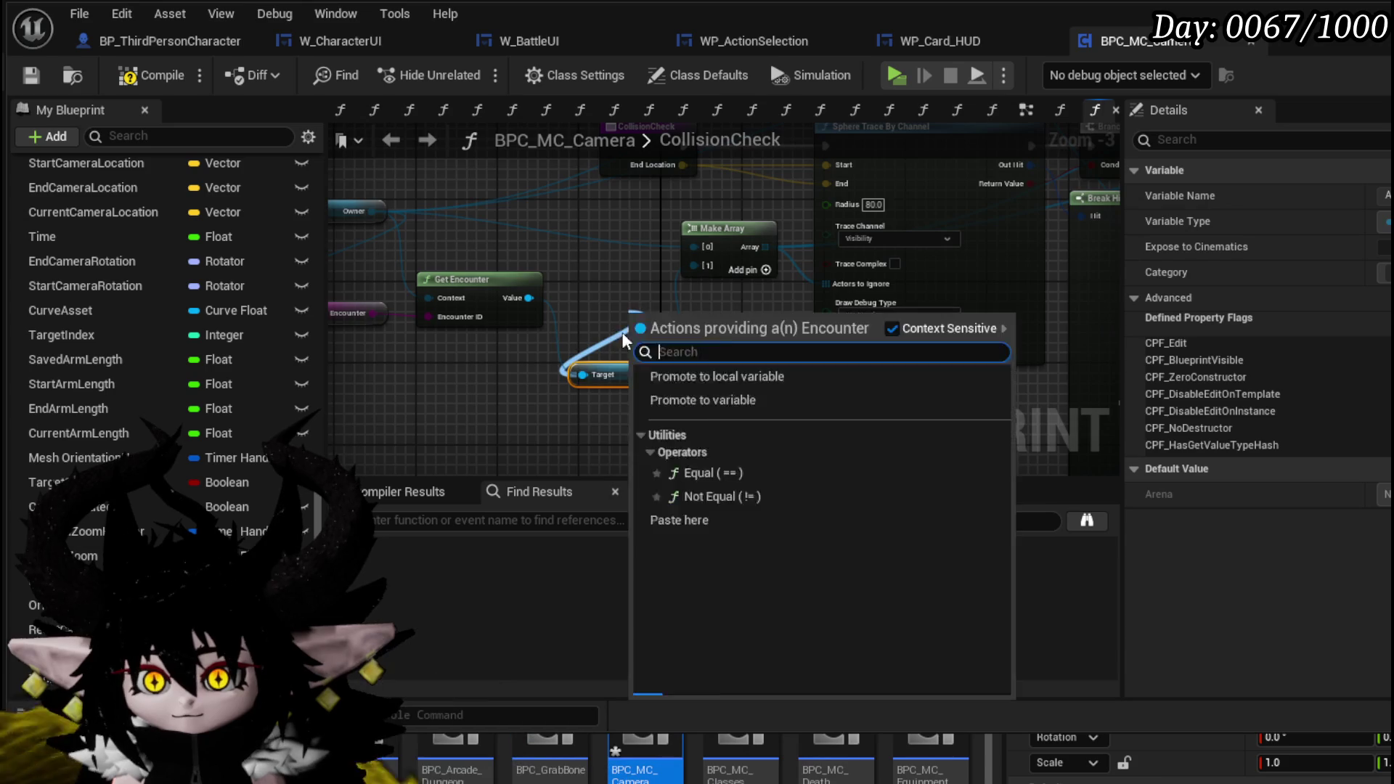
key("Escape")
left_click_drag(609, 443, 608, 392)
scroll(608, 392, "down", 2)
mouse_move(738, 368)
left_mouse_down()
mouse_move(825, 302)
mouse_move(765, 351)
mouse_move(856, 361)
mouse_move(1099, 320)
mouse_move(722, 351)
mouse_move(1090, 328)
left_mouse_up()
left_click_drag(465, 410, 657, 371)
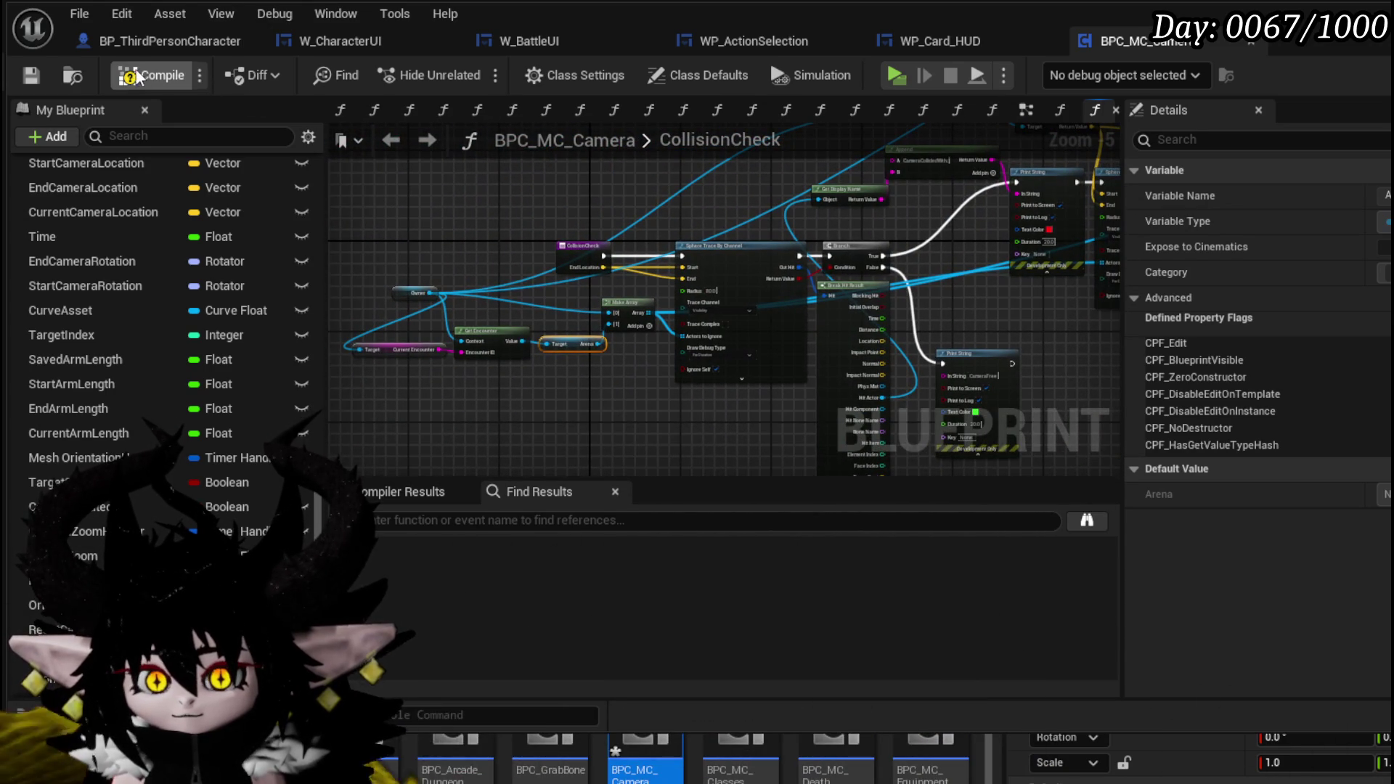
Step: Save the camera component and move MW_Button_Discard beside the other button in WP_Card_HUD
left_click(37, 80)
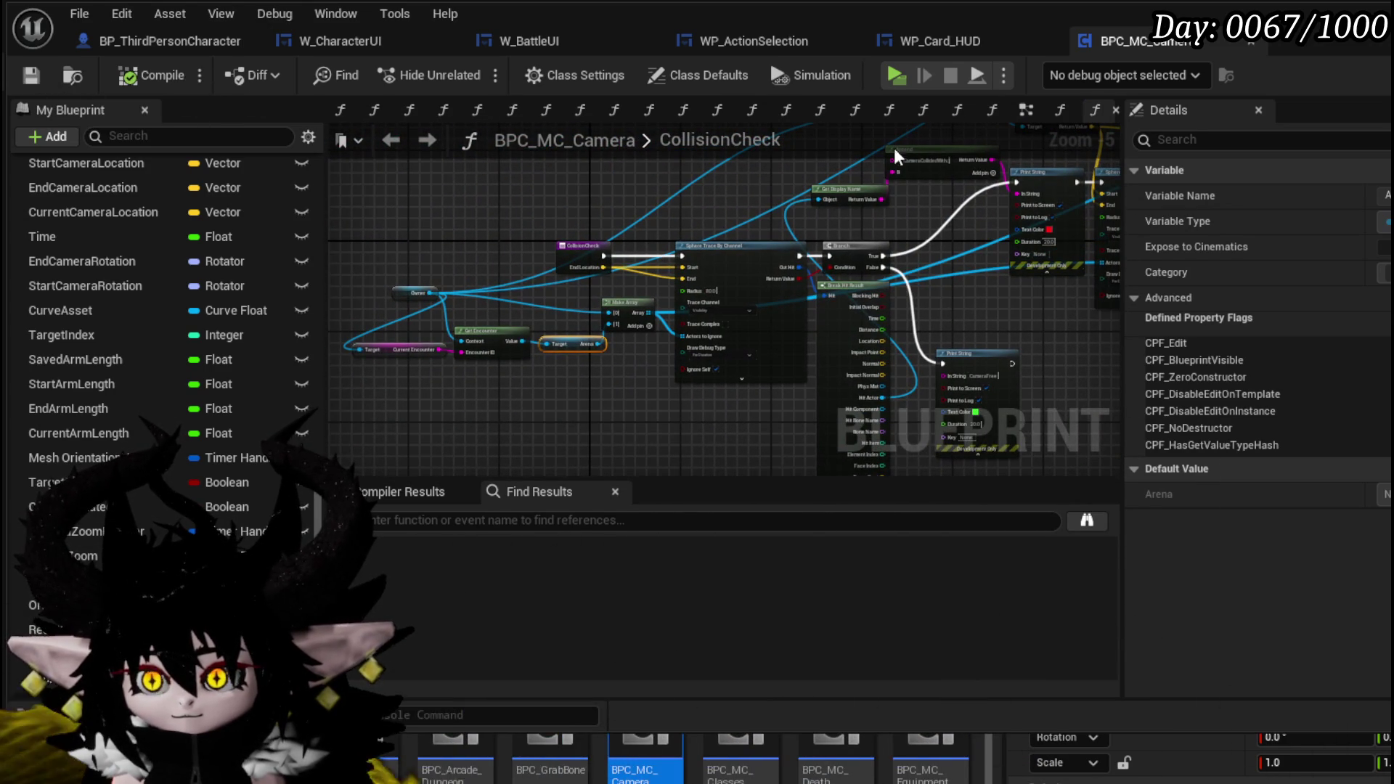
left_click(942, 42)
scroll(592, 289, "up", 2)
scroll(738, 268, "down", 1)
left_click_drag(1000, 282, 509, 281)
scroll(510, 281, "up", 1)
scroll(491, 264, "up", 1)
scroll(490, 264, "down", 1)
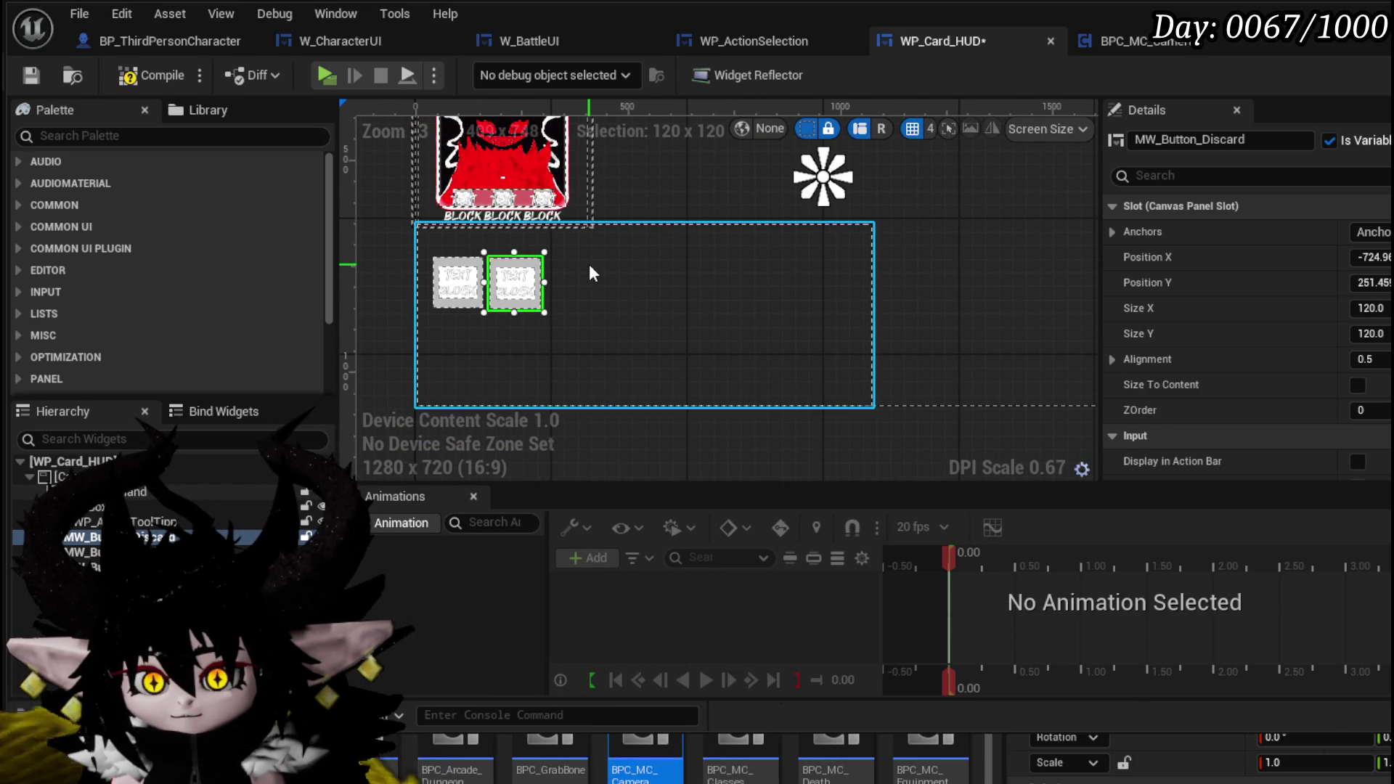
scroll(589, 266, "down", 2)
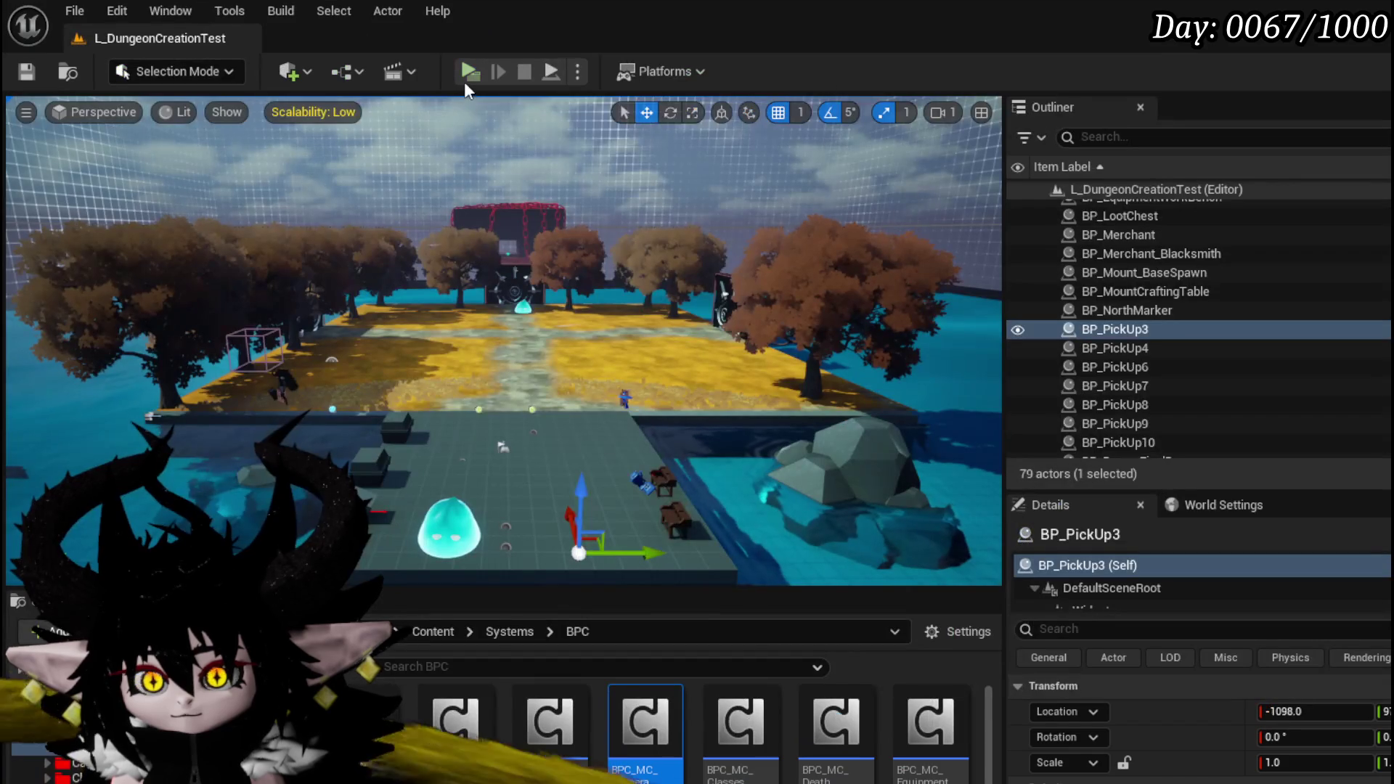
Step: Playtest in a new window, aim the Attack Summon card, then switch back to the editor
left_click(465, 71)
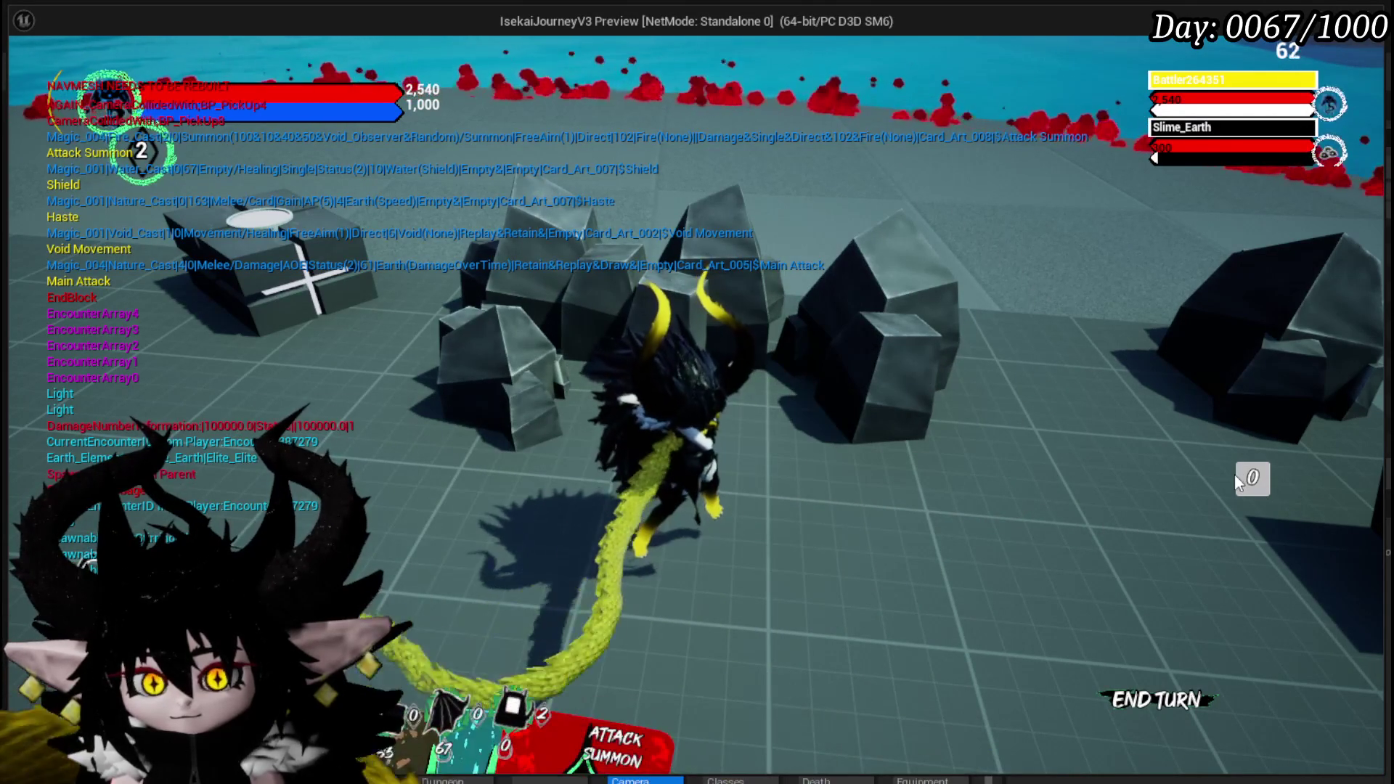
left_click(603, 741)
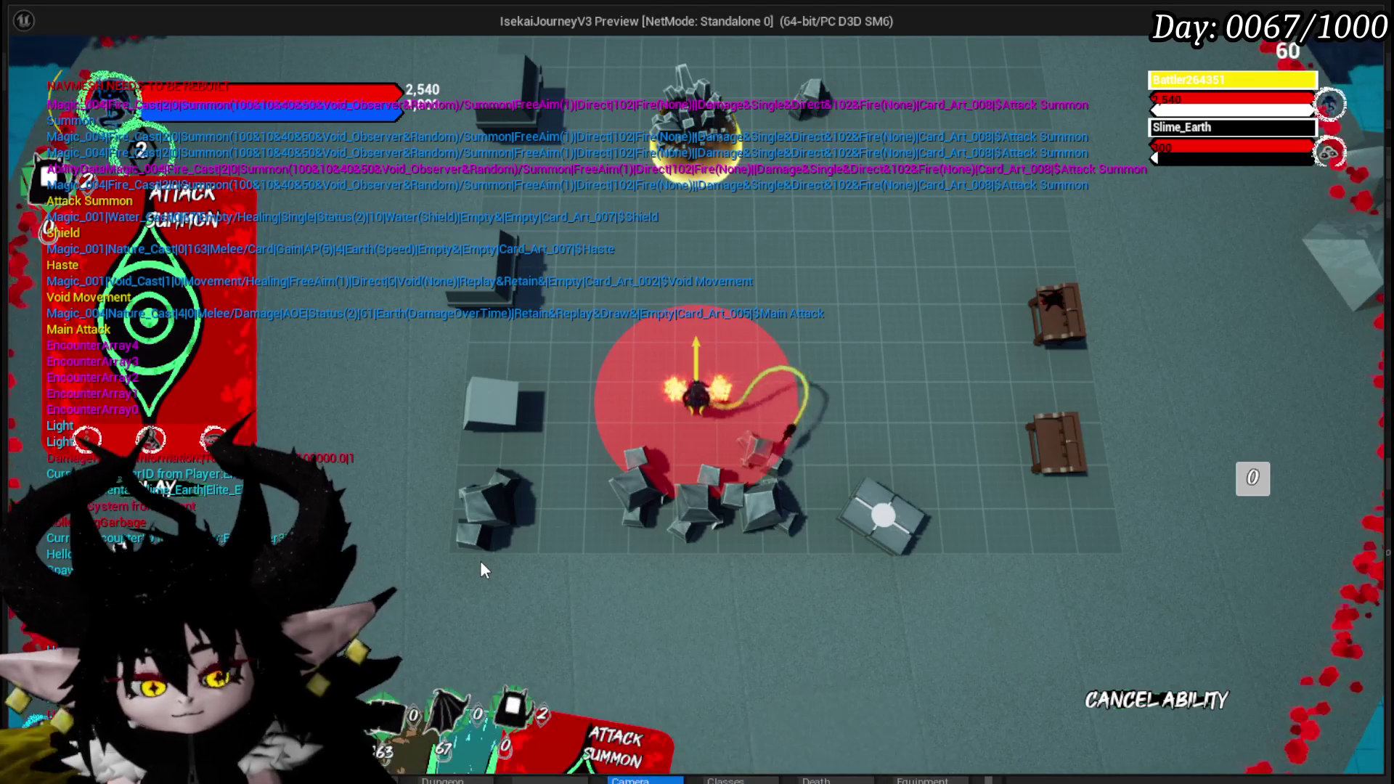
key("alt+Tab")
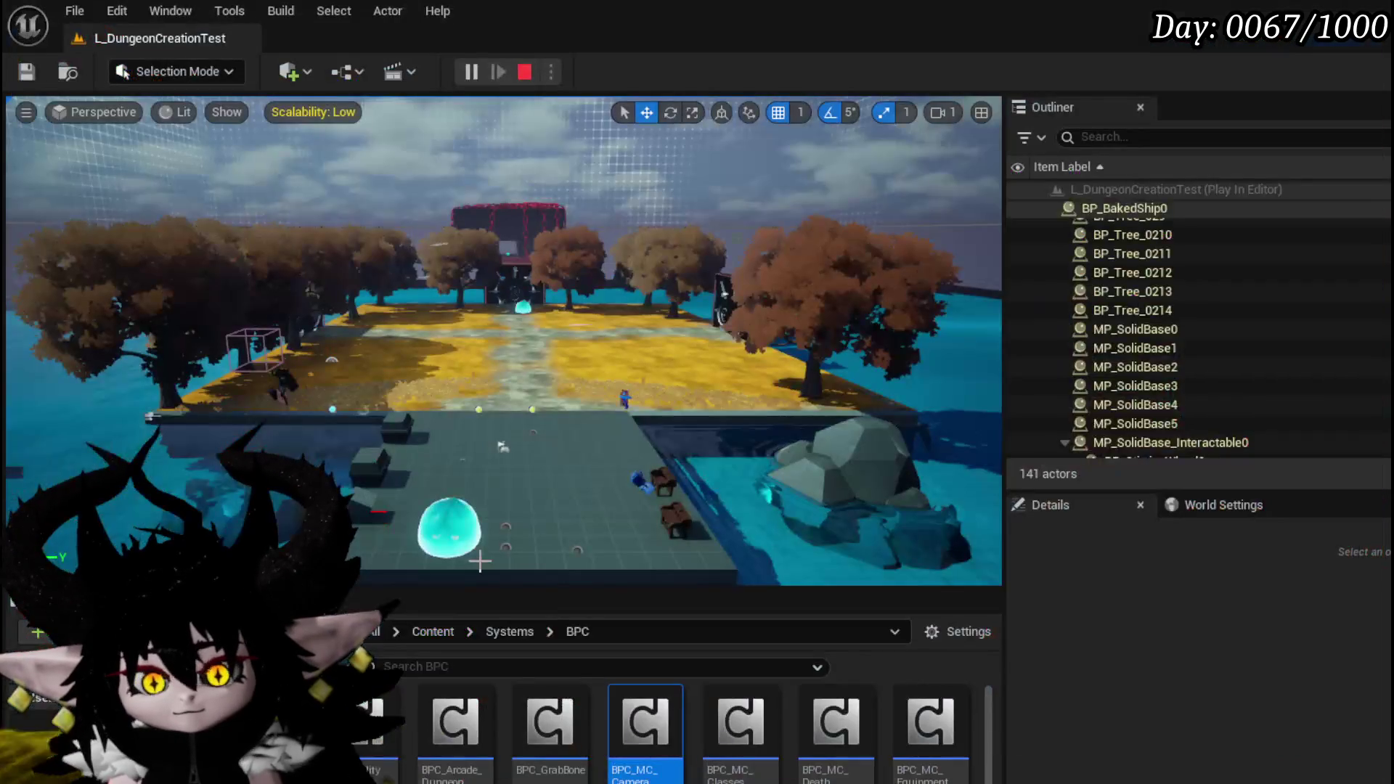
Step: Stop the play session and undo the Discard button move in WP_Card_HUD
key("Escape")
double_click(670, 703)
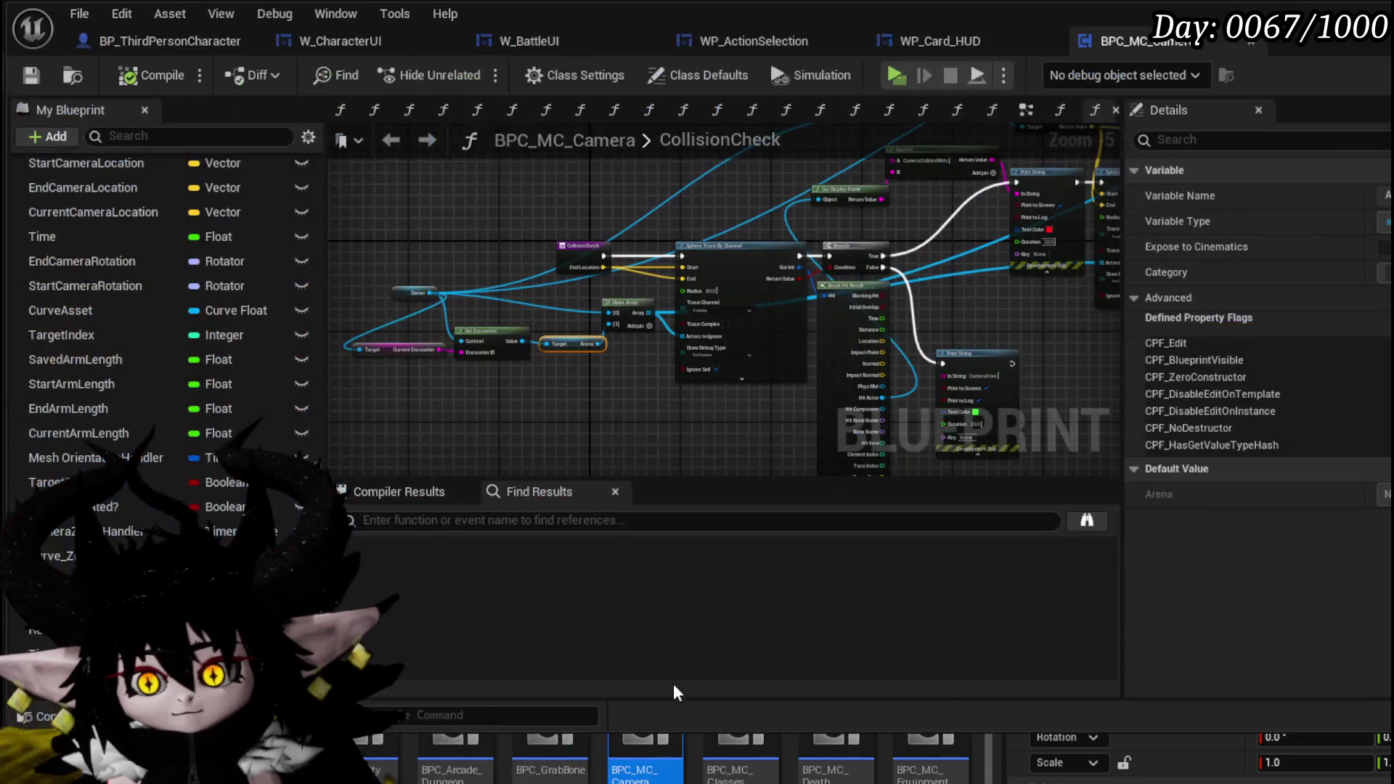
left_click(943, 34)
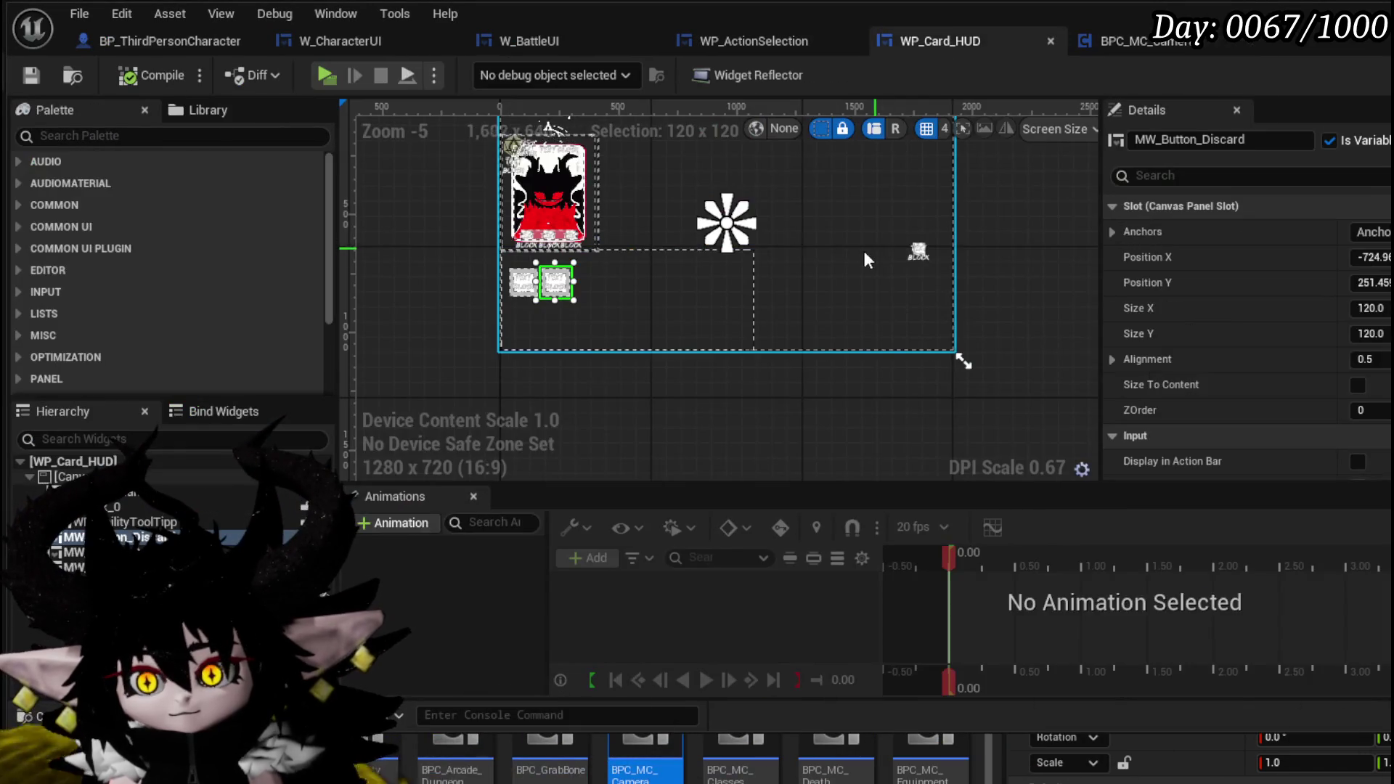
key("ctrl+z")
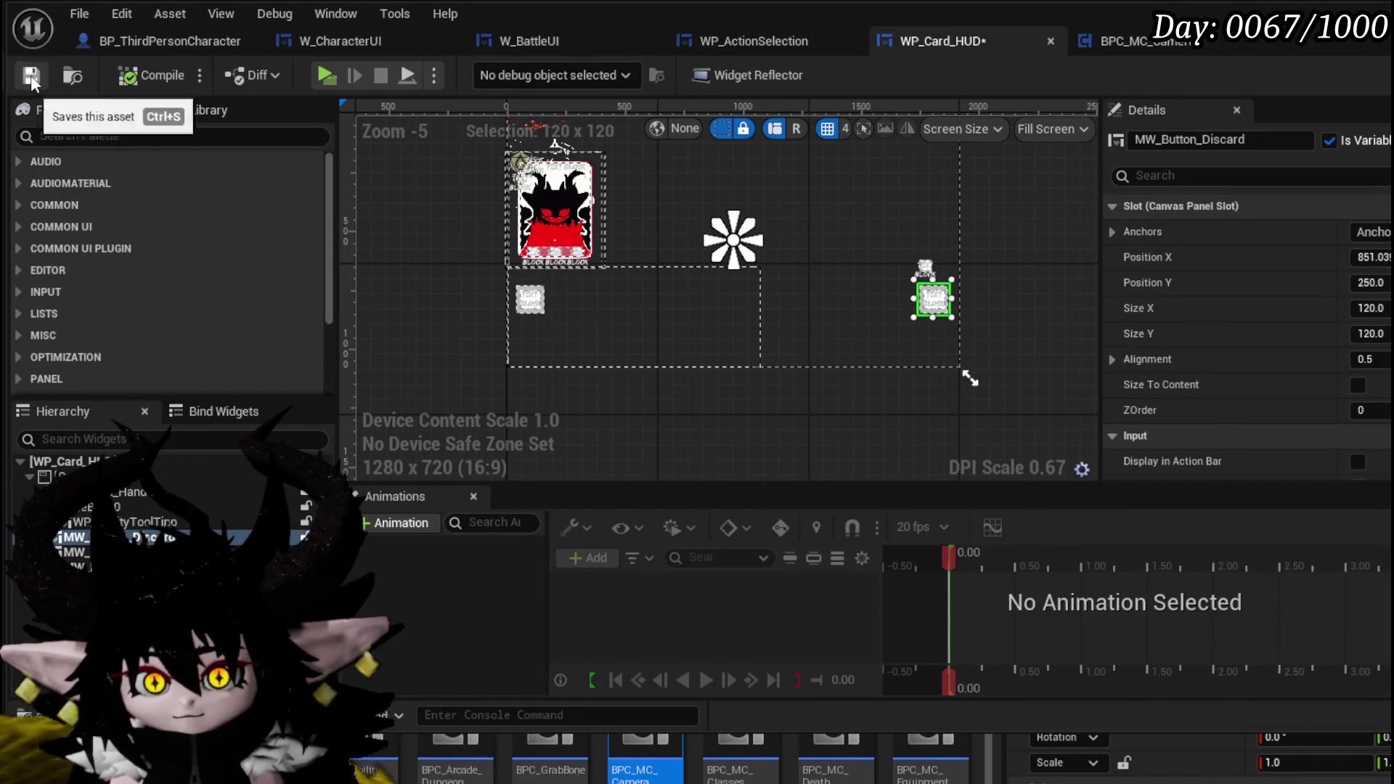
Step: Set the Exhaust button size to 120 to match Discard and compile the widget
scroll(884, 249, "up", 4)
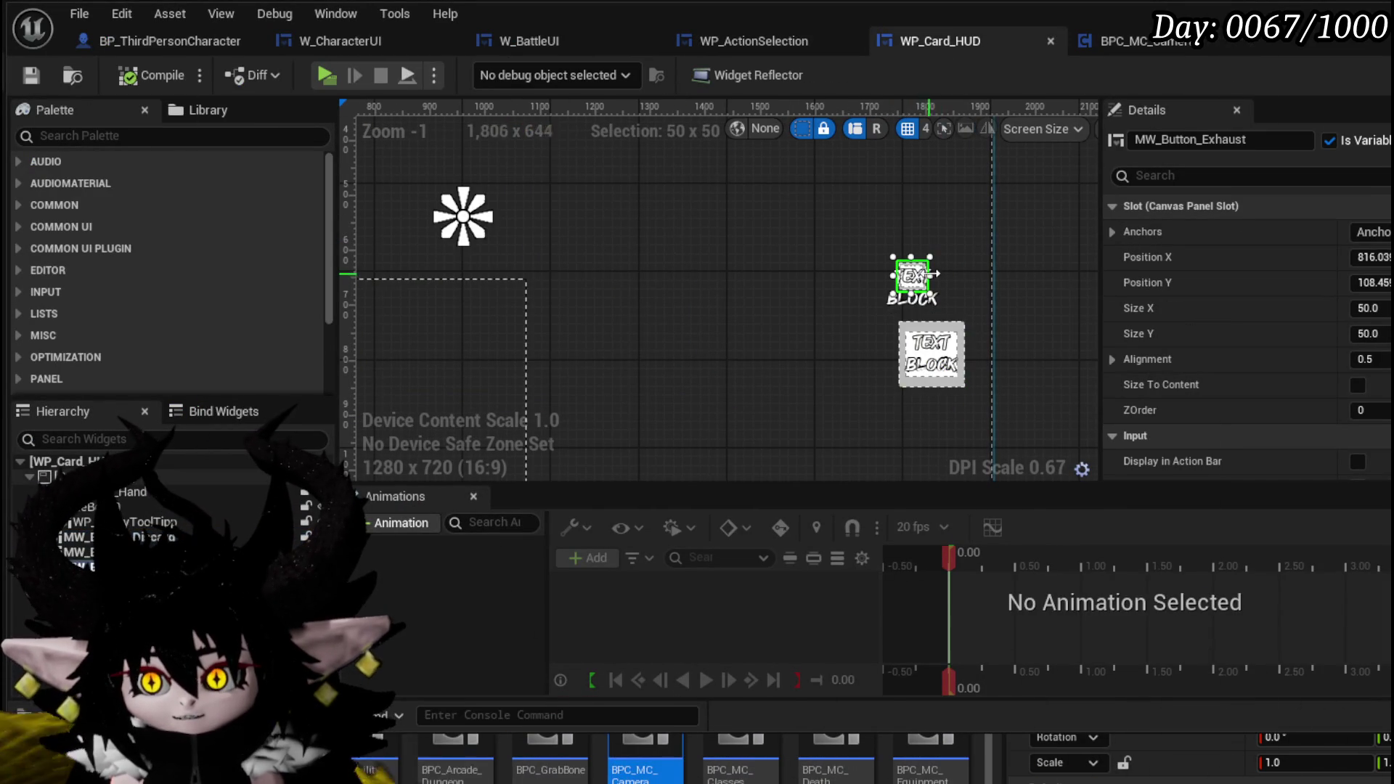
left_click(1369, 307)
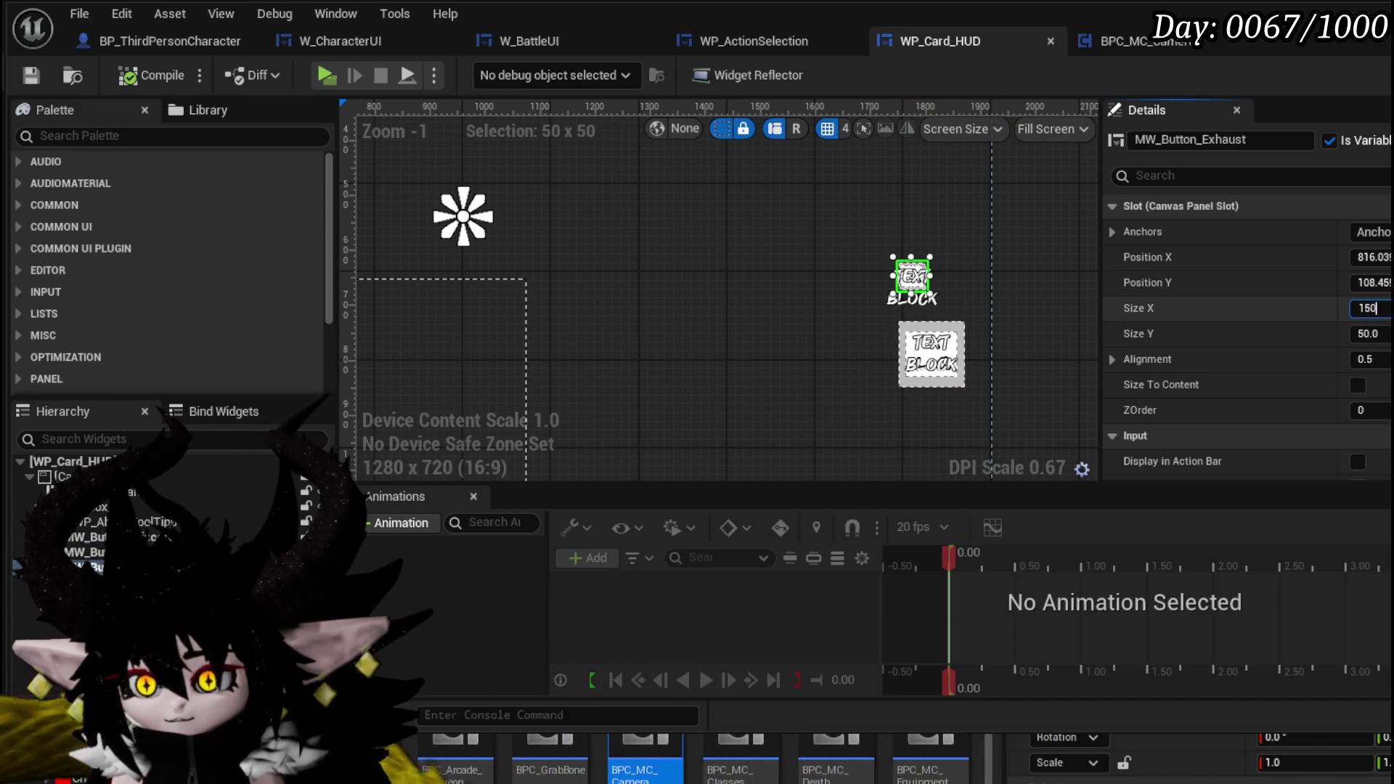
type("150")
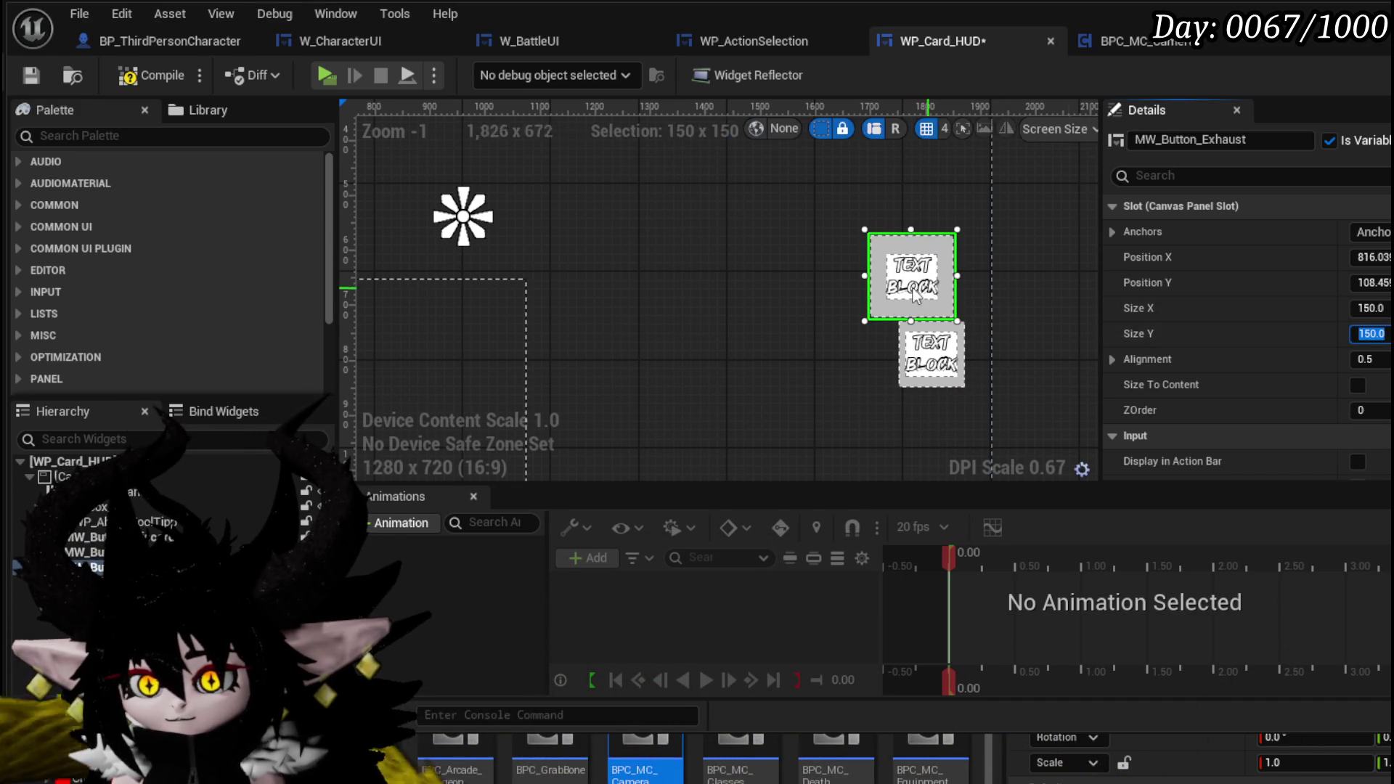
left_click(945, 348)
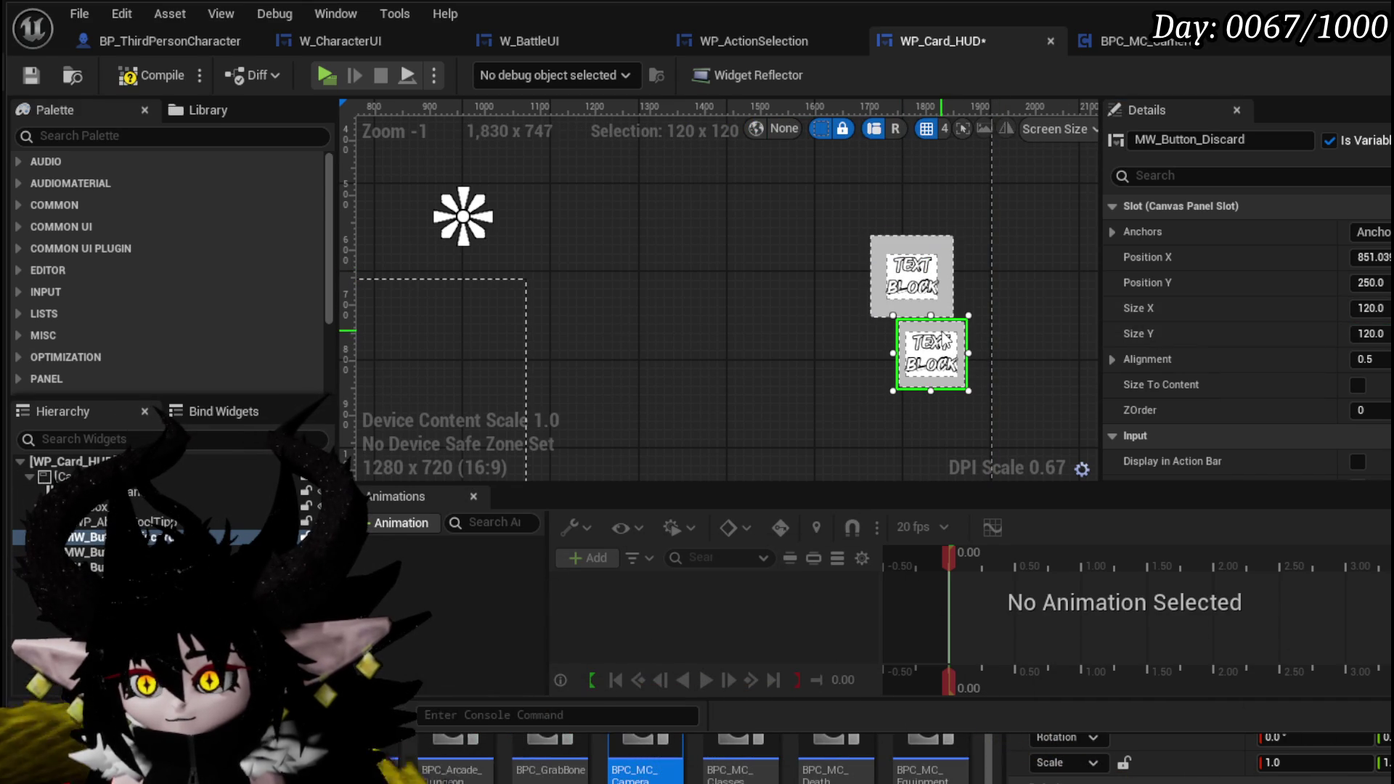
left_click(922, 308)
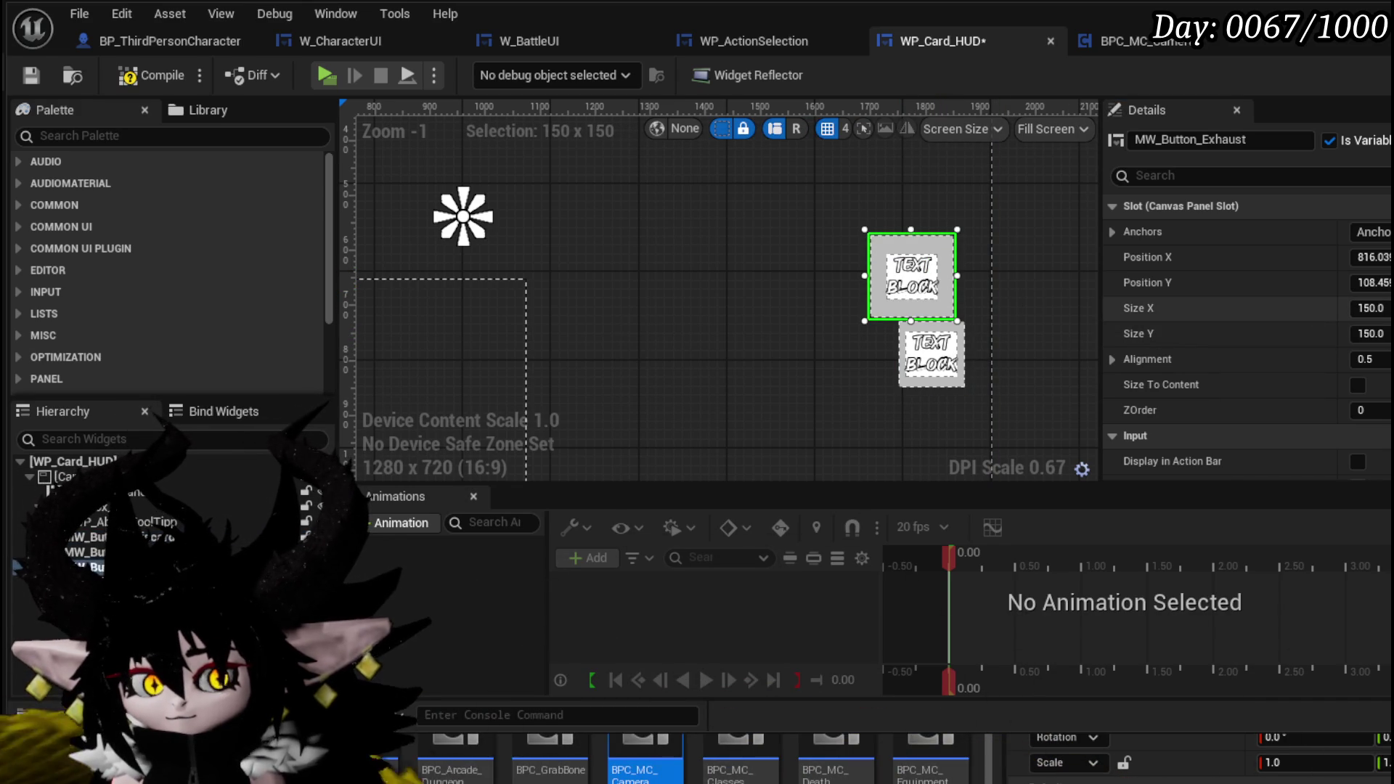
type("120")
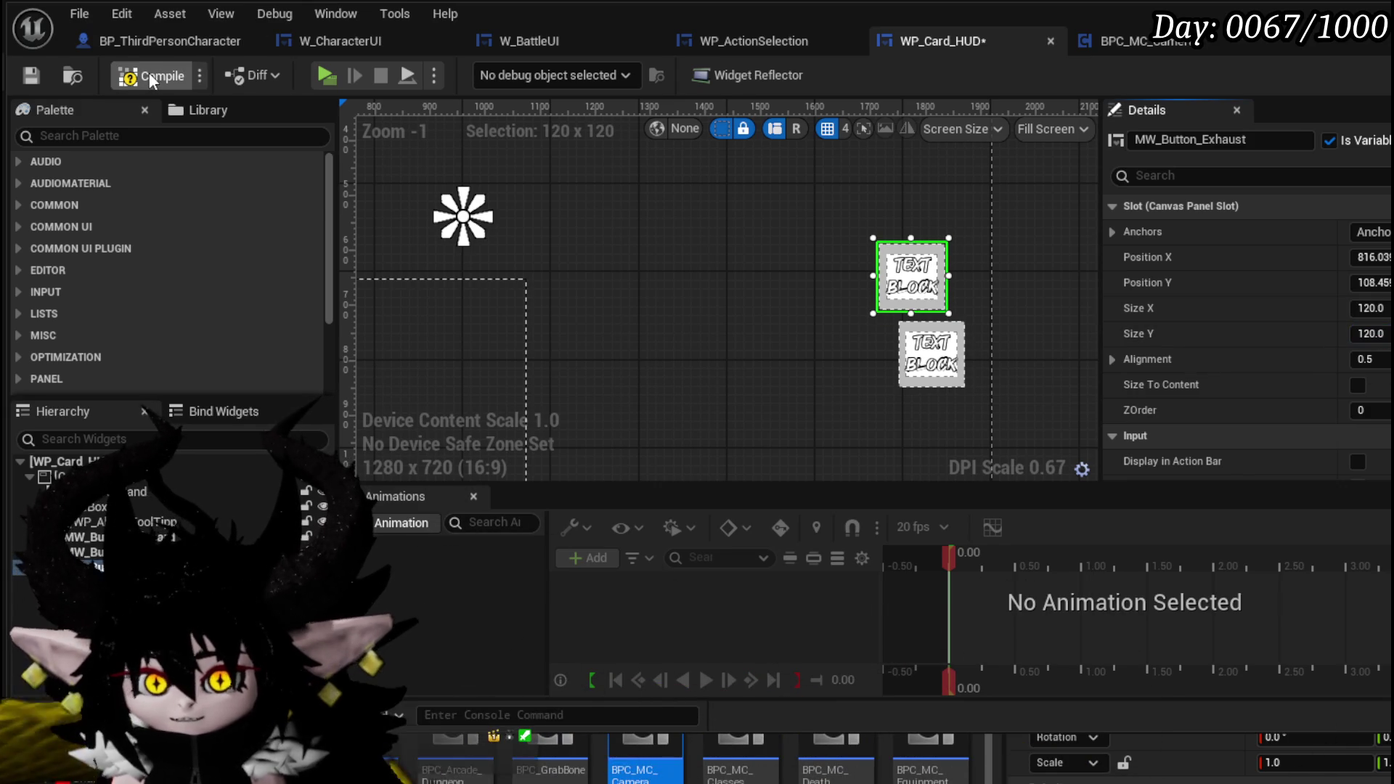
left_click(150, 72)
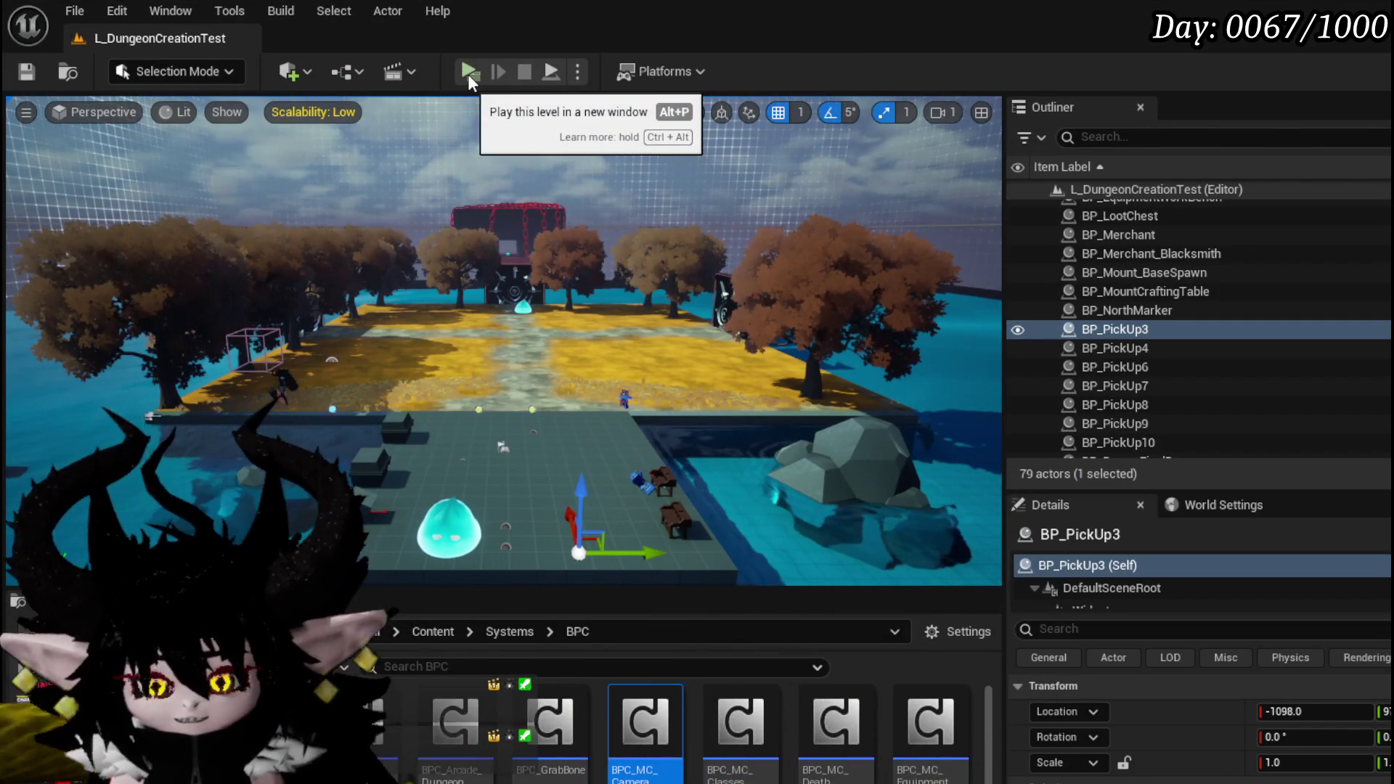
left_click(472, 70)
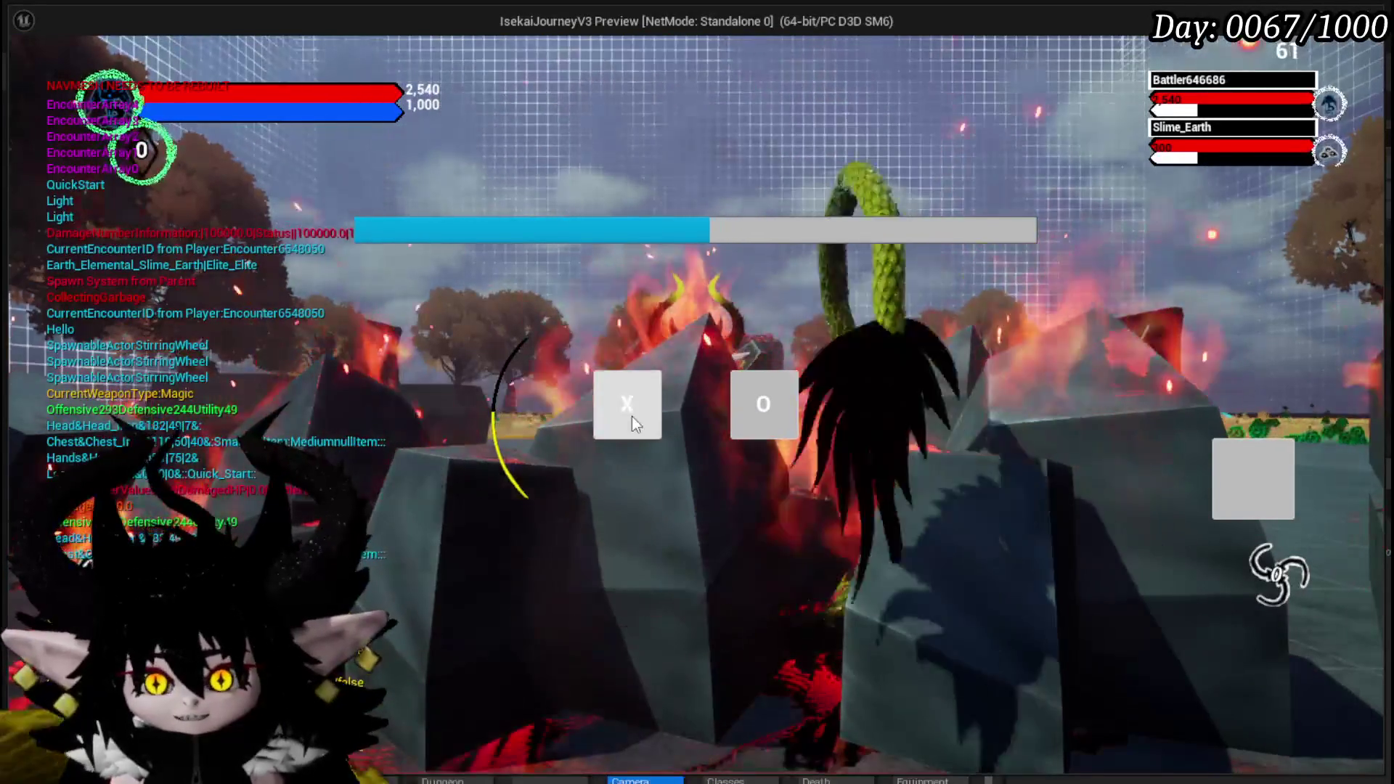
Step: Answer X at the prompt, end one battle turn against the earth slime, then exit the preview
left_click(632, 416)
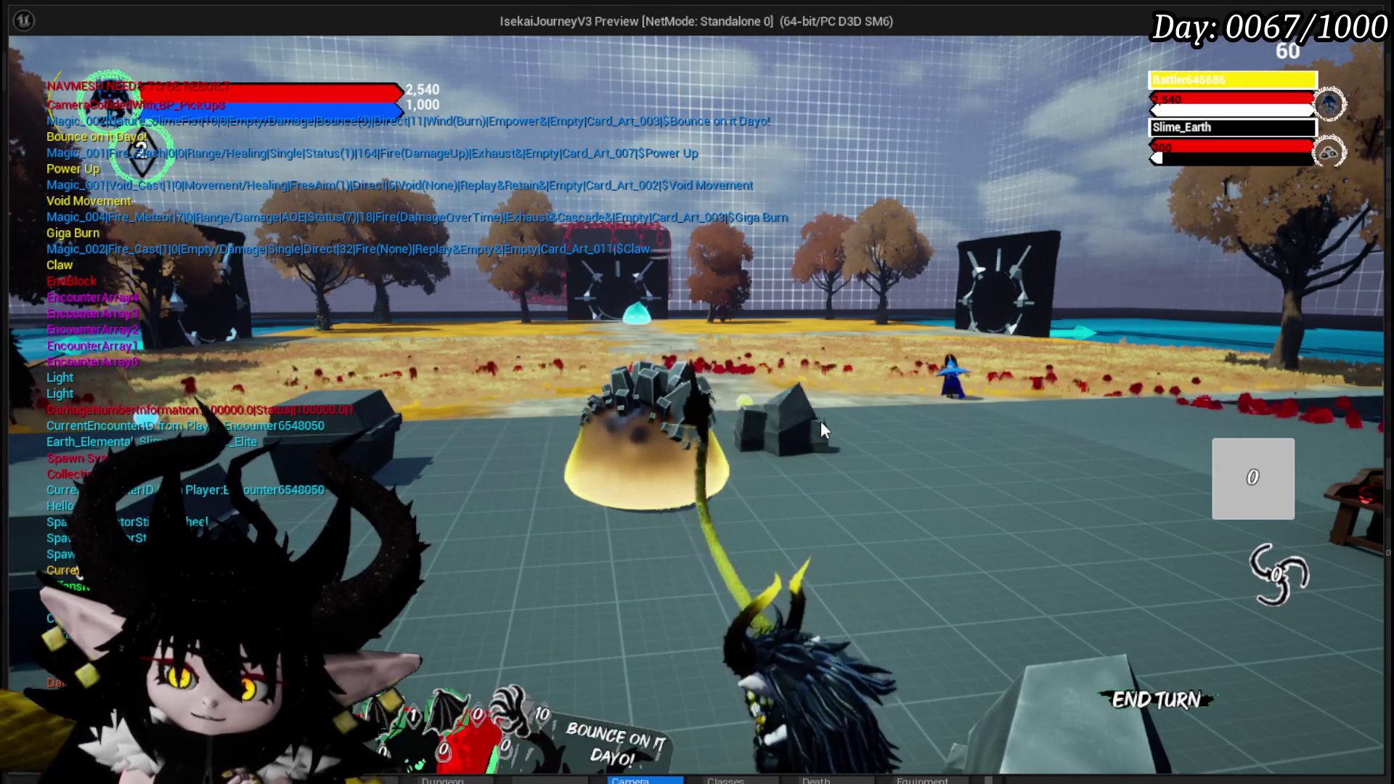
mouse_move(463, 611)
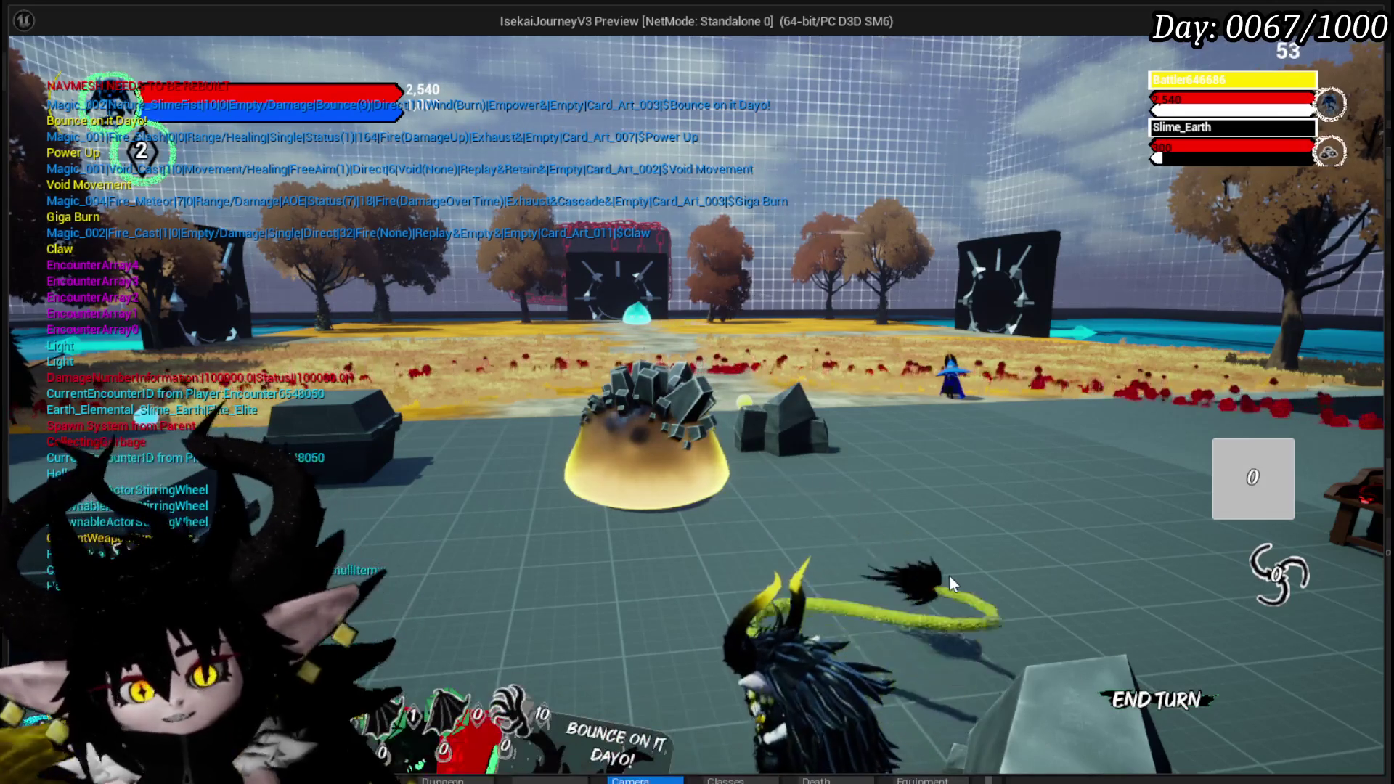
left_click(1142, 697)
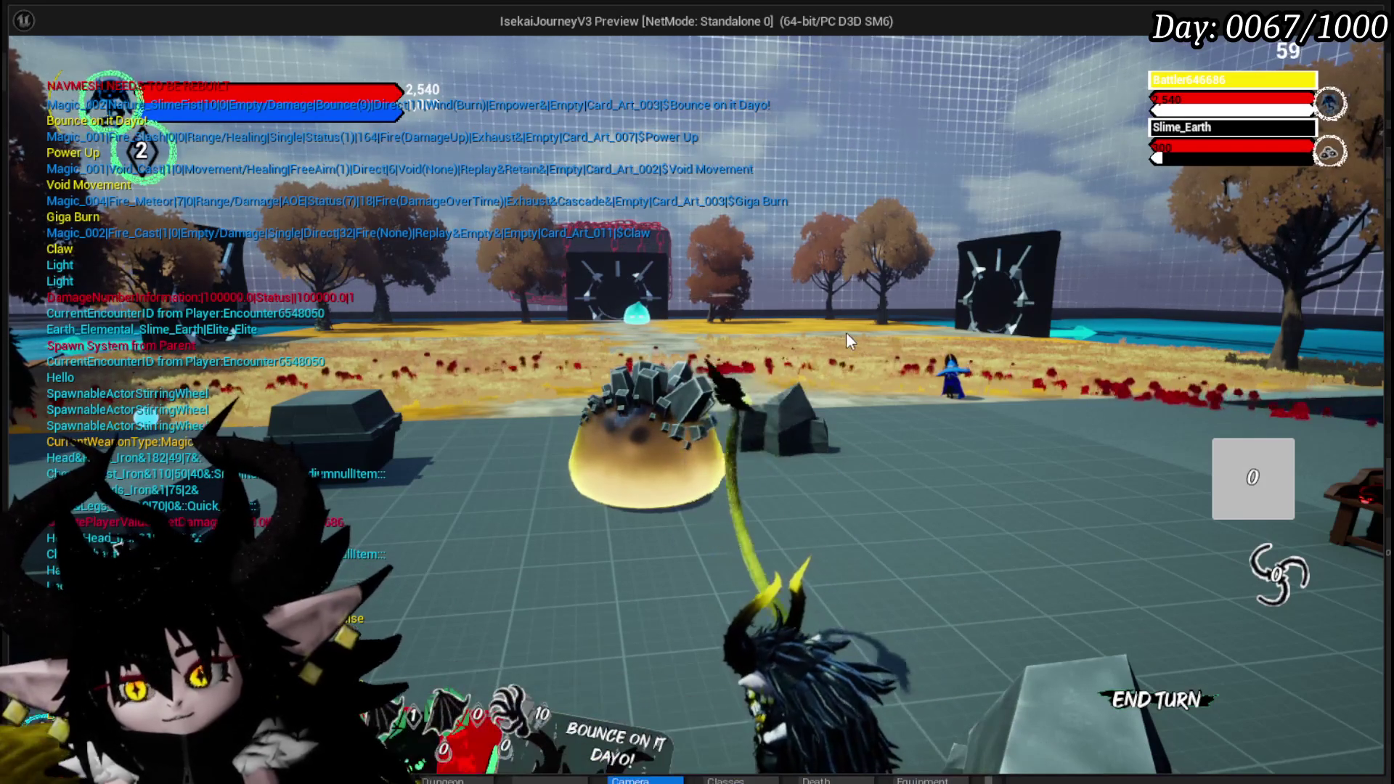
key("Escape")
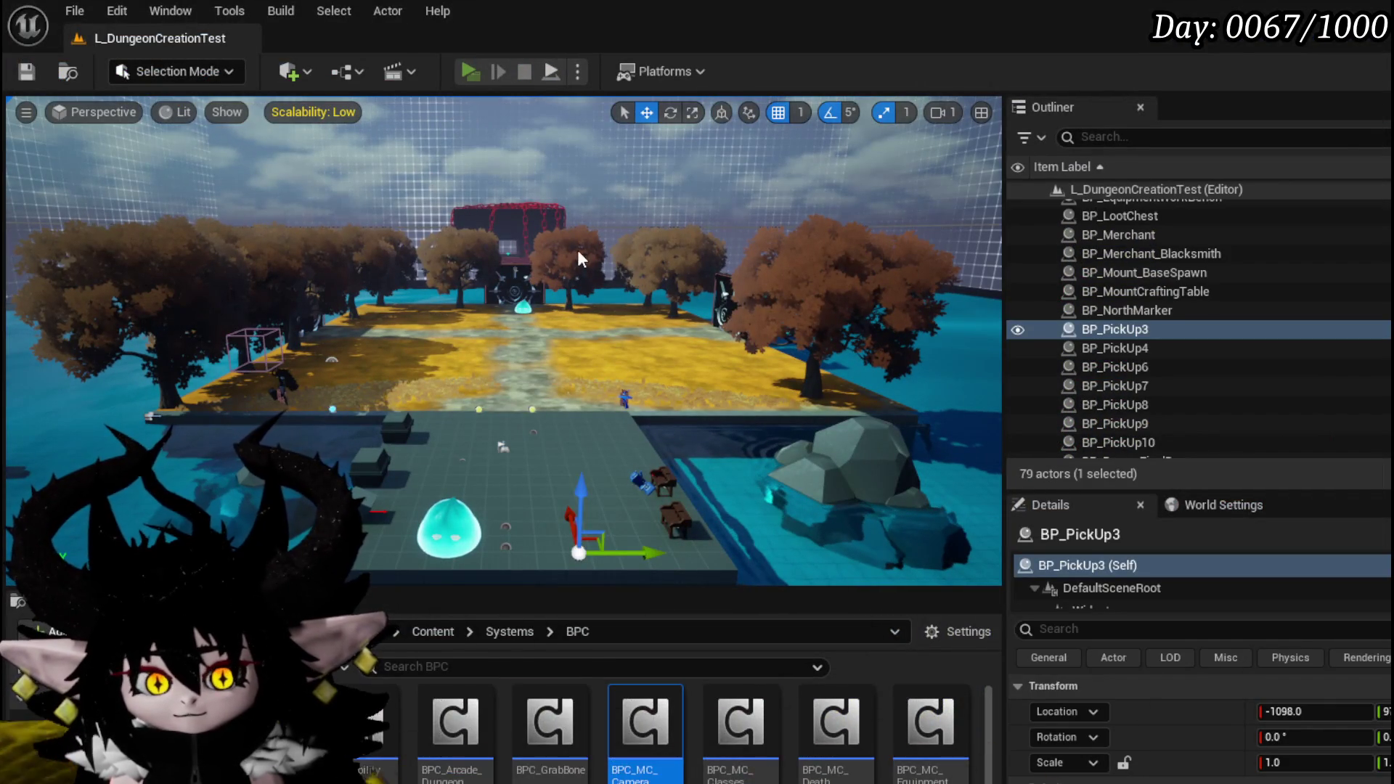
Step: Launch a new-window playtest with Alt+P and toggle the pause menu with Esc
key("alt+p")
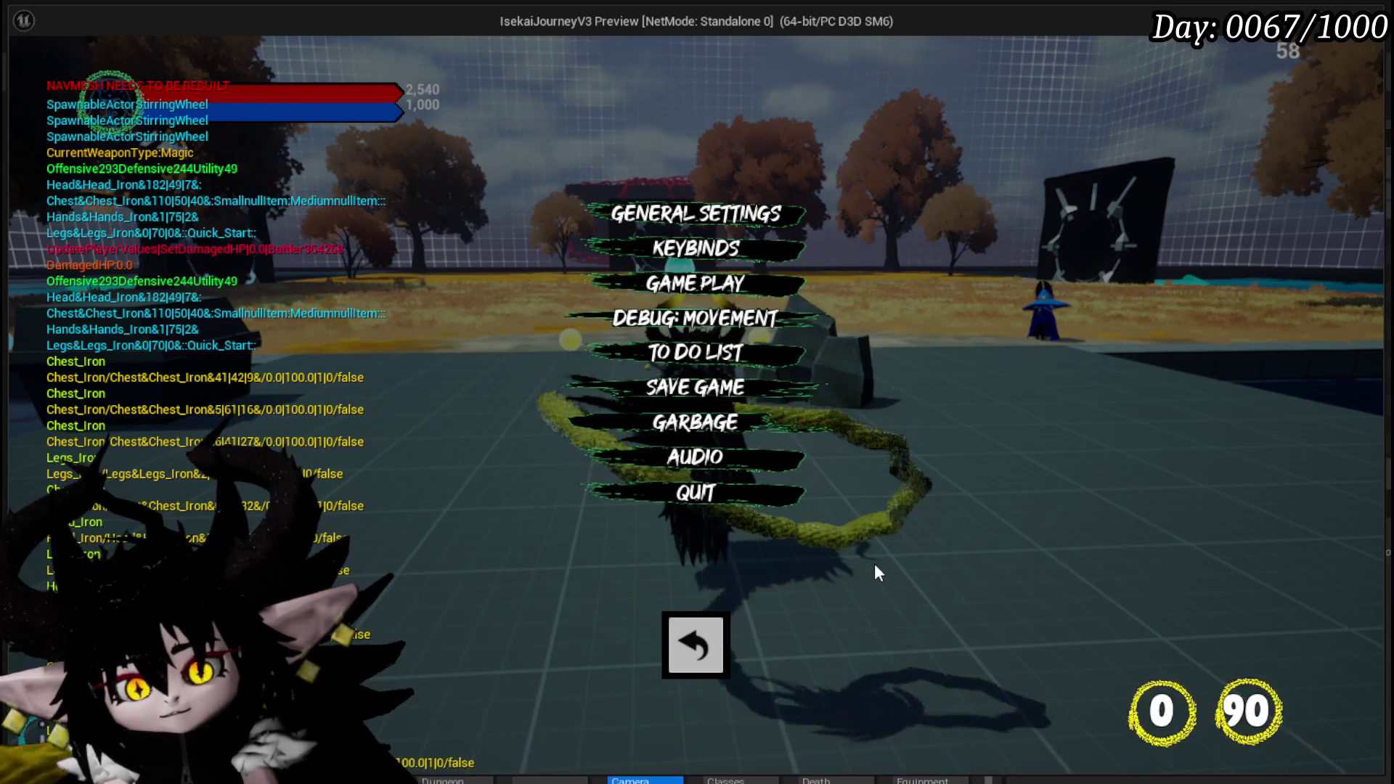
key("Escape")
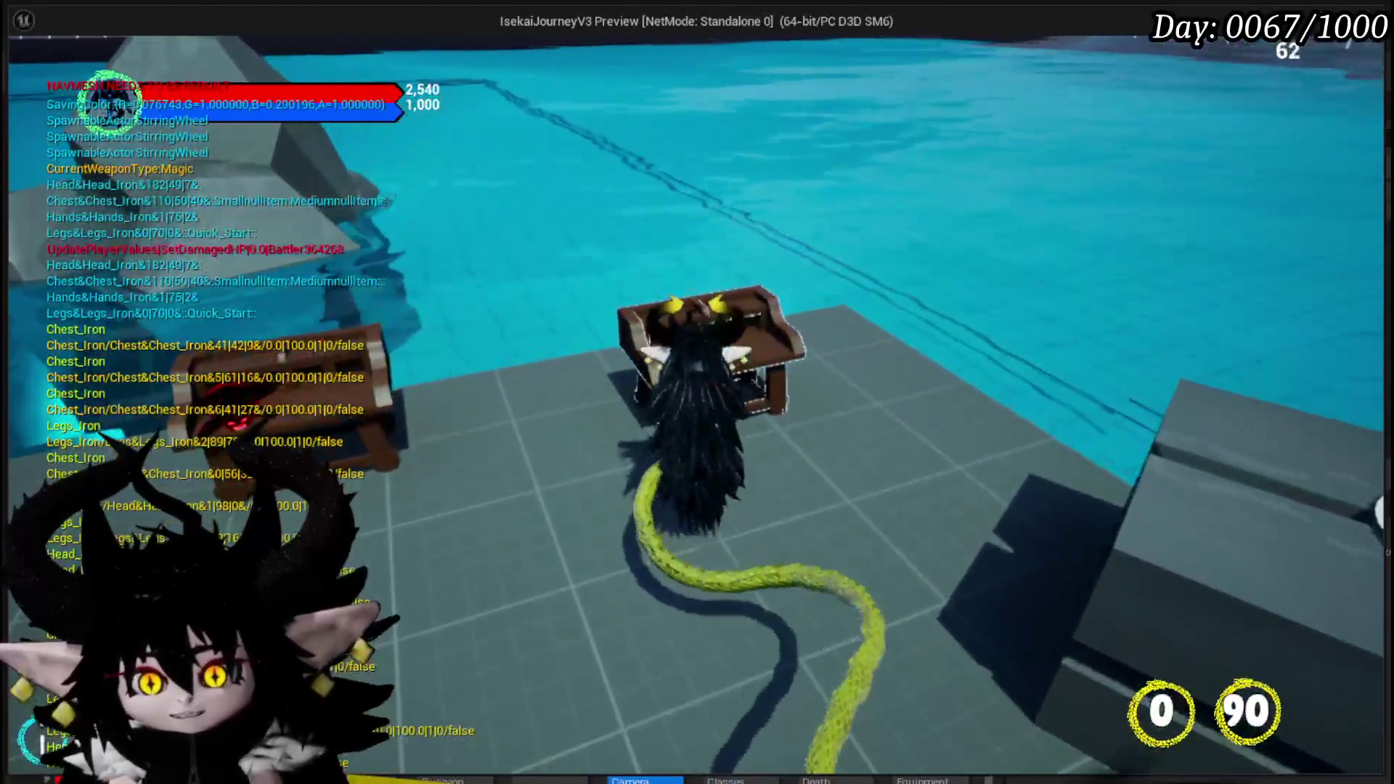
Step: At the bench, open the Core Ability editor, choose the Status deck, and open Giga Draw (cost 75)
key("e")
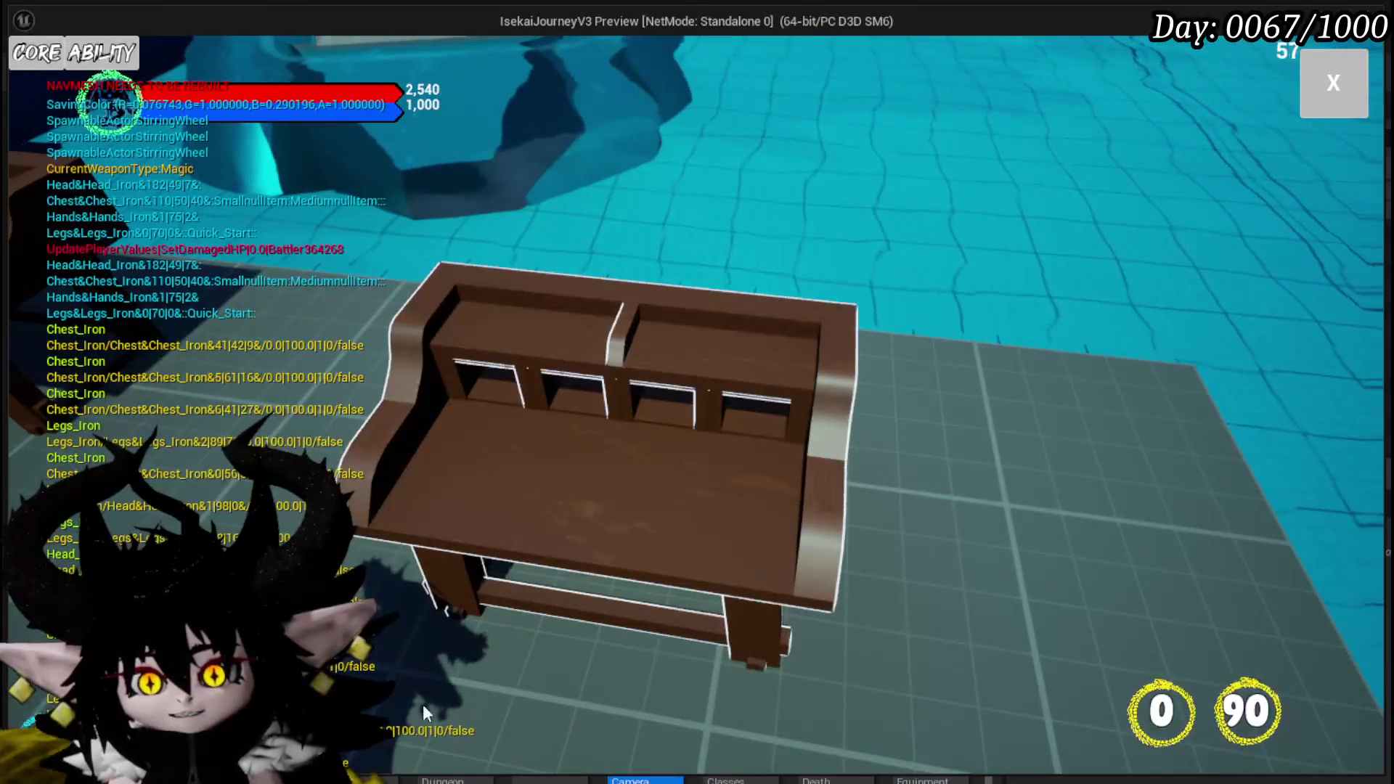
left_click(72, 52)
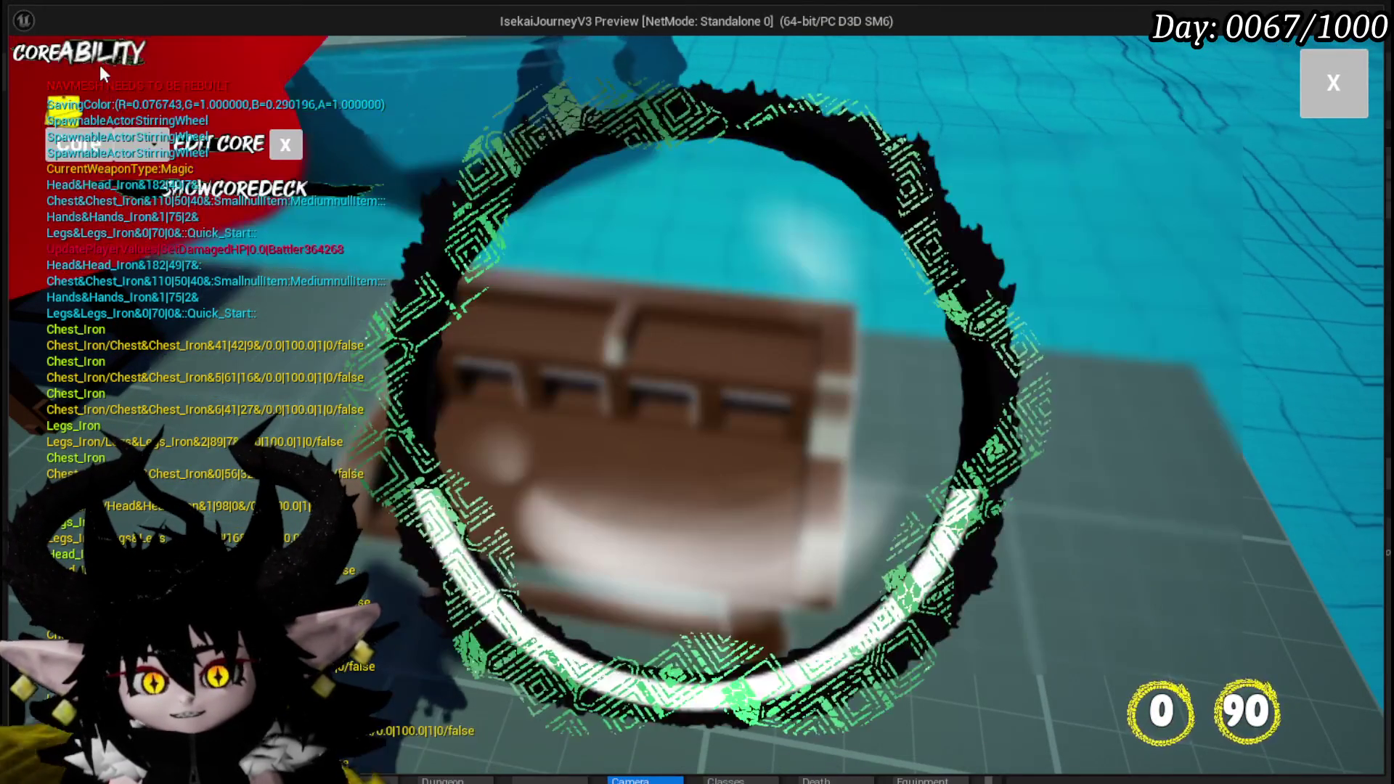
left_click(129, 145)
left_click(157, 239)
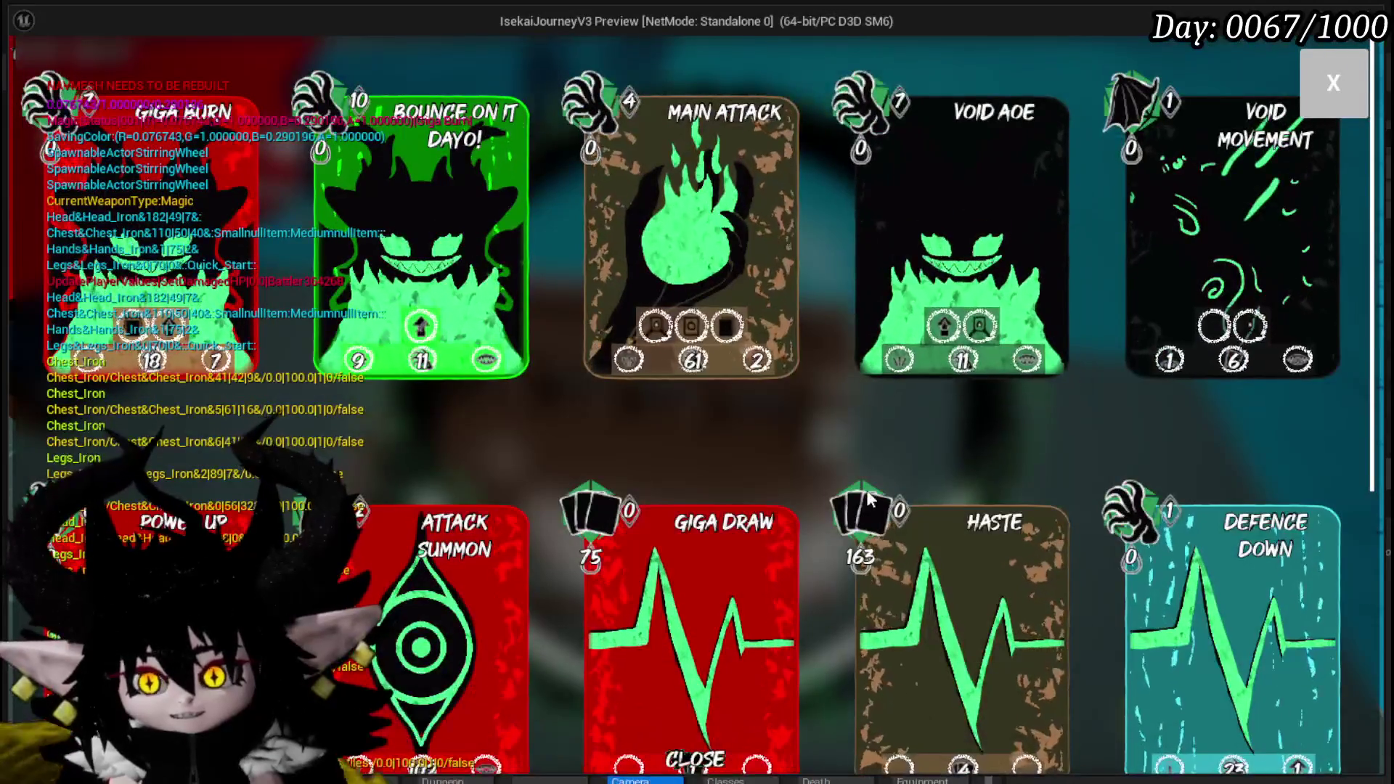
scroll(697, 476, "down", 1)
left_click(697, 476)
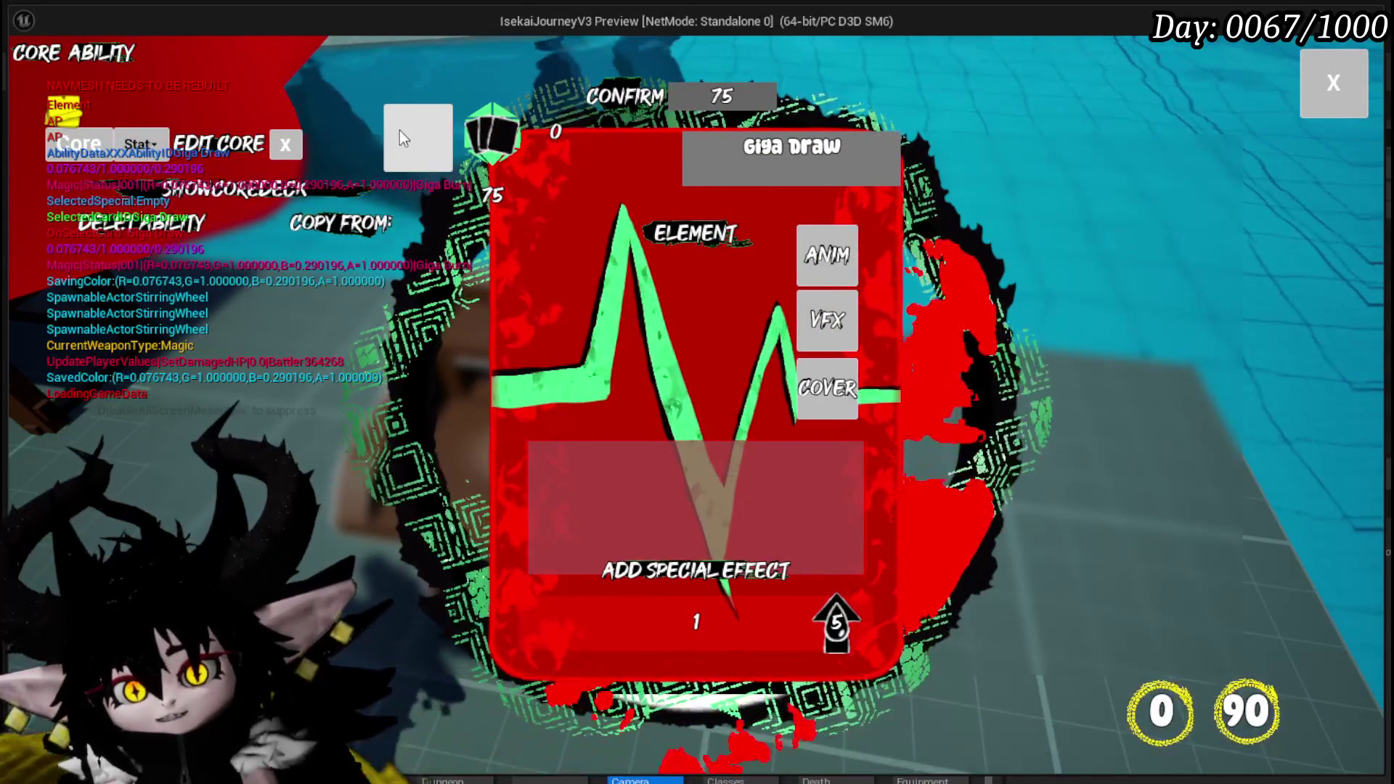
mouse_move(569, 115)
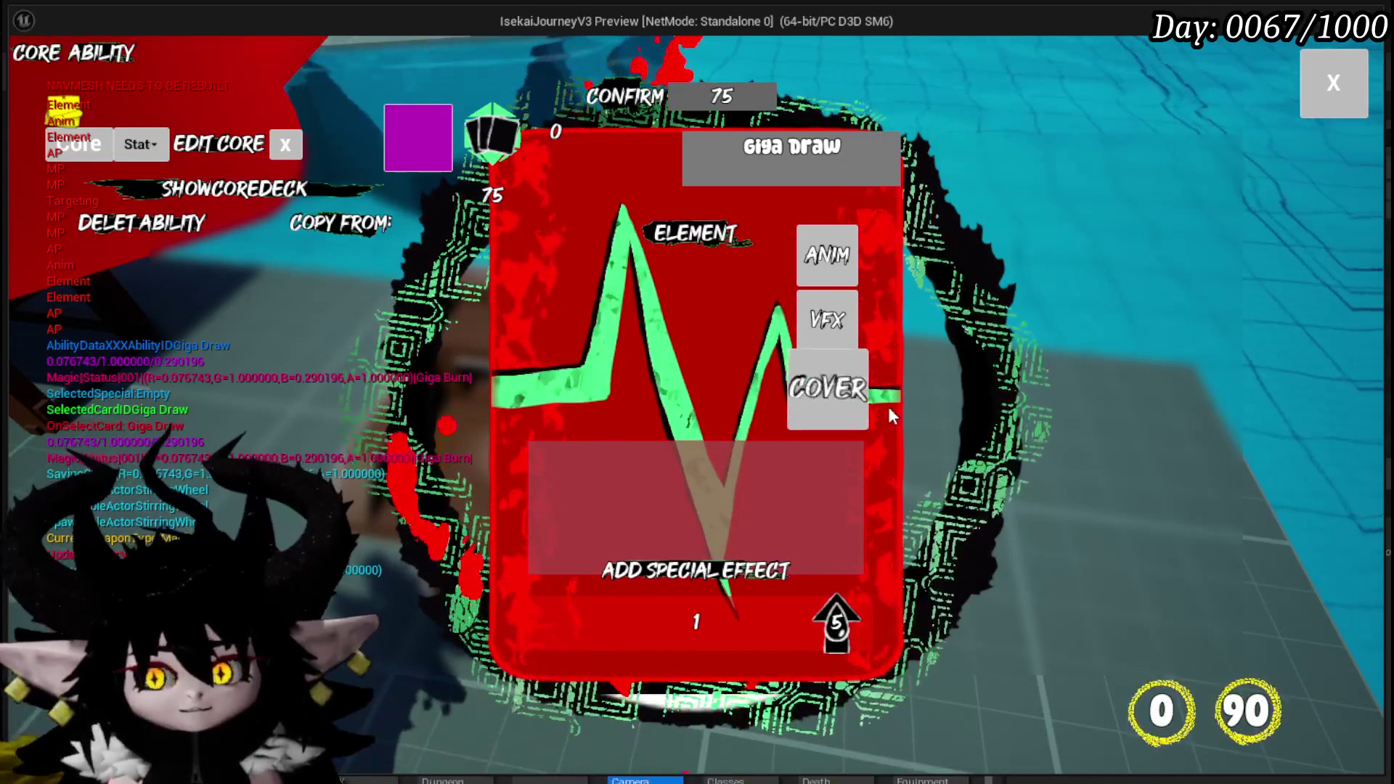
mouse_move(824, 251)
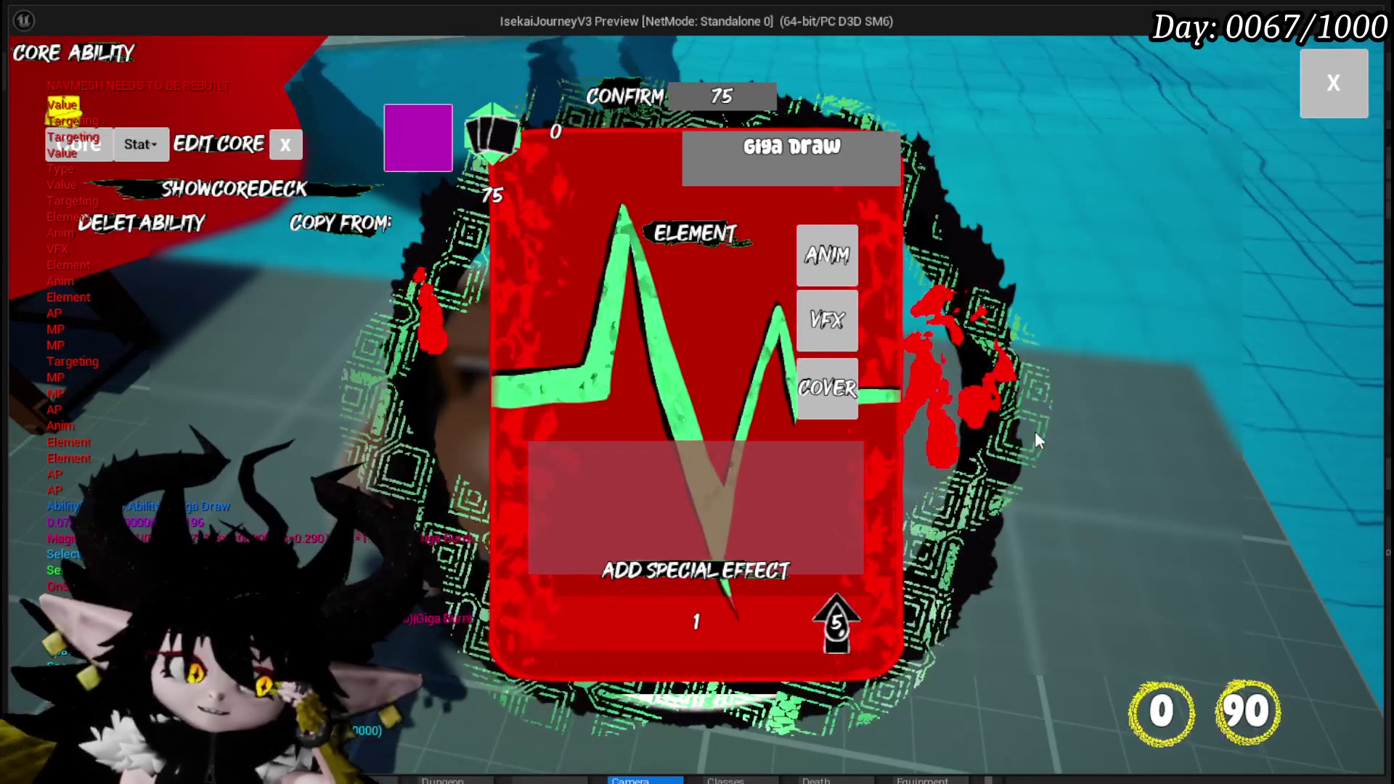
mouse_move(836, 633)
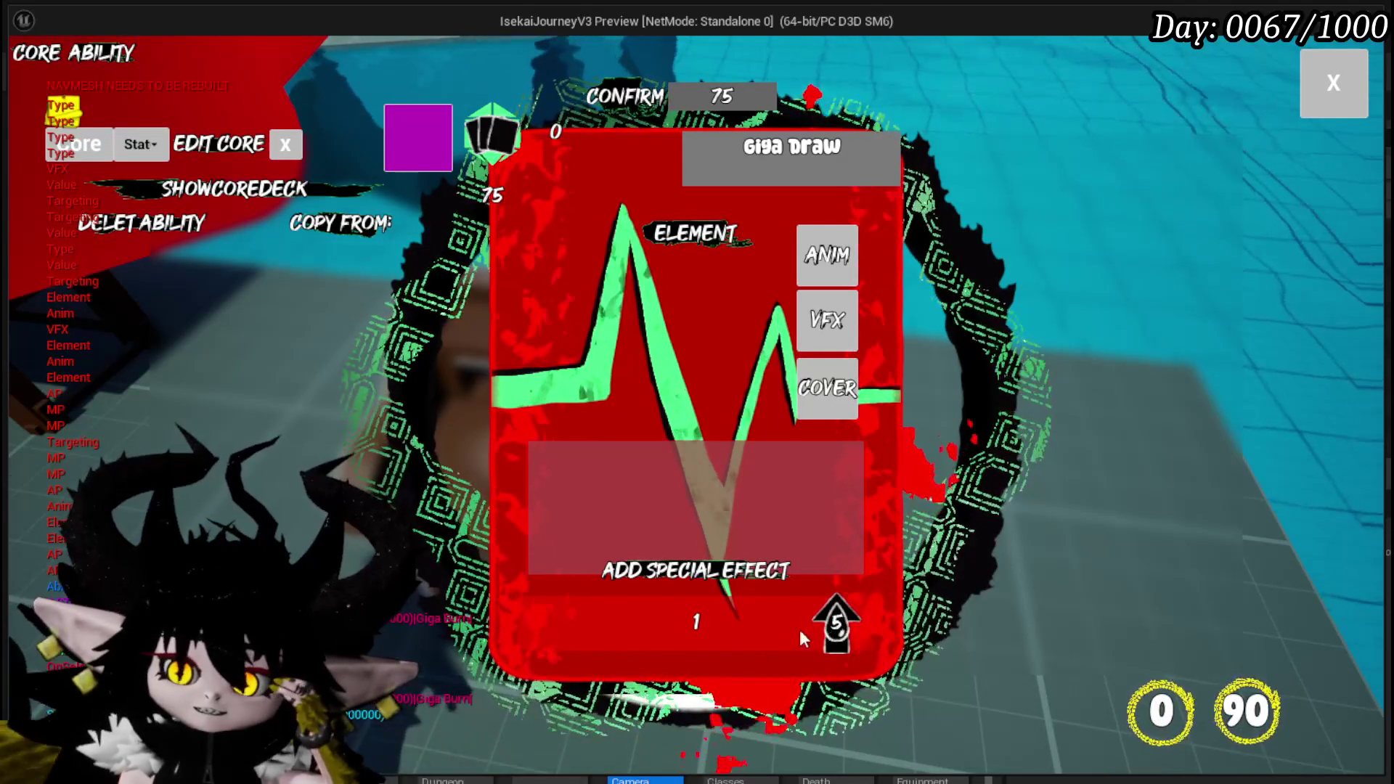
Step: Make Giga Draw an Offensive card with the Replay special effect
mouse_move(496, 194)
left_click(566, 254)
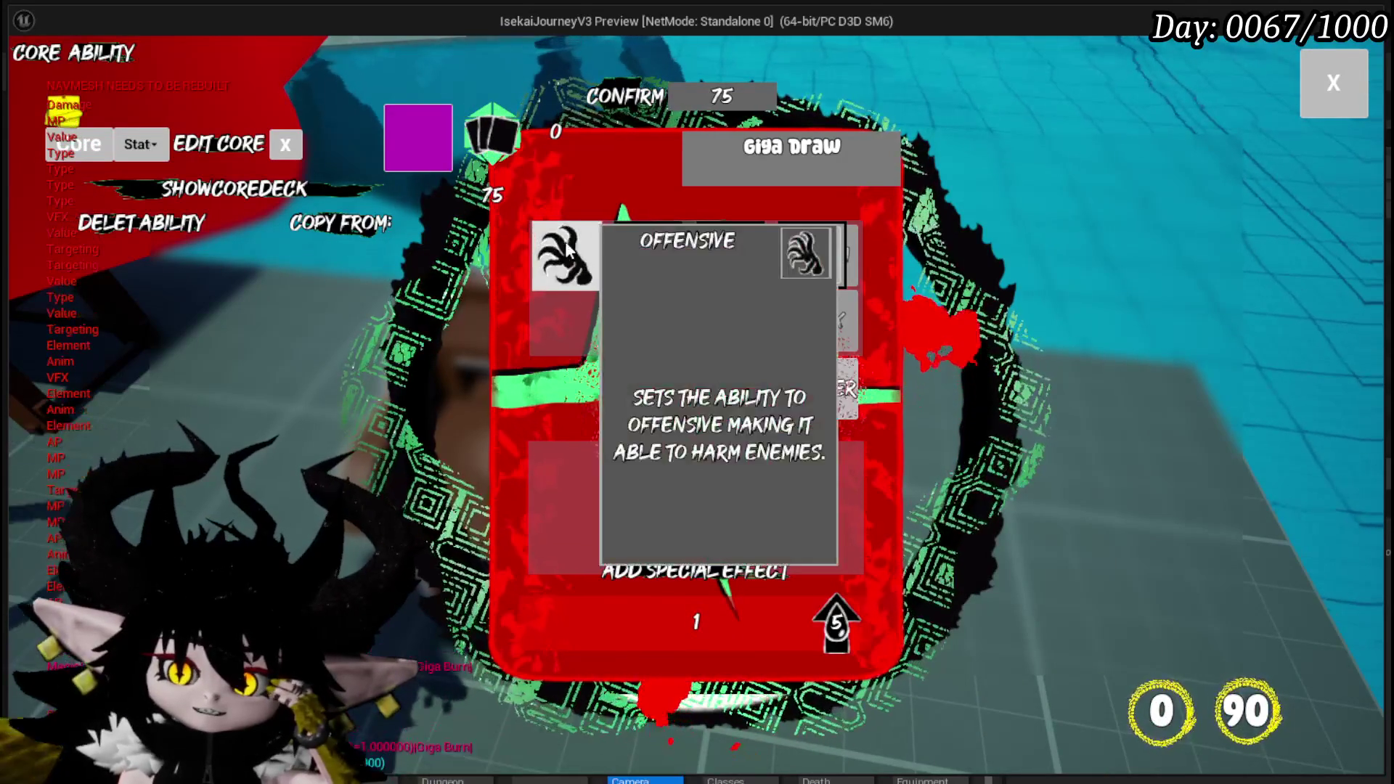
mouse_move(638, 261)
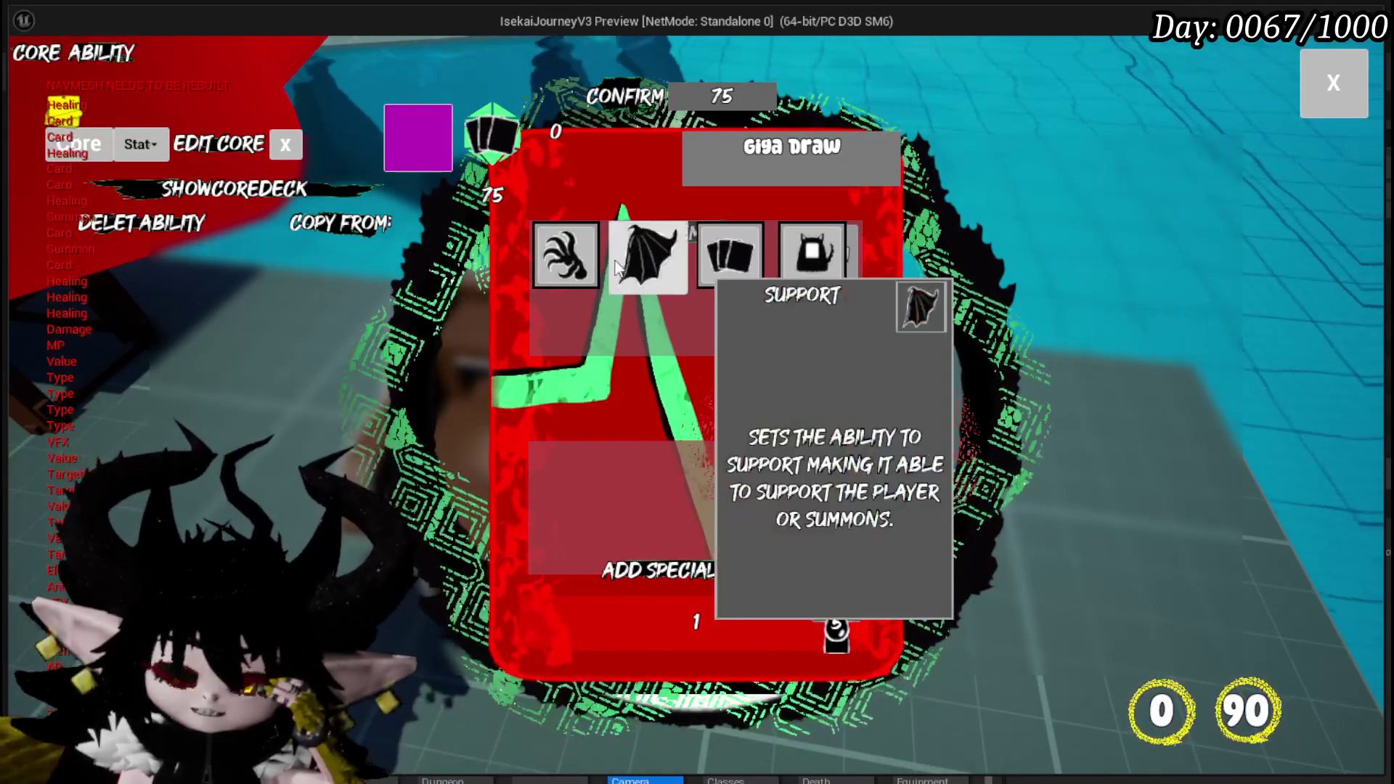
left_click(566, 255)
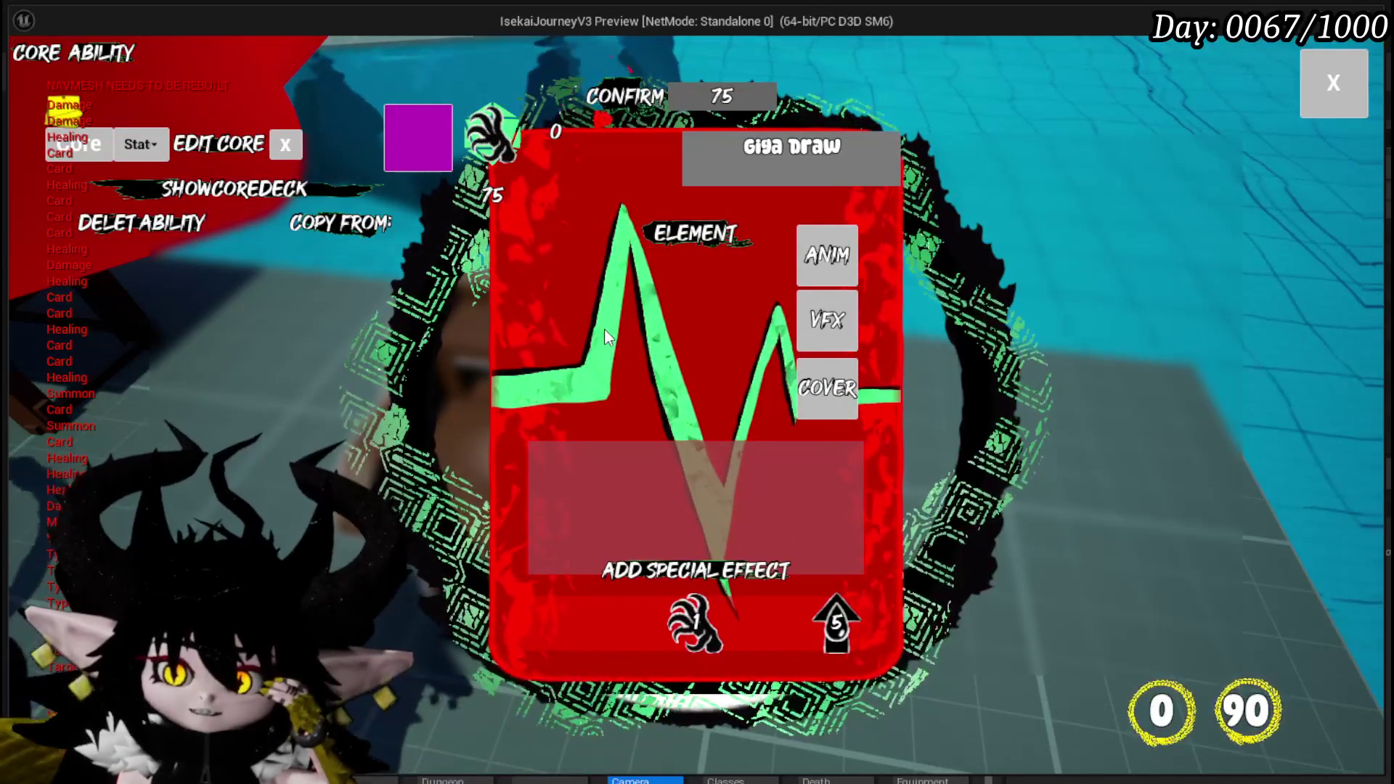
left_click(633, 485)
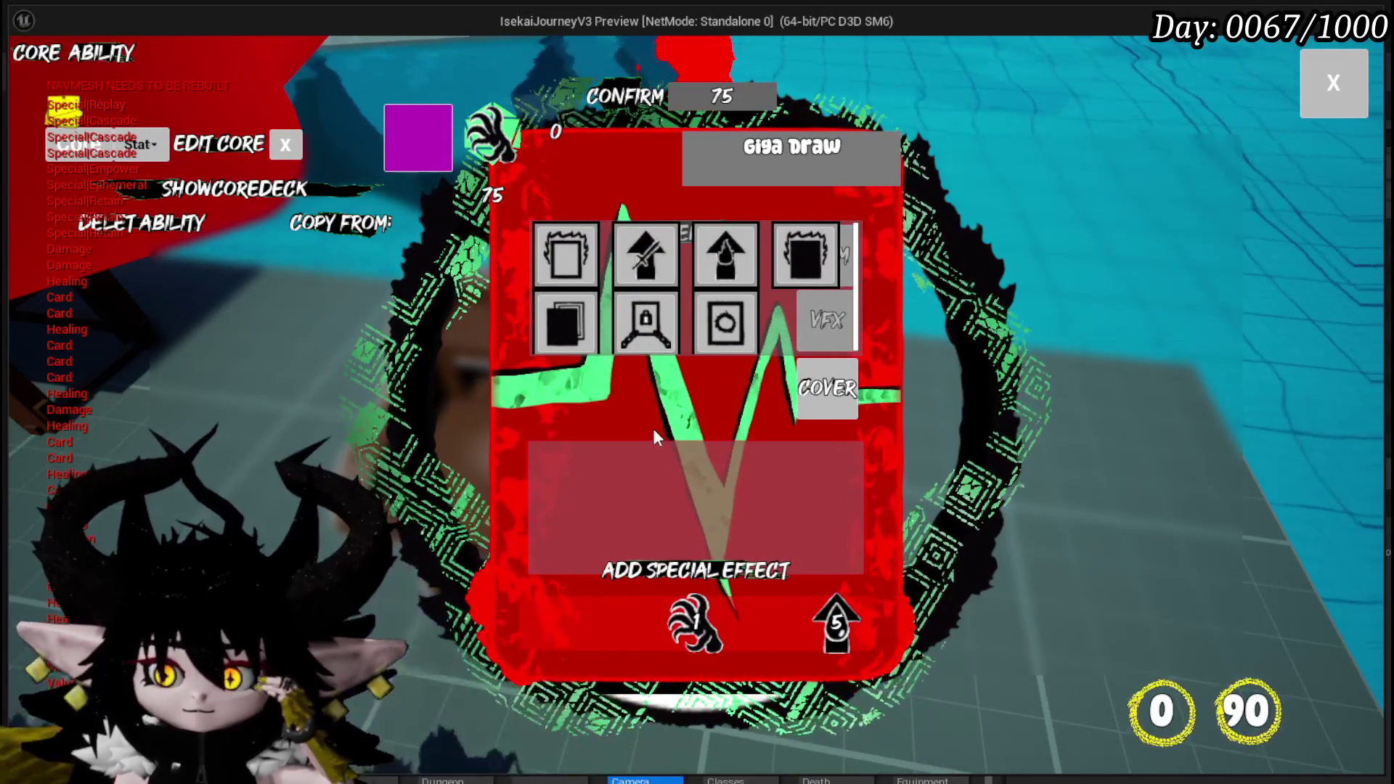
left_click(710, 342)
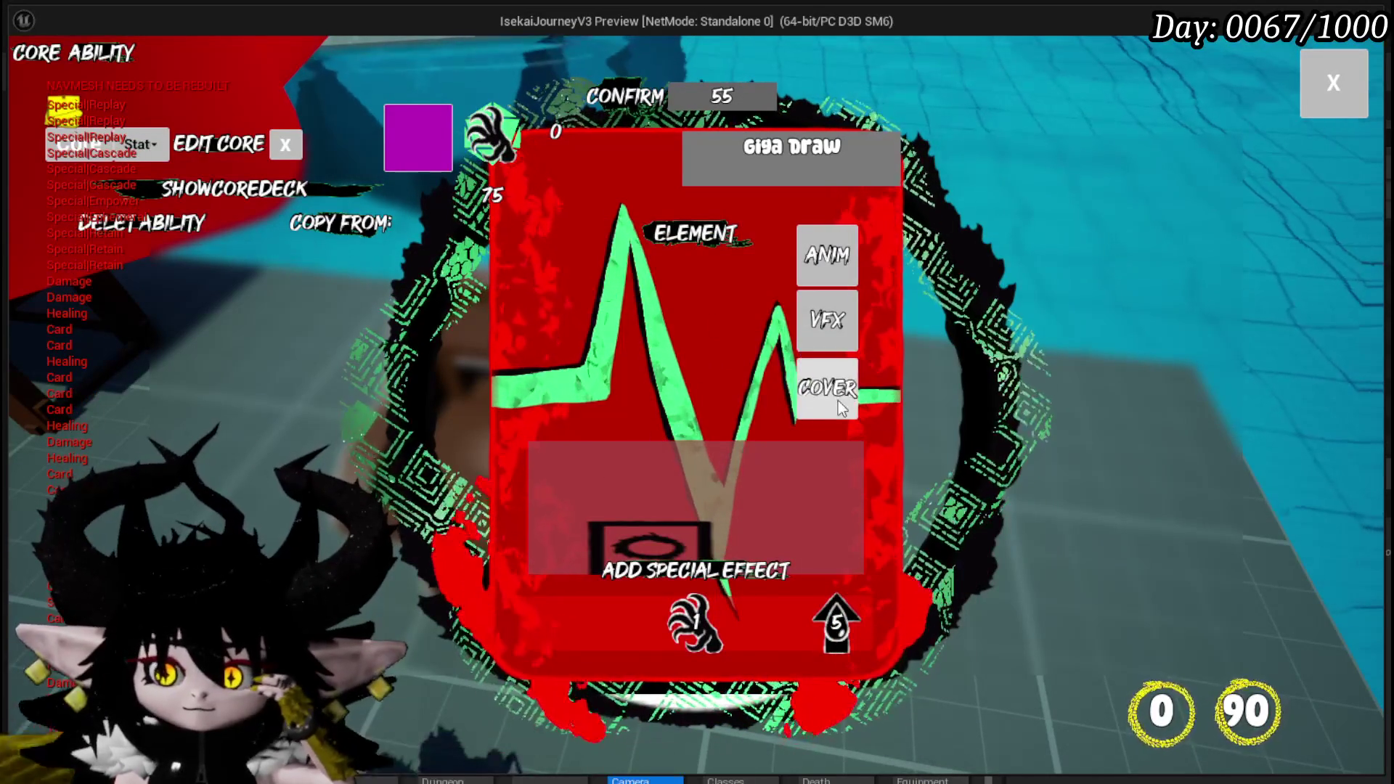
Step: Set the grey sketch as the card's cover and close the ability card editor
mouse_move(647, 539)
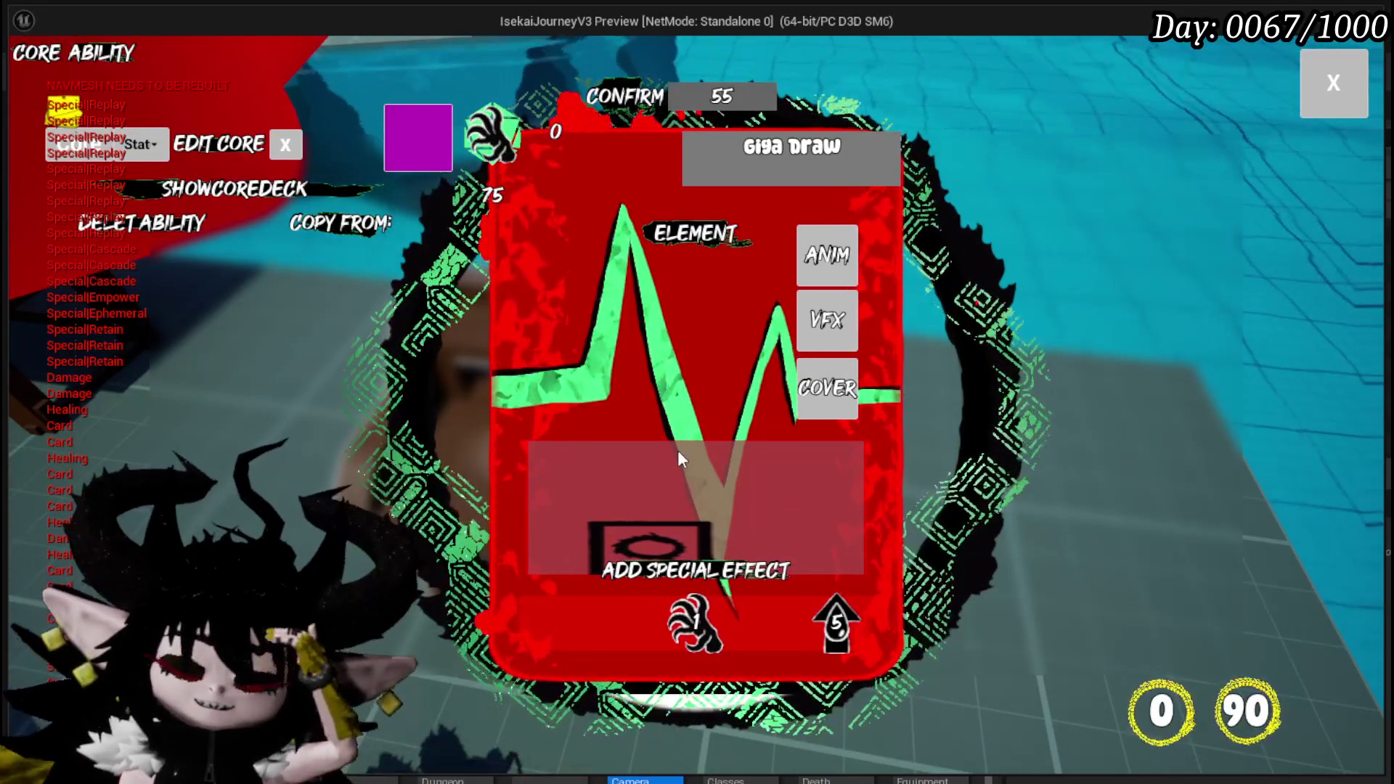
left_click(830, 413)
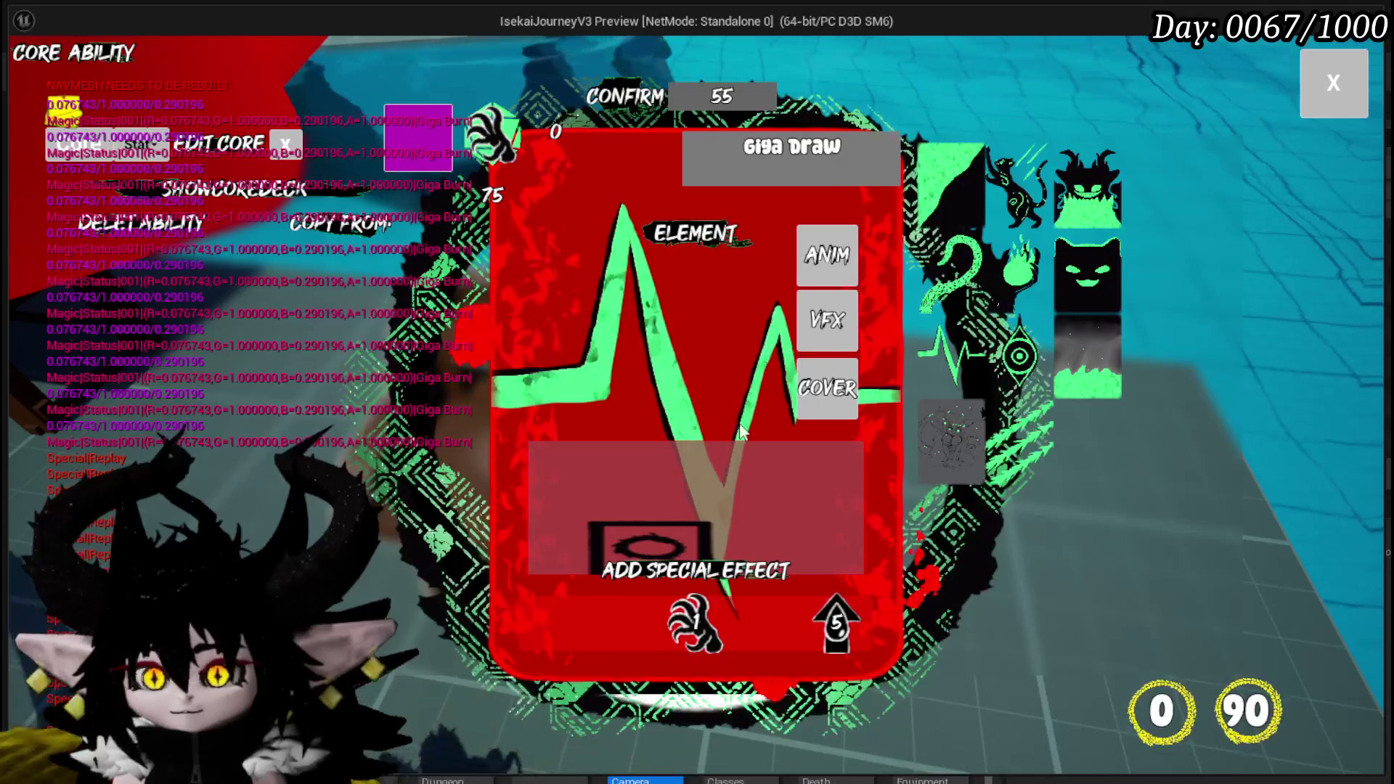
left_click(965, 444)
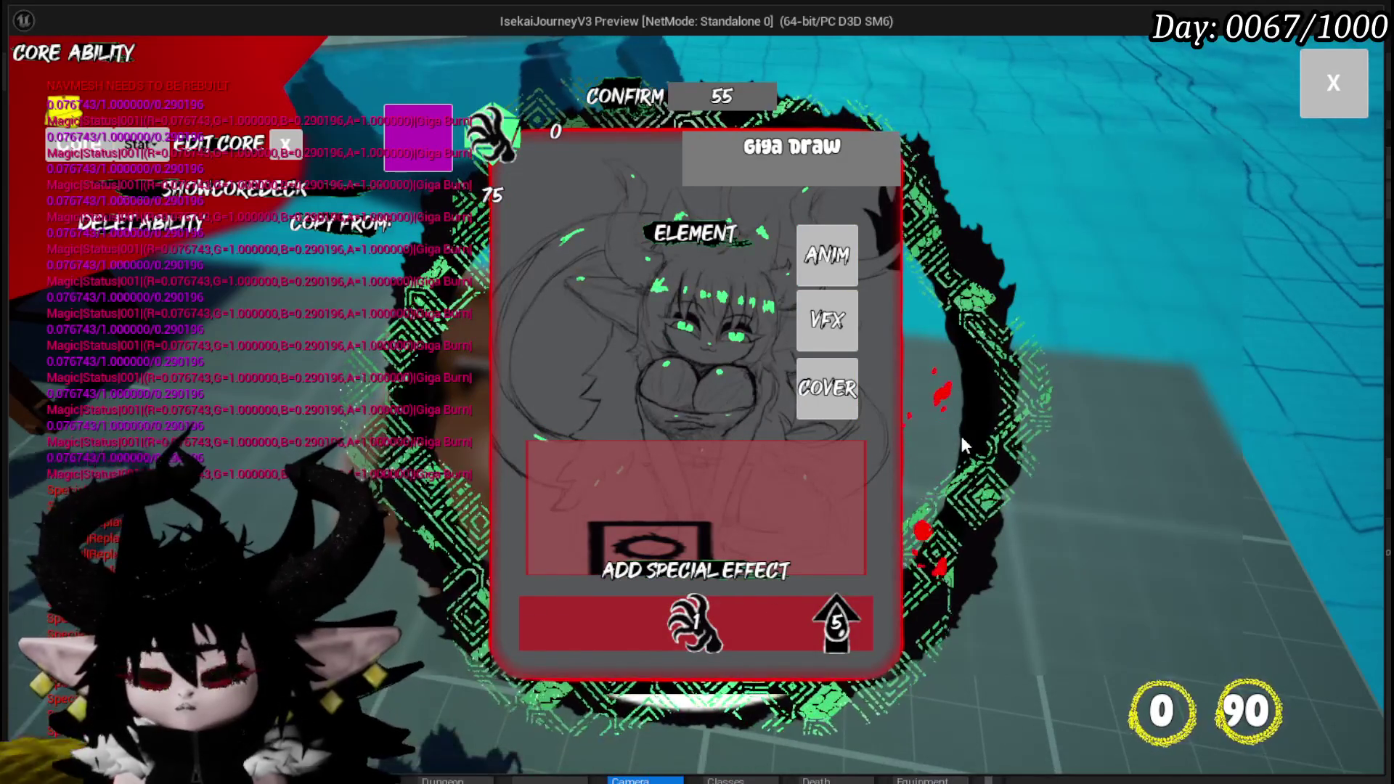
left_click(1336, 101)
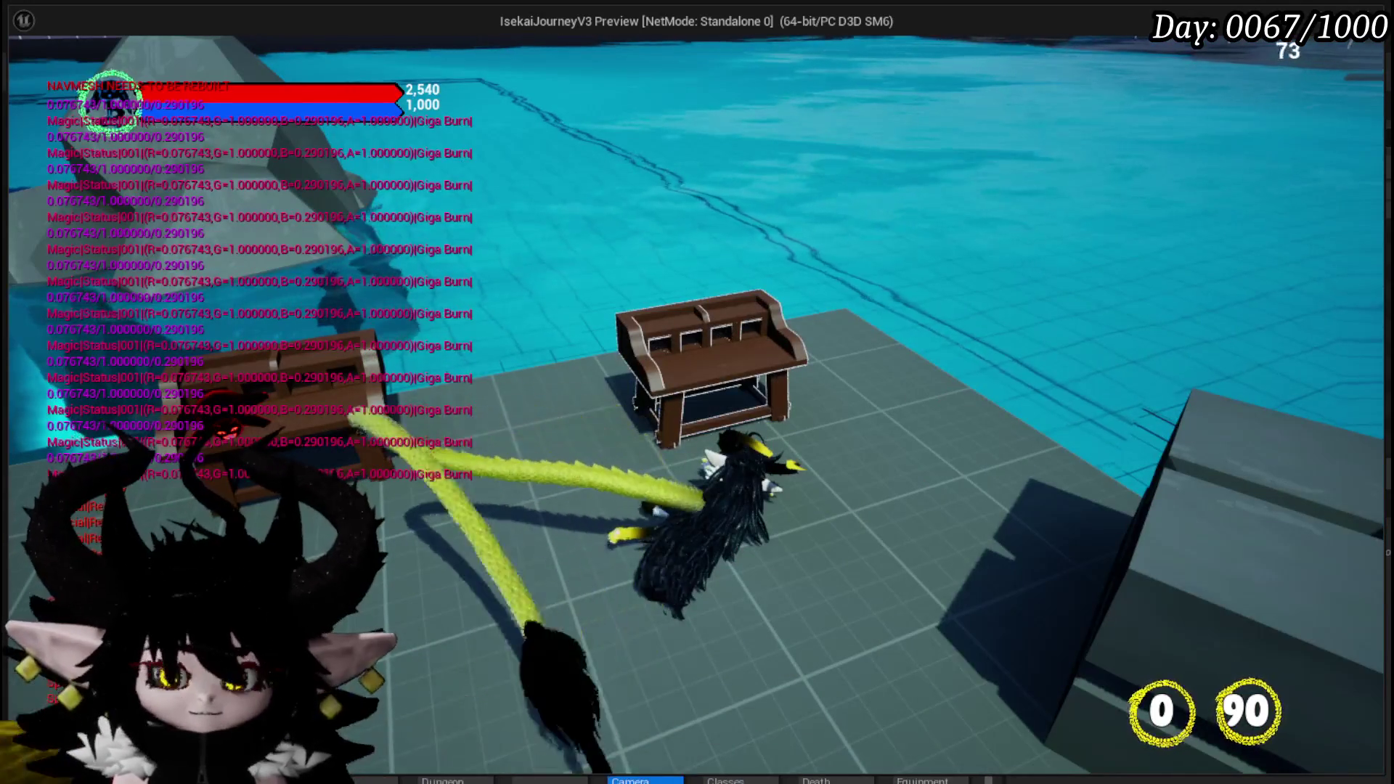
Step: Stop the play session, save the level and start Play In Editor again
key("Escape")
key("ctrl+s")
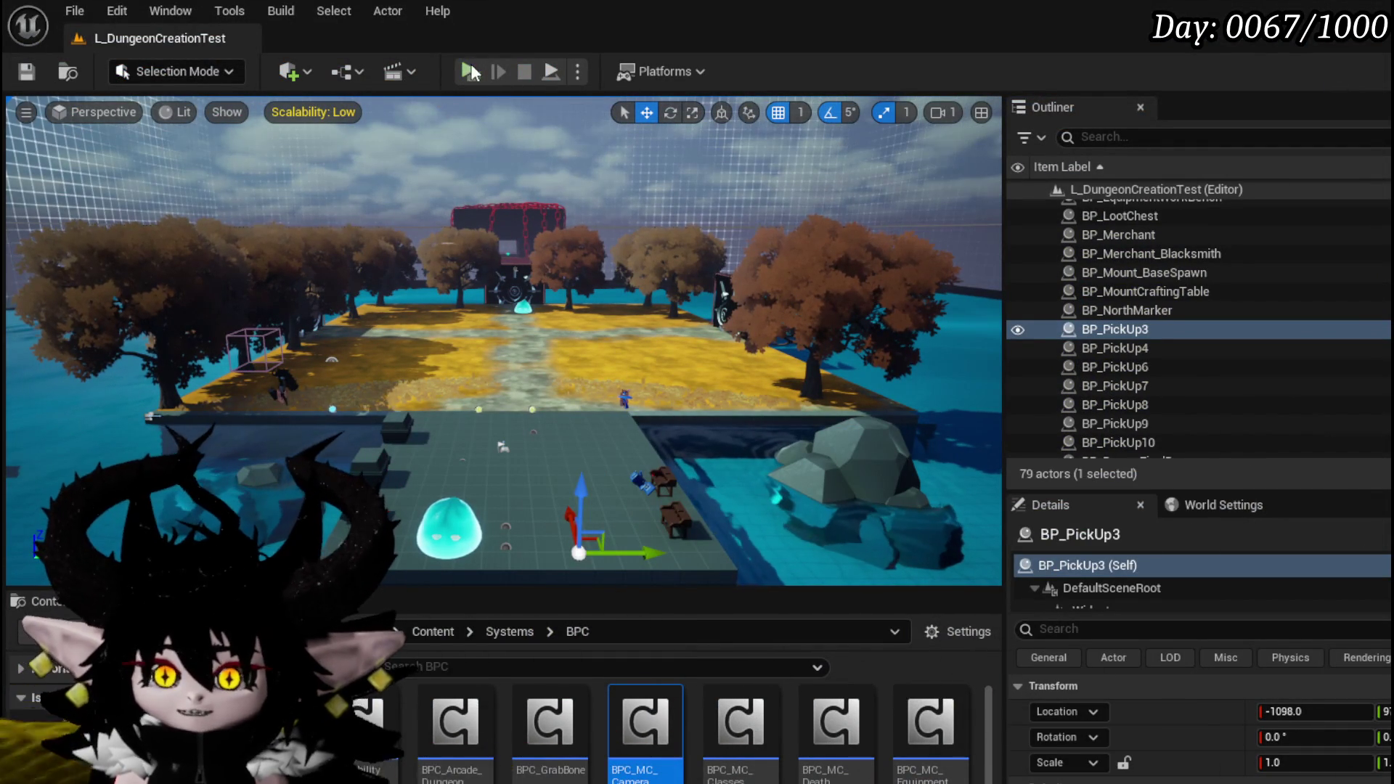
key("alt+p")
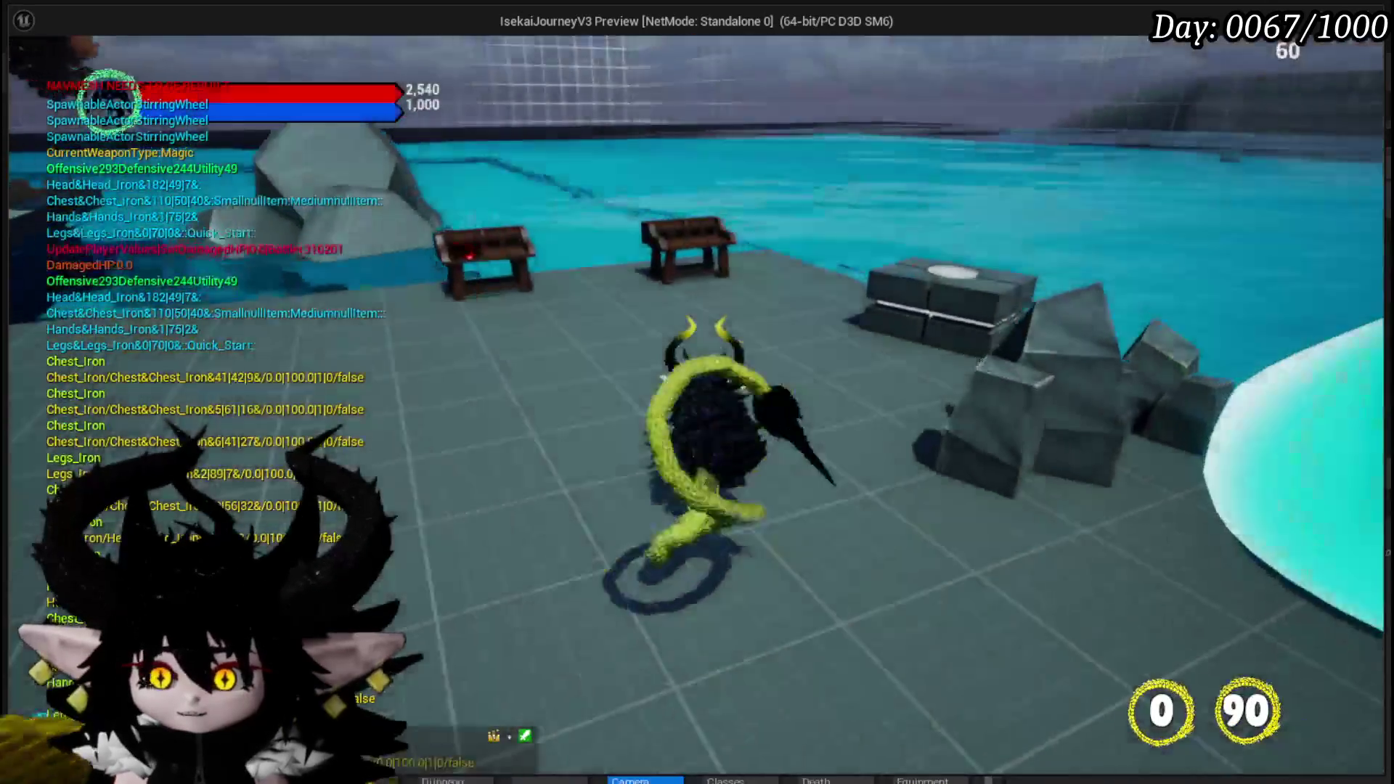
Step: At the chest, open the Core ability menu and show the Just Booom deck's cards
key("e")
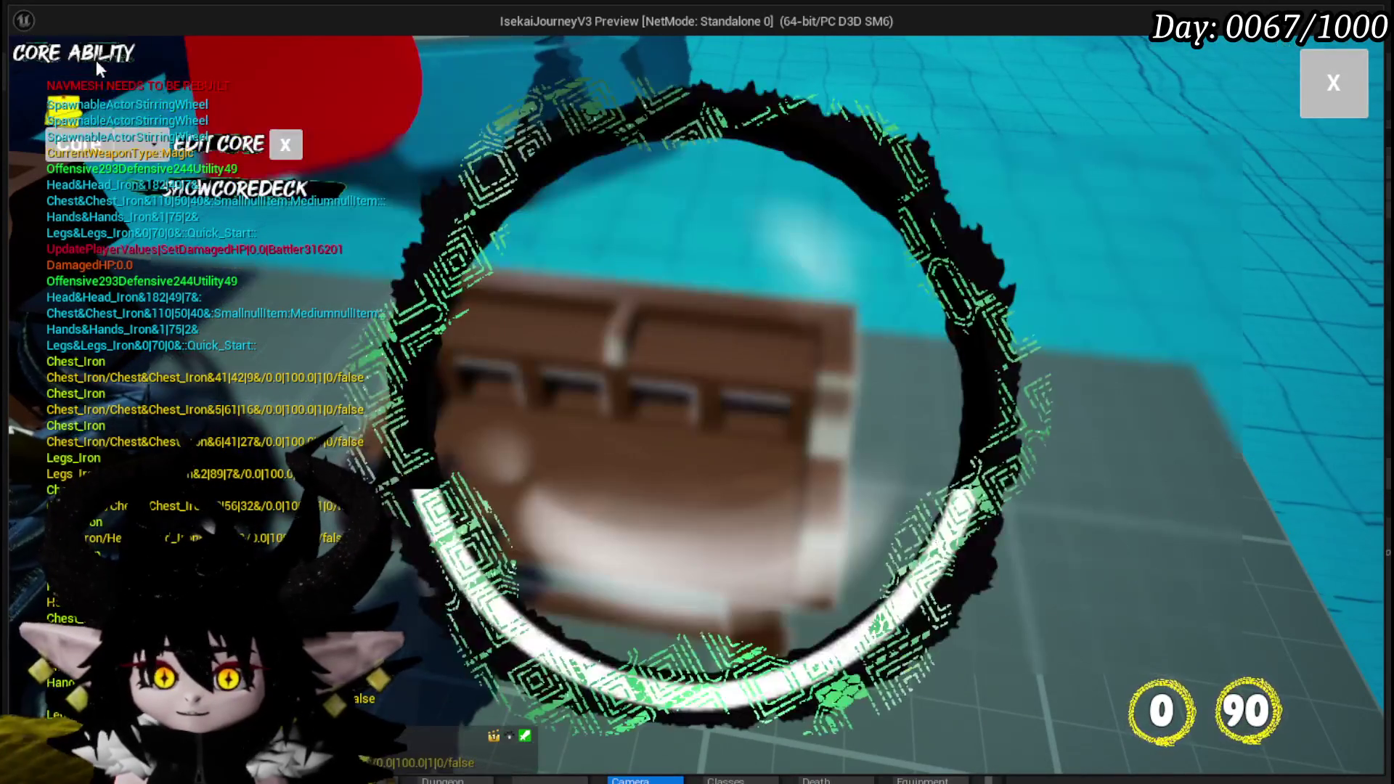
left_click(130, 153)
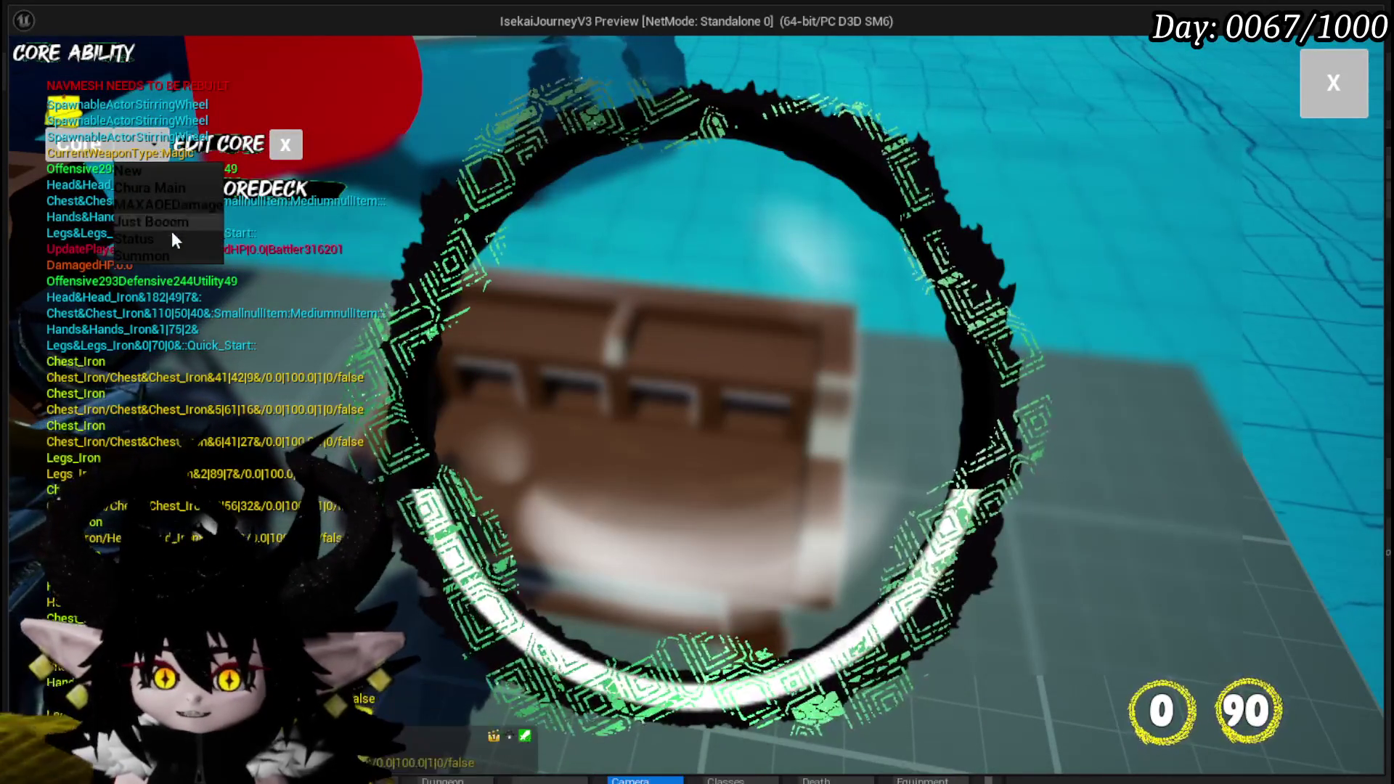
left_click(175, 227)
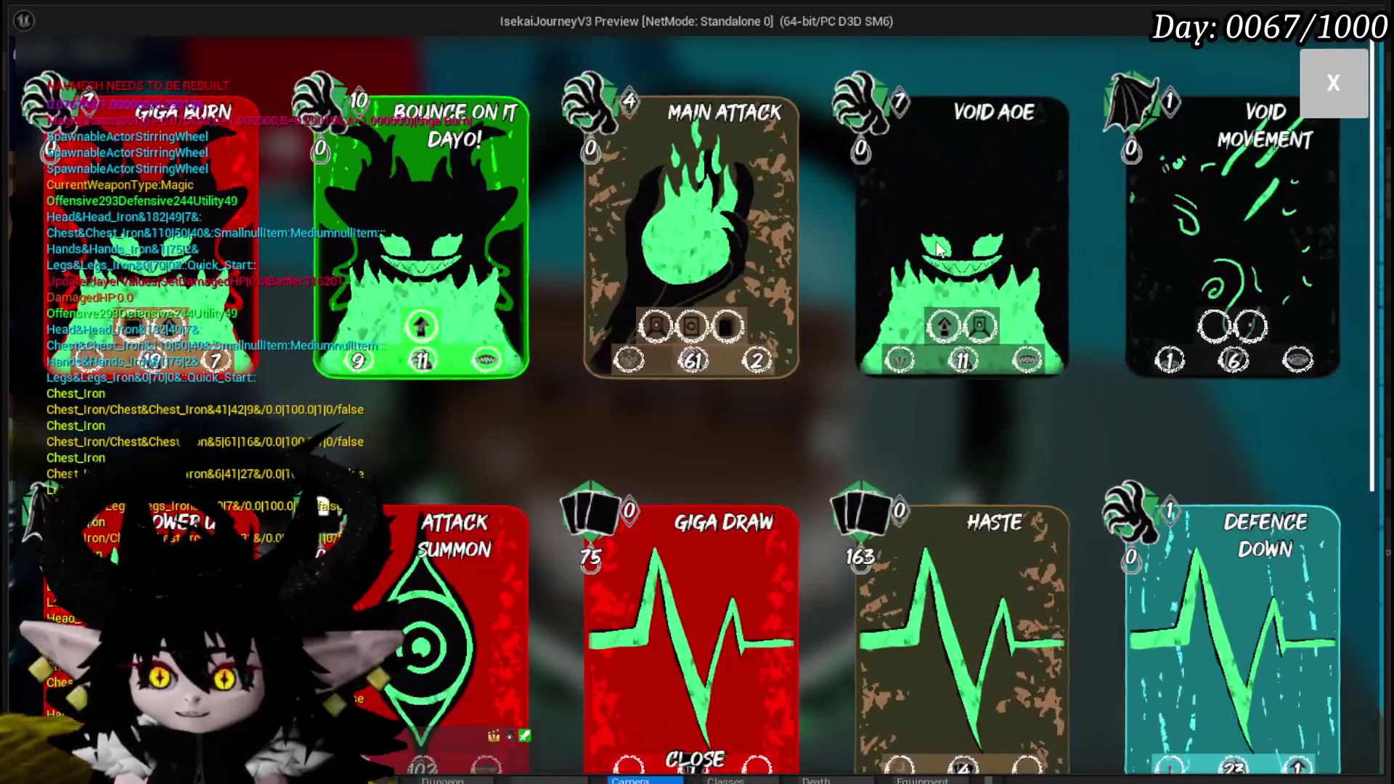
Step: Open the Void AOE card in the Core Ability editor
left_click(937, 252)
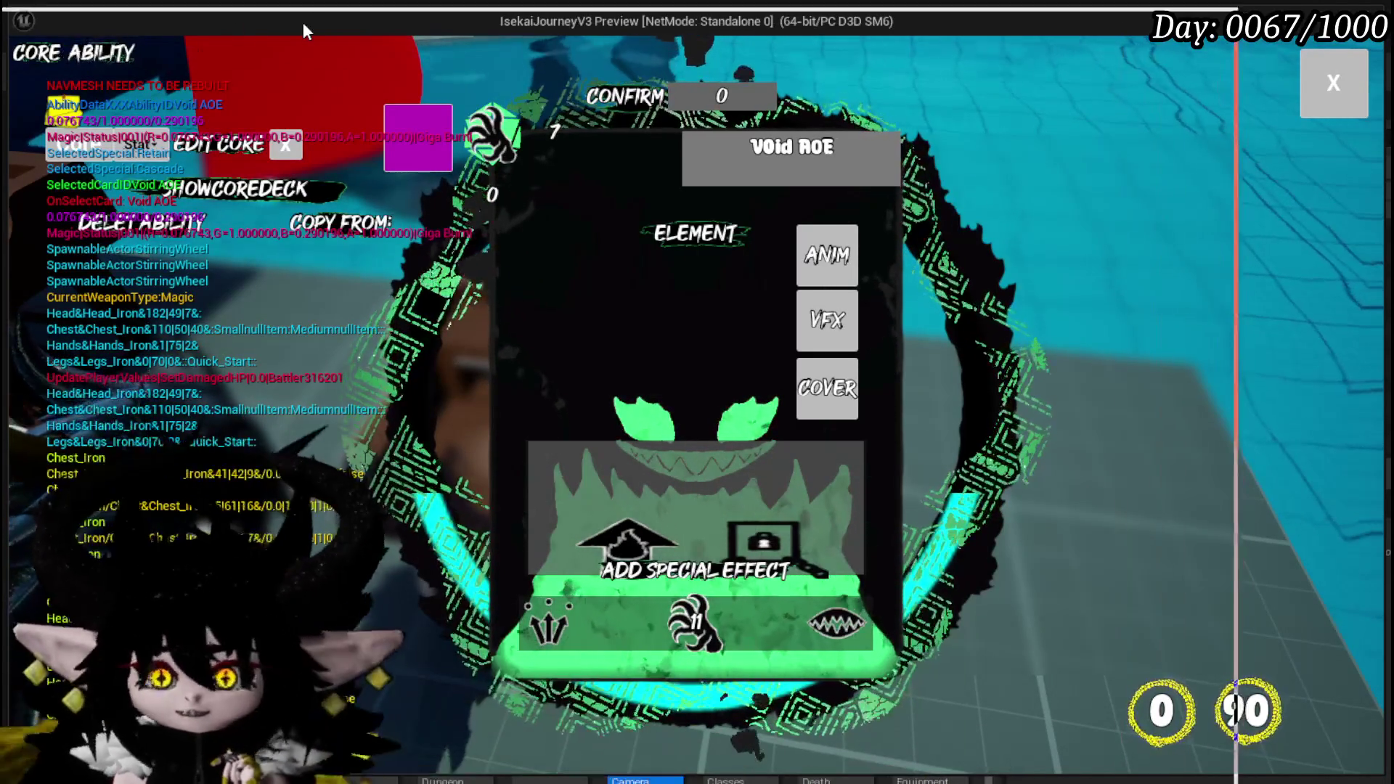
Step: Switch to the Zenless Zone Zero UI equipment image results in Brave
key("alt+Tab")
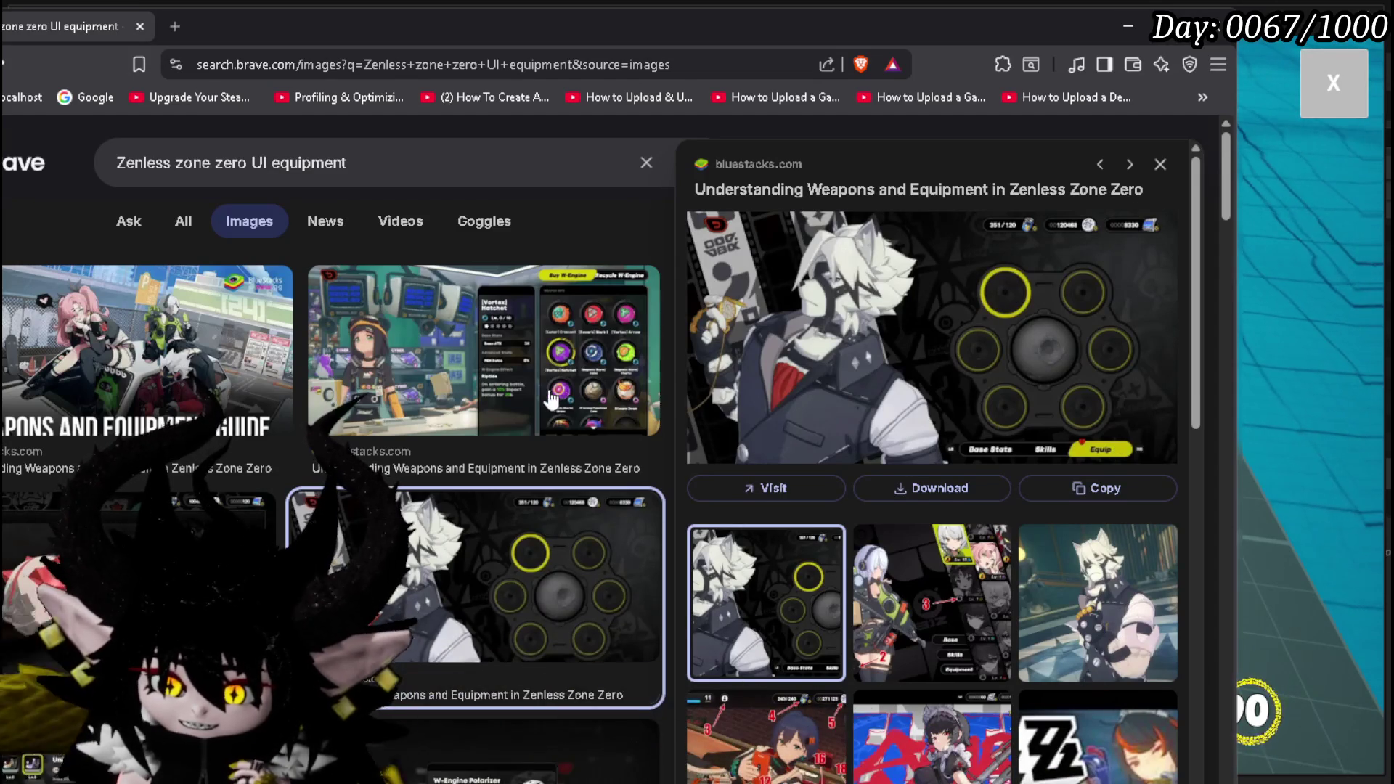
Step: Preview the next result, the Unicorn Electro equipment screenshot
key("Right")
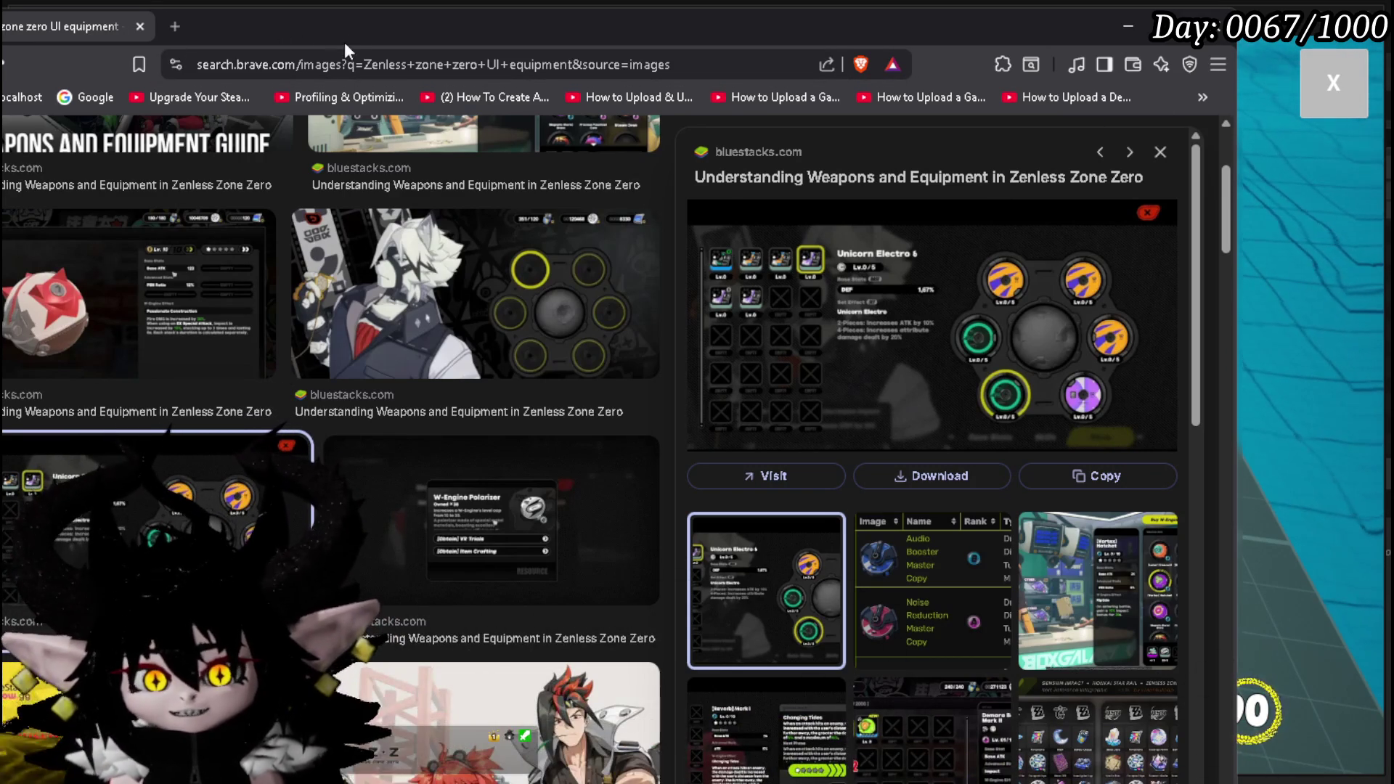
Step: Return to the running game's Void AOE card editor
key("alt+Tab")
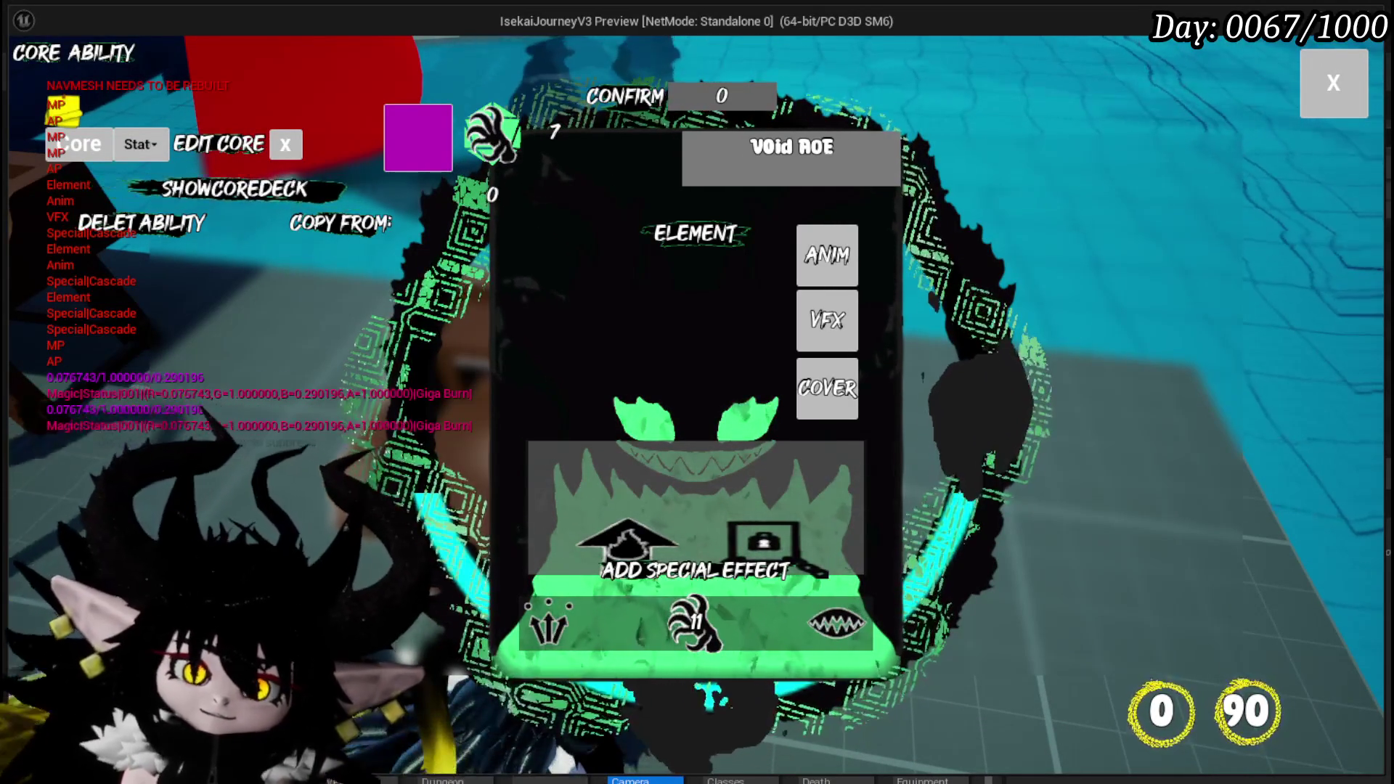
Step: Bring Brave's Unicorn Electro equipment reference back in front of the game preview
key("alt+Tab")
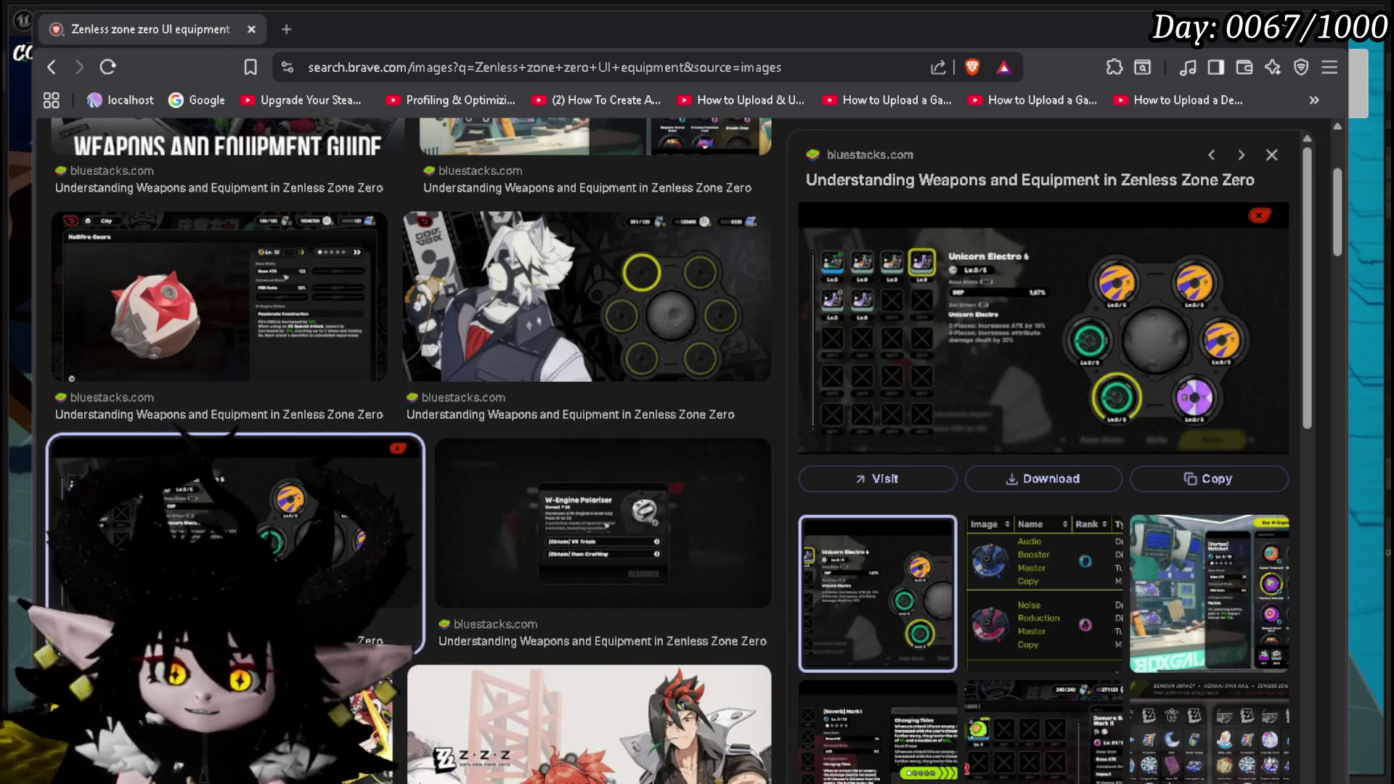
Step: Return to the Unreal play-mode window with the Void AOE card editor open
key("alt+Tab")
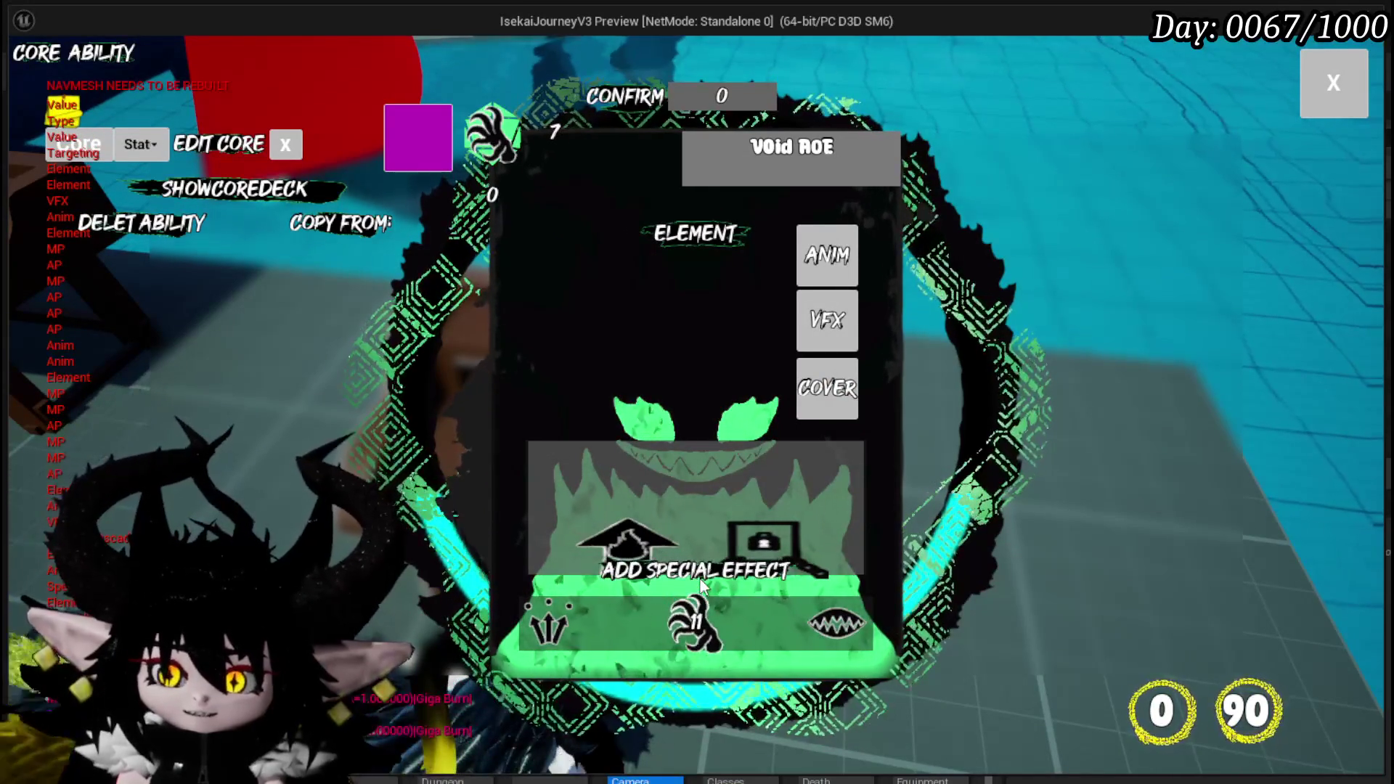
Step: Read the Void AOE editor's icon descriptions, then bring the Unicorn Electro reference to the front
mouse_move(762, 543)
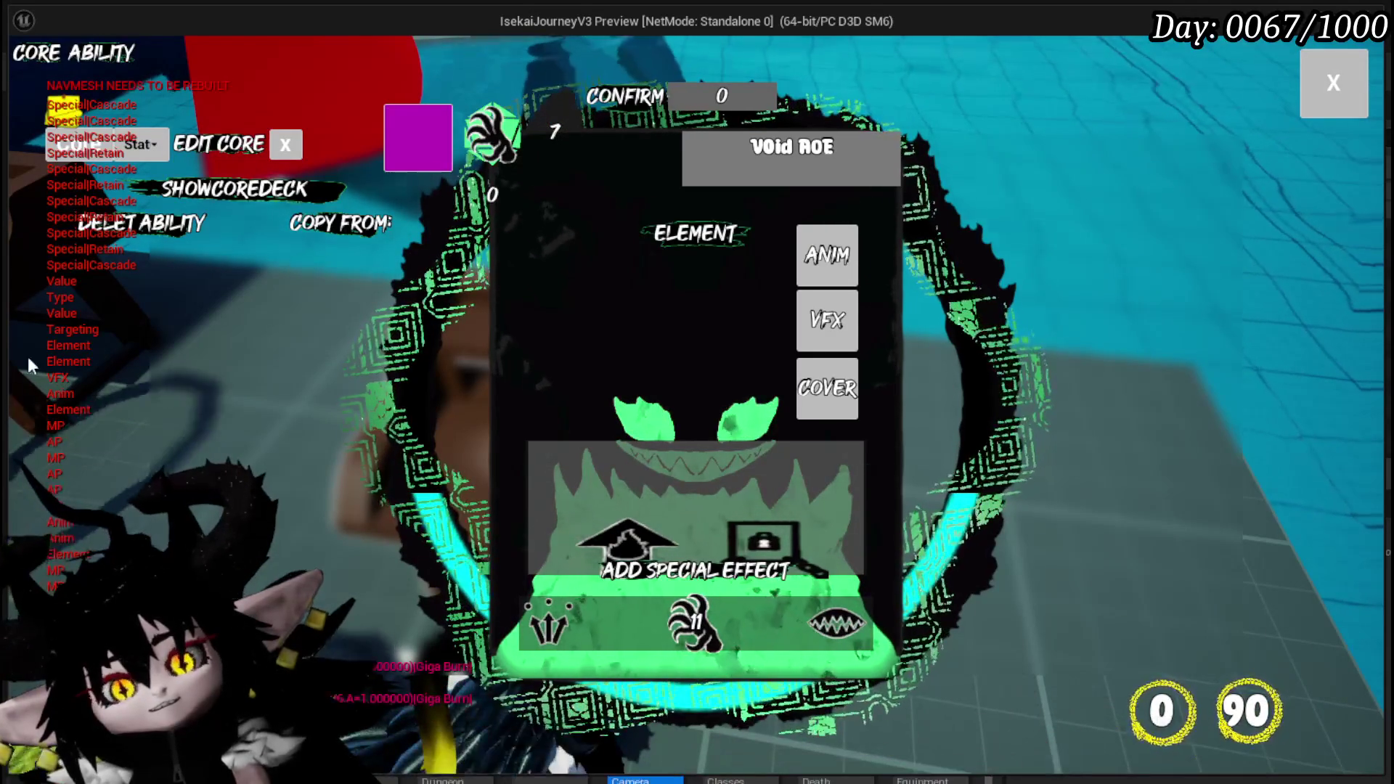
key("alt+Tab")
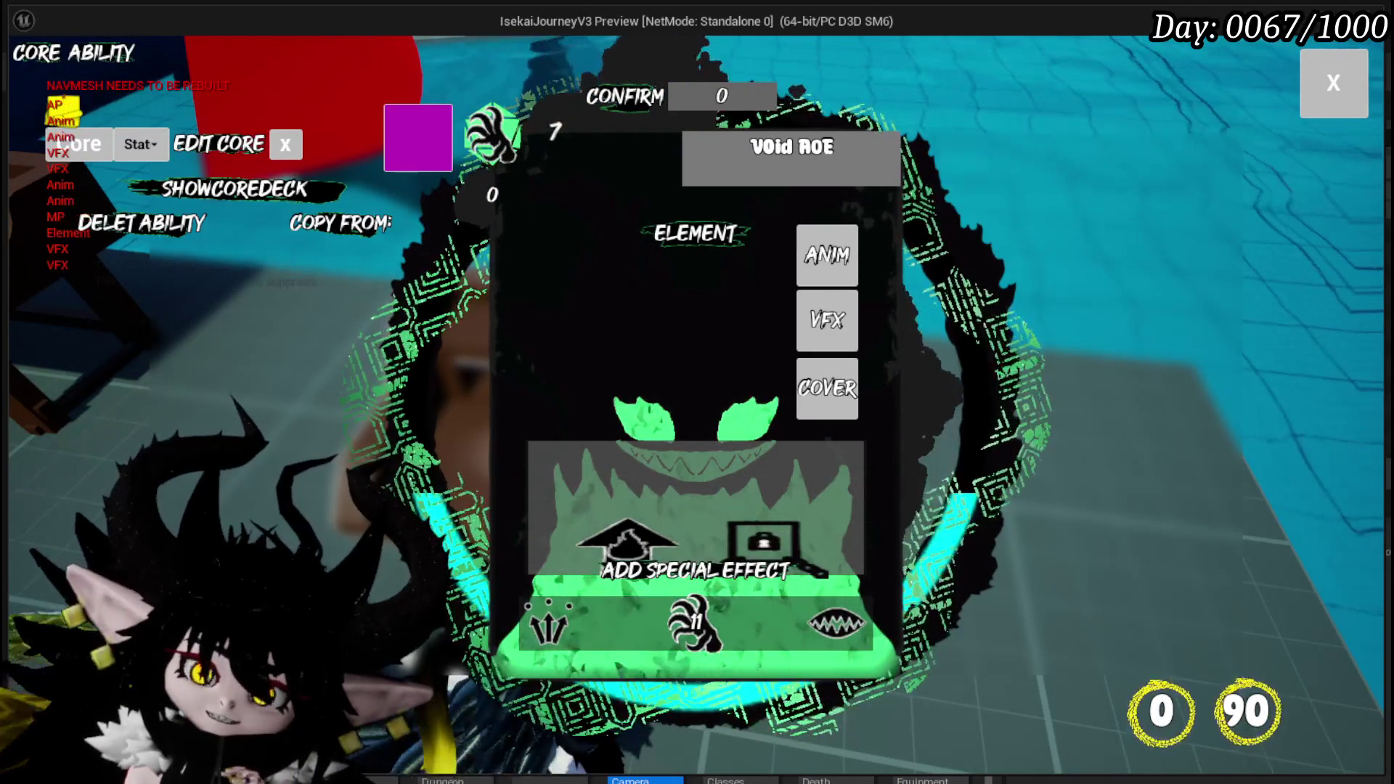
key("alt+Tab")
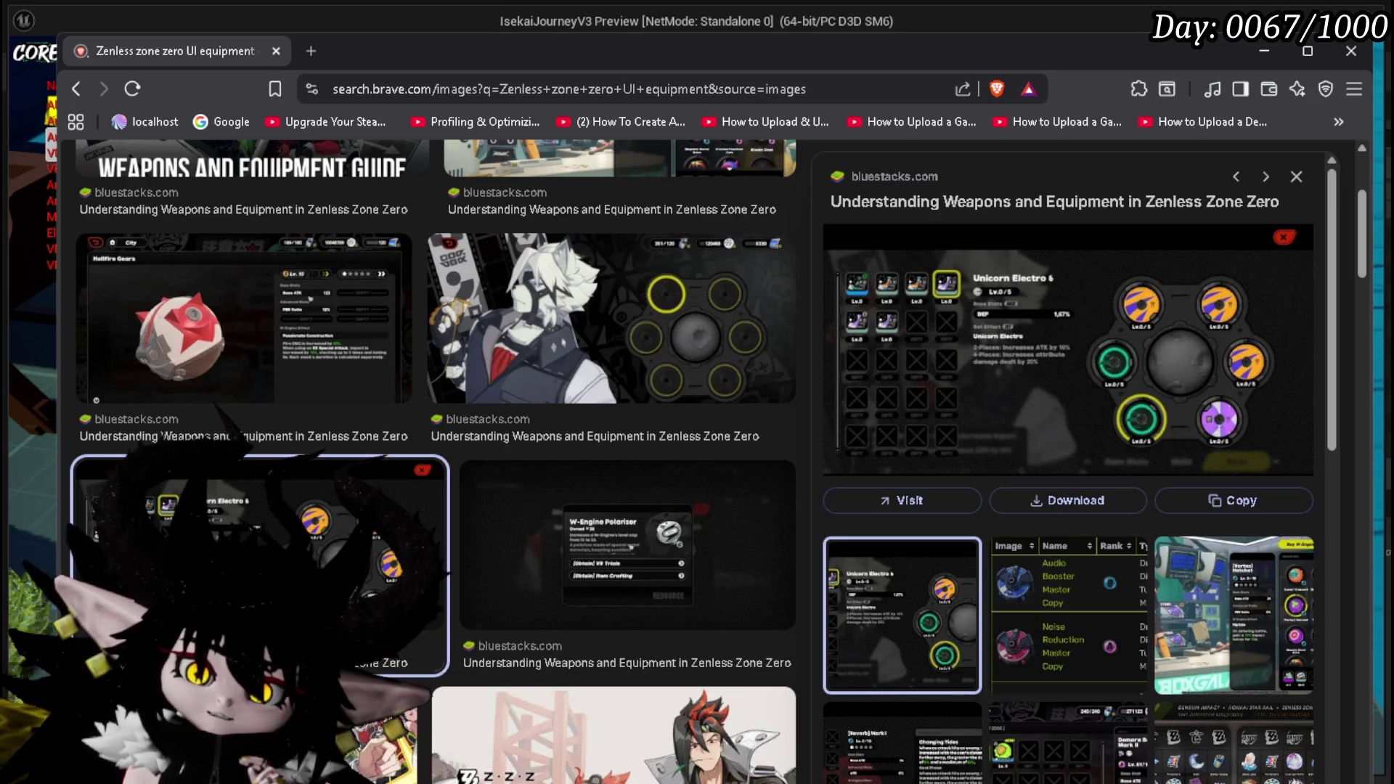
Step: Back in the game, open the Void AOE card's Add Special Effect icon grid, then close it
key("alt+Tab")
mouse_move(609, 529)
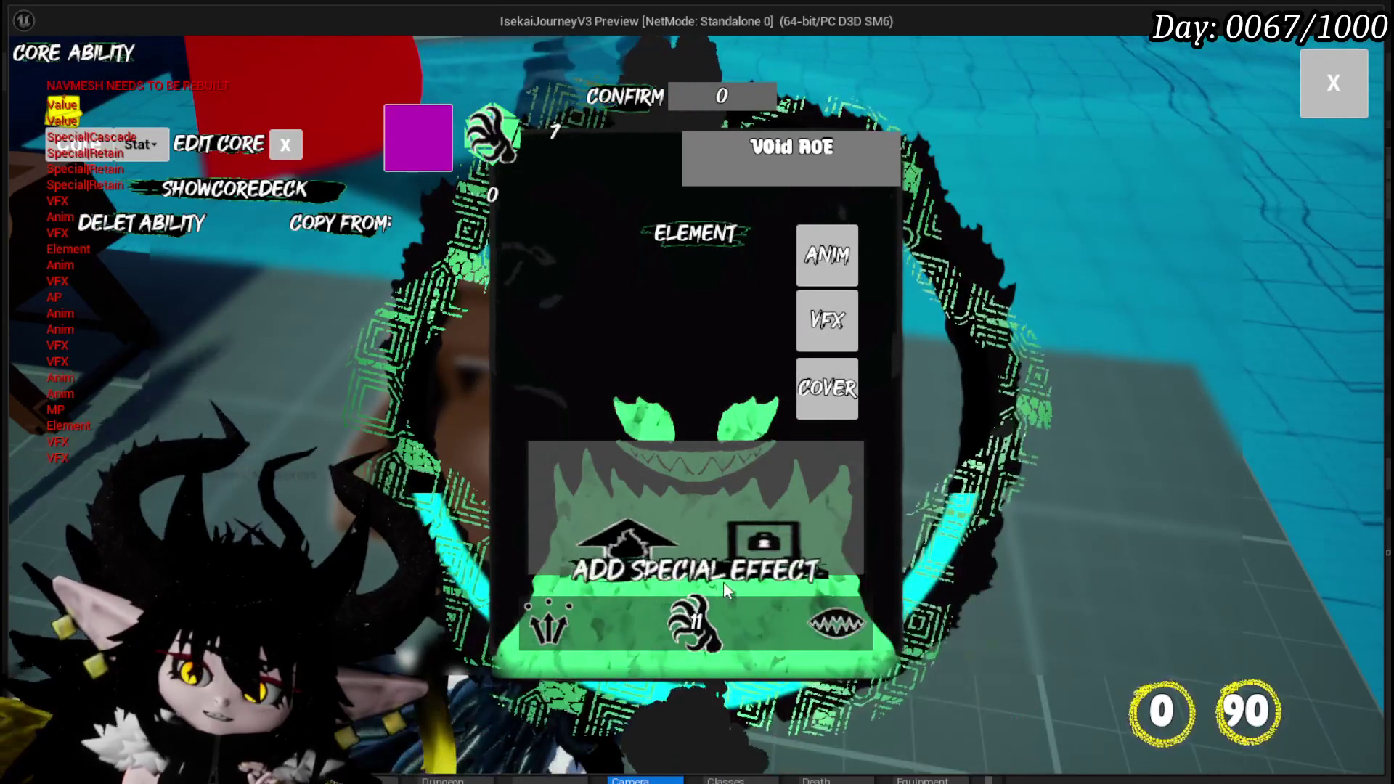
left_click(687, 574)
mouse_move(586, 247)
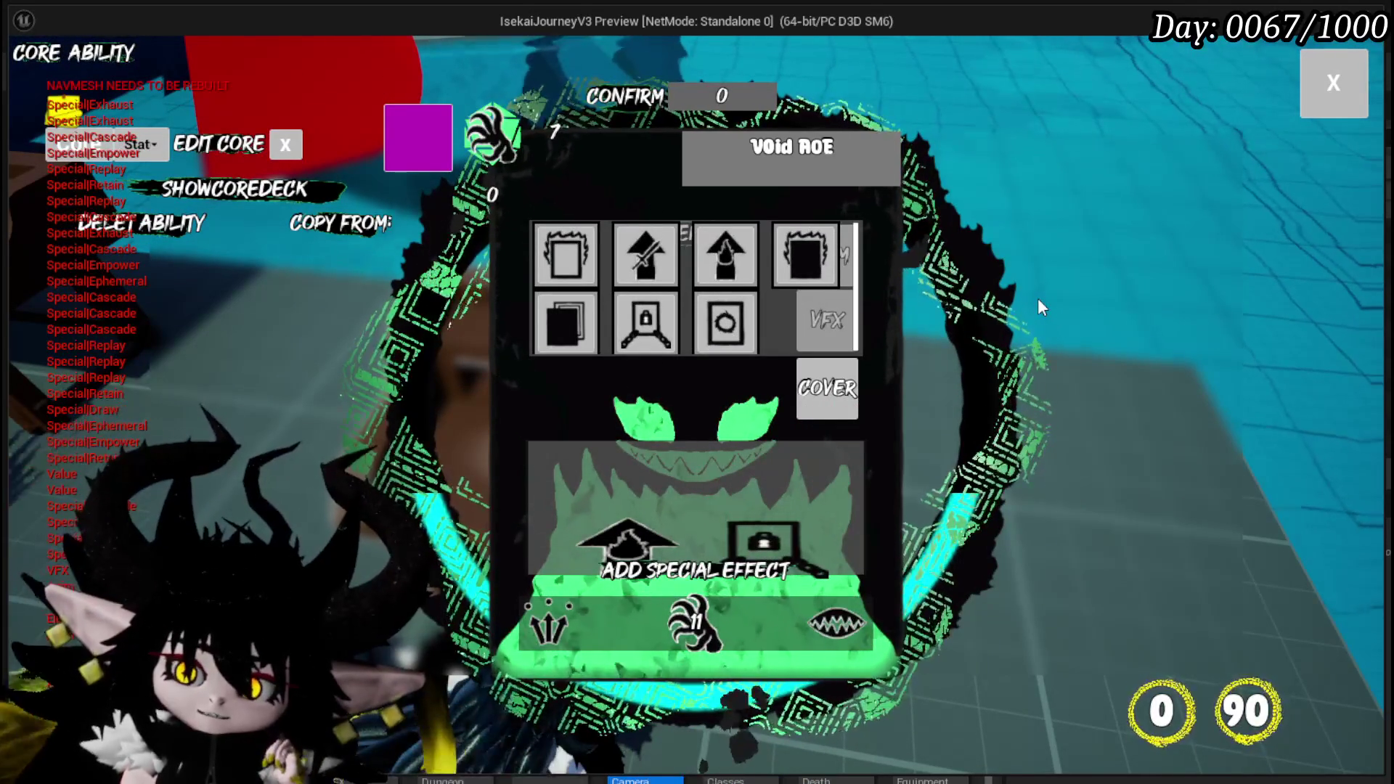
left_click(613, 419)
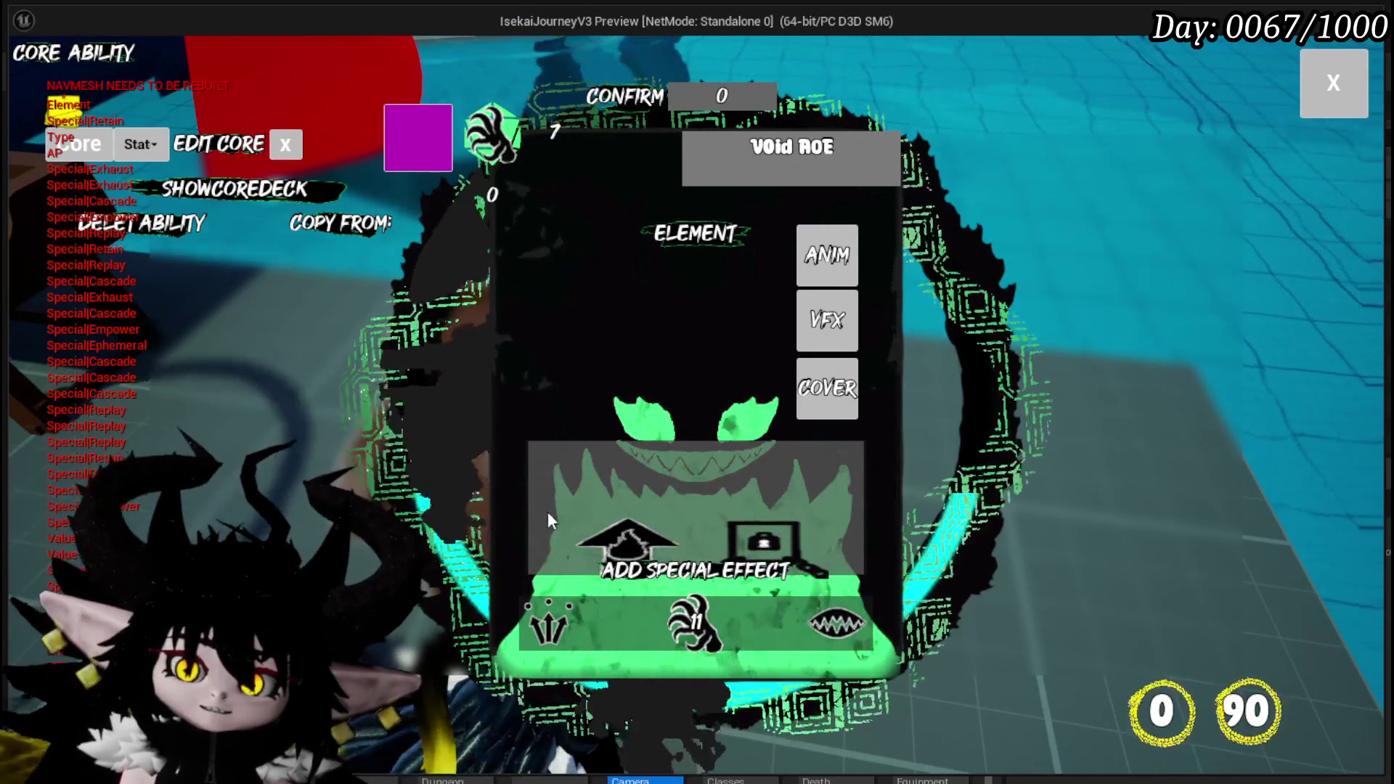
Step: Read the Mana Points (MP) description, then bring up Card_Icons.kra in Krita
mouse_move(525, 646)
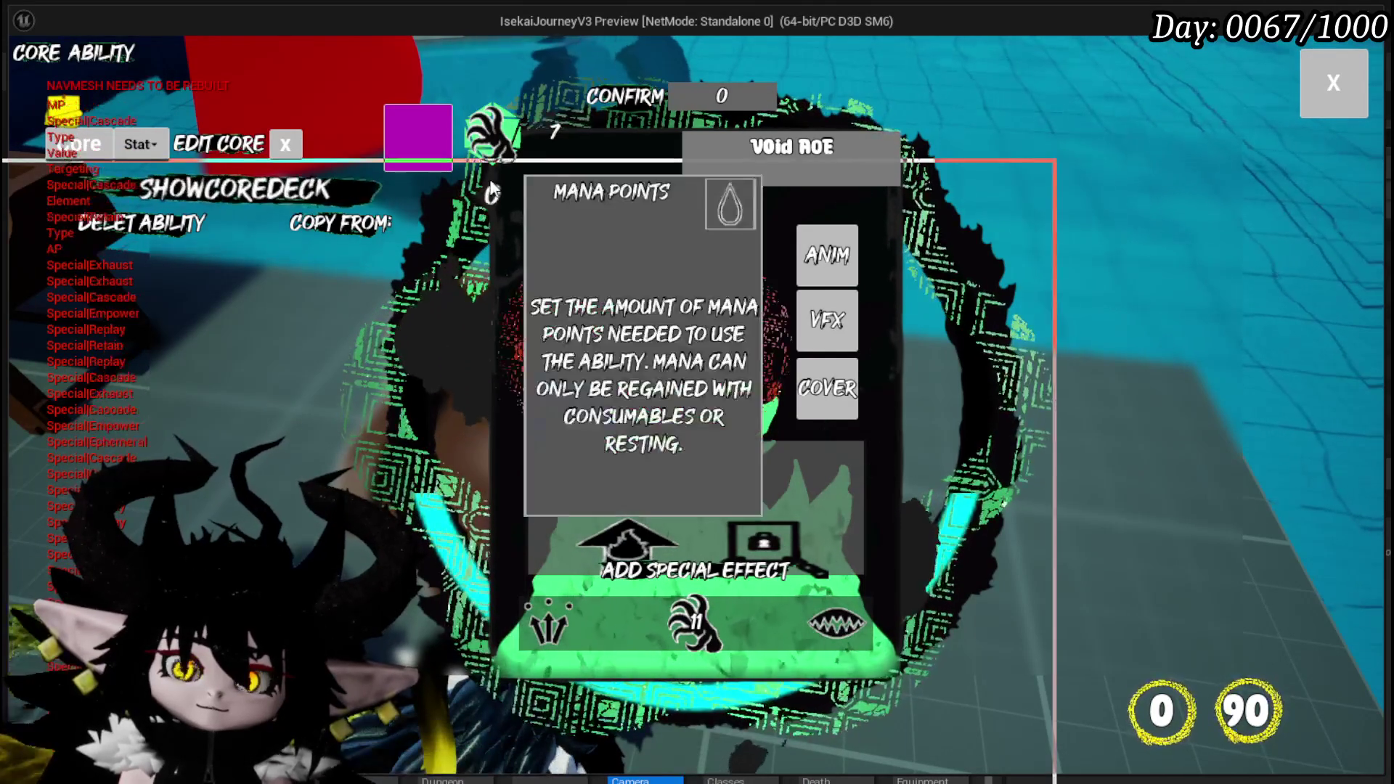
key("alt+Tab")
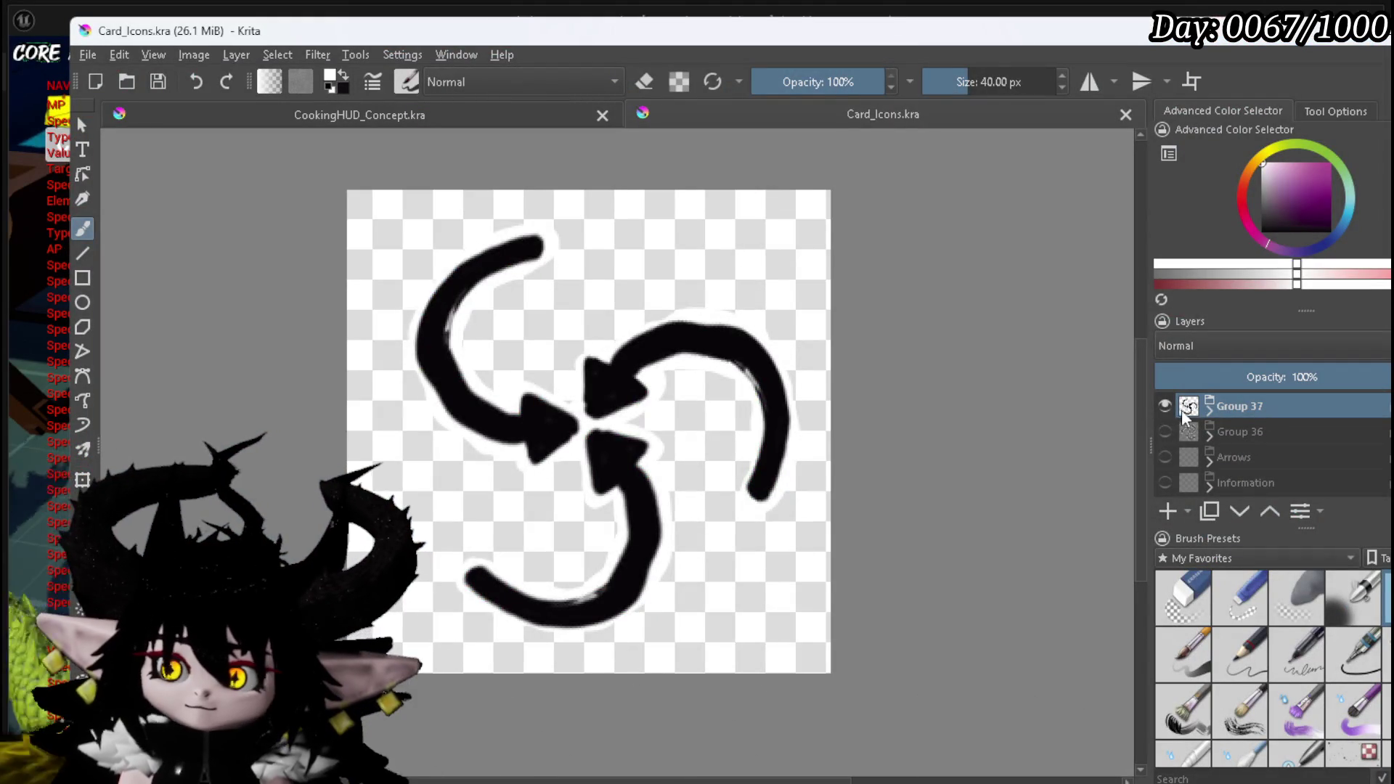
Step: Hide Group 37, pick a near-black colour and zoom to a blank canvas area
left_click(1164, 405)
left_click_drag(1287, 190, 1262, 233)
scroll(501, 327, "up", 1)
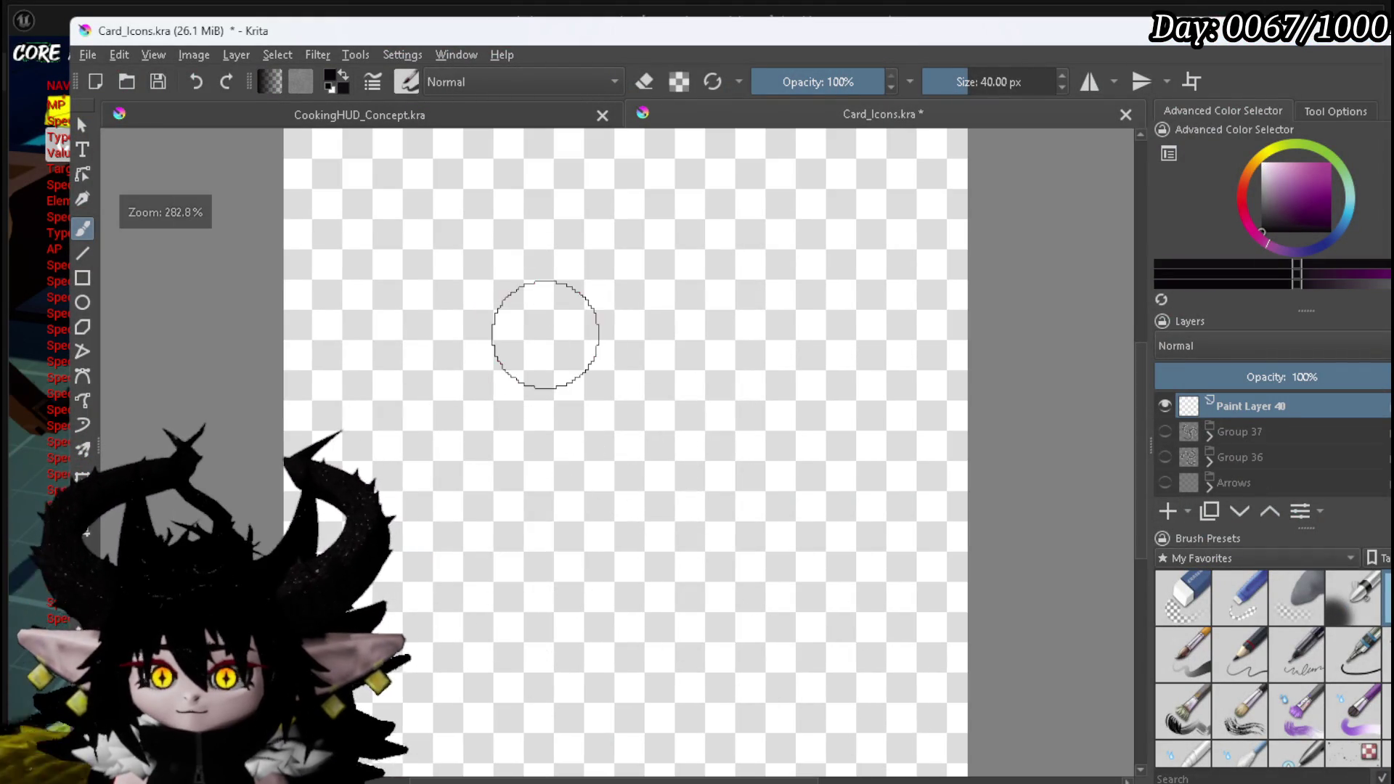
scroll(535, 324, "up", 1)
left_click_drag(514, 407, 555, 459)
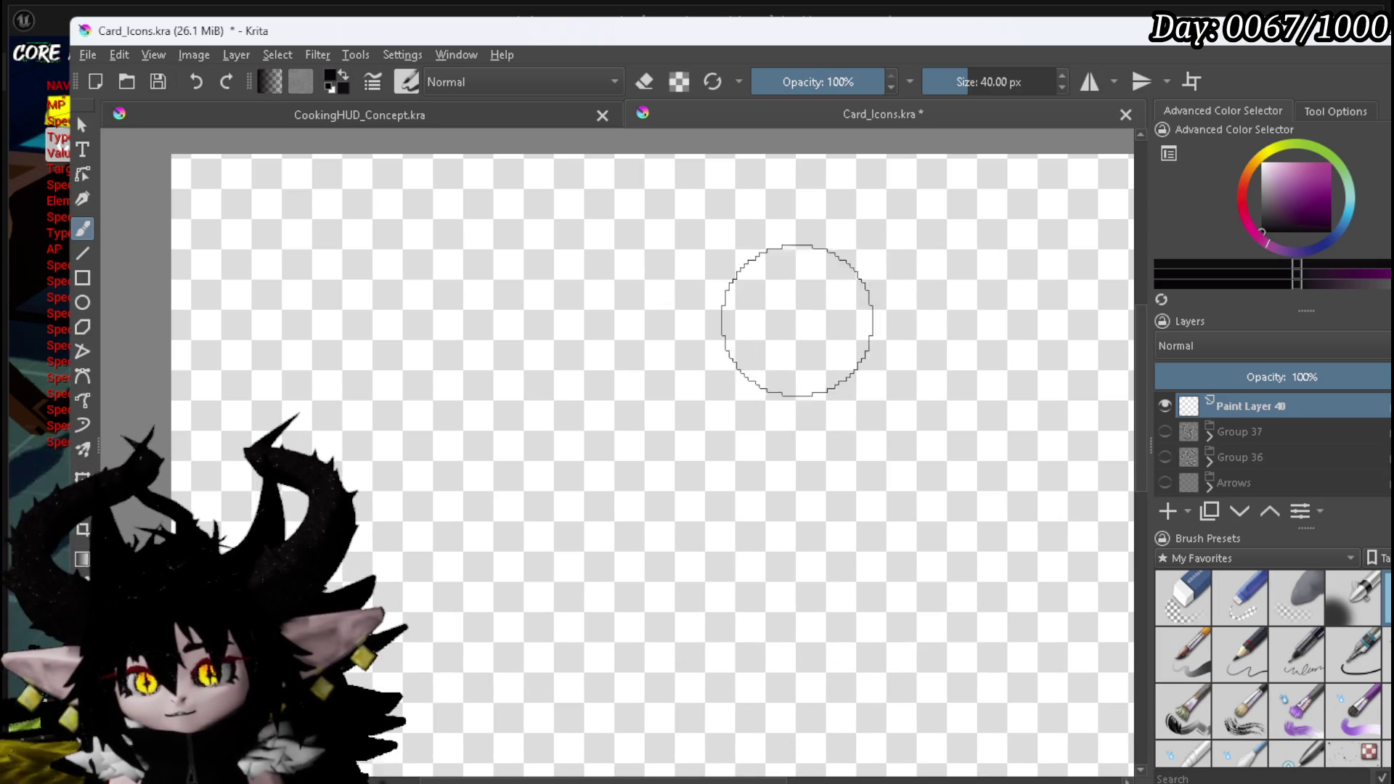
Step: Sketch a card frame with a corner circle and small circles along its bottom
left_click_drag(744, 508, 960, 522)
mouse_move(770, 301)
left_mouse_down()
mouse_move(995, 322)
mouse_move(960, 539)
left_mouse_up()
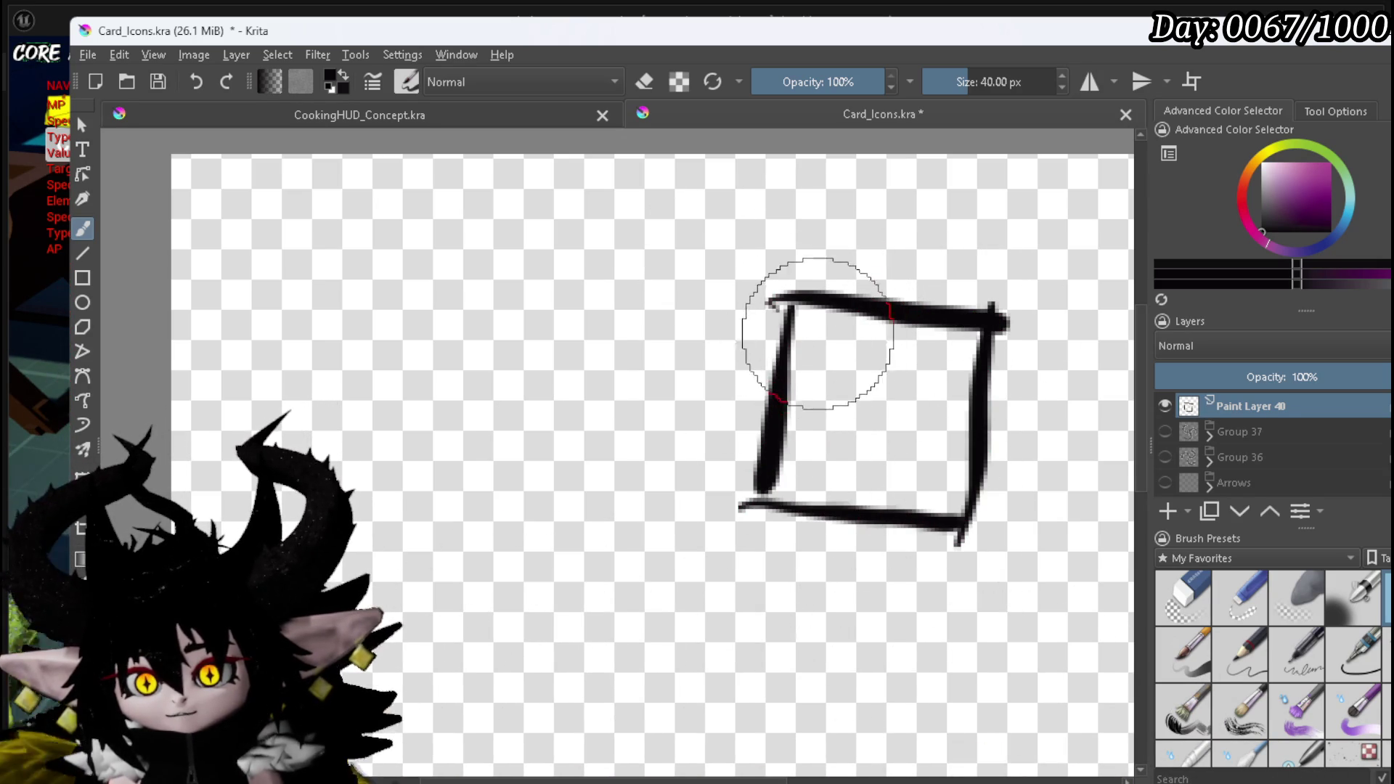
left_click_drag(788, 264, 809, 270)
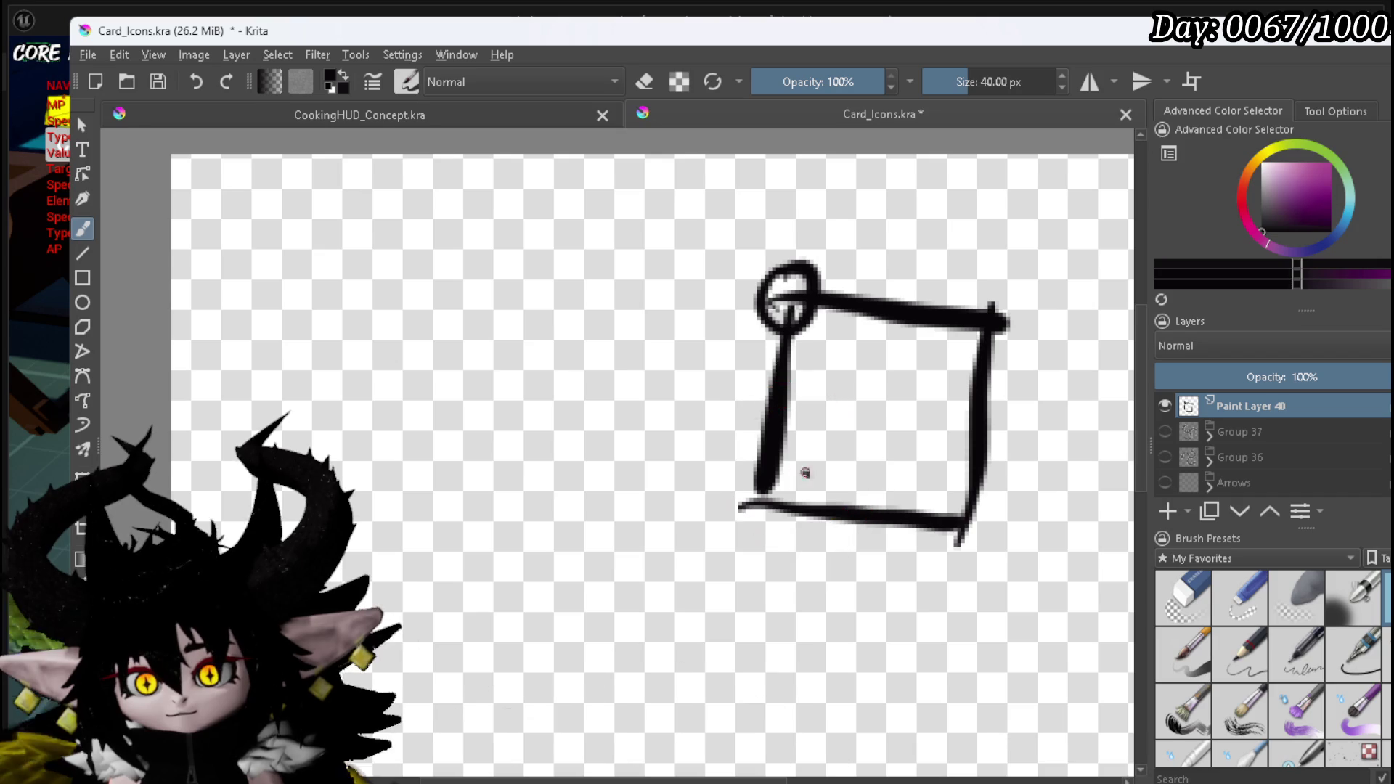
left_click_drag(875, 479, 869, 485)
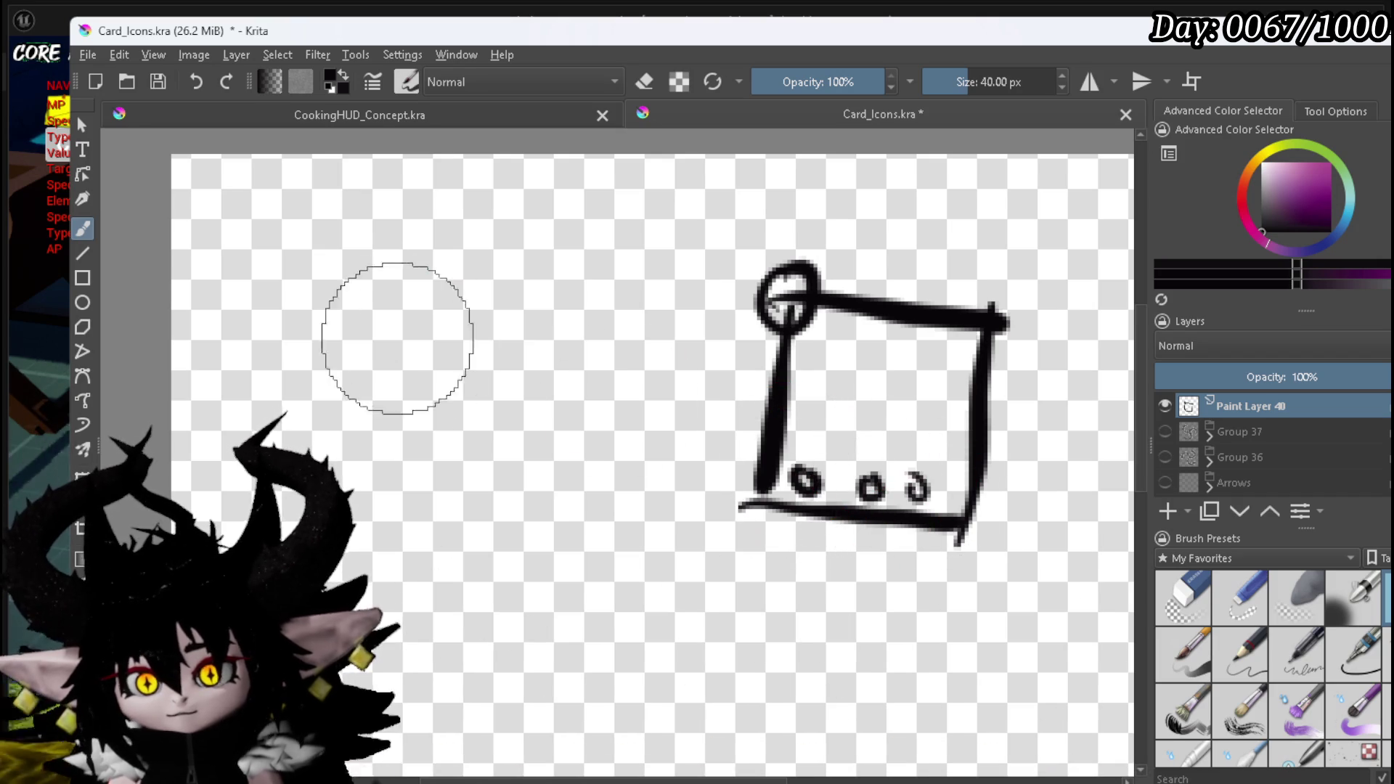
Step: Draw a four-section stacked list box on the left
mouse_move(283, 274)
left_mouse_down()
mouse_move(460, 274)
mouse_move(406, 314)
left_mouse_up()
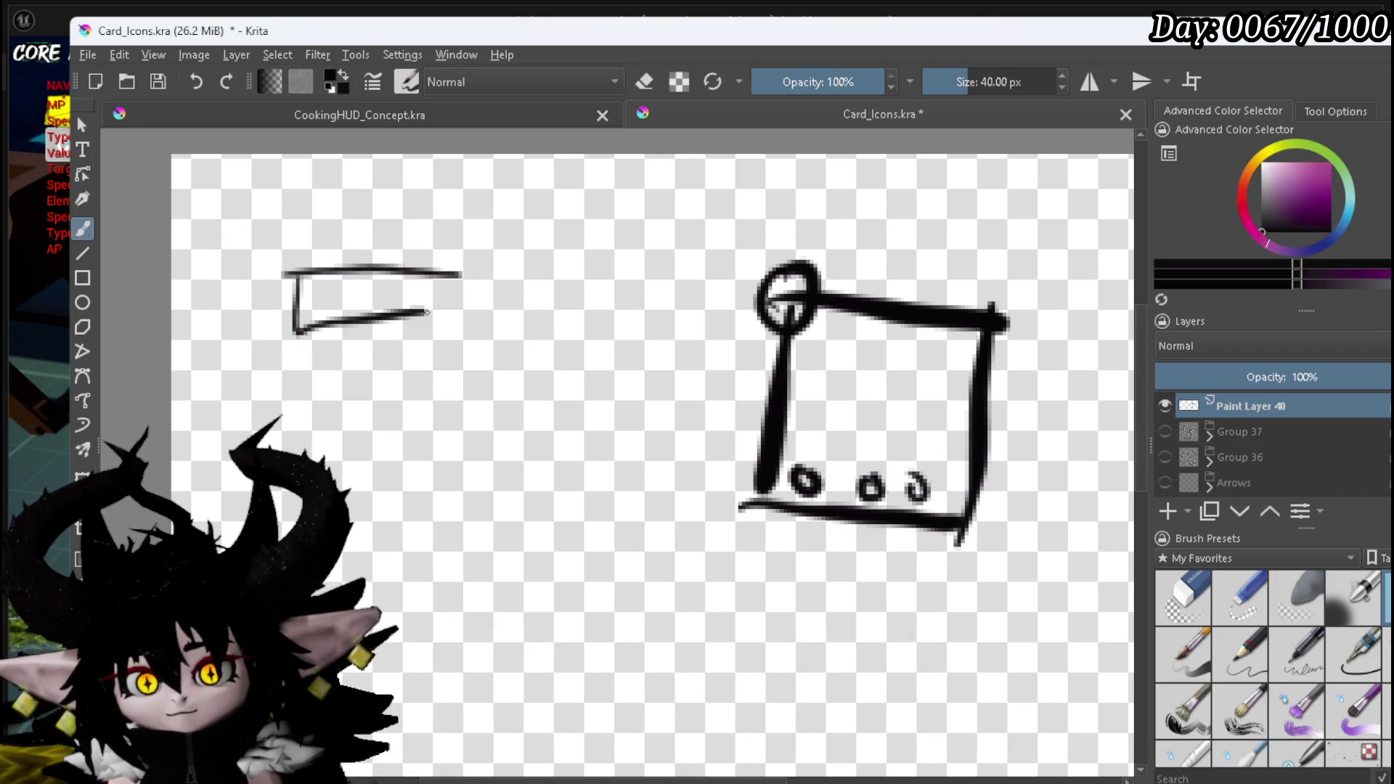
left_click_drag(296, 328, 462, 387)
left_click_drag(445, 316, 436, 456)
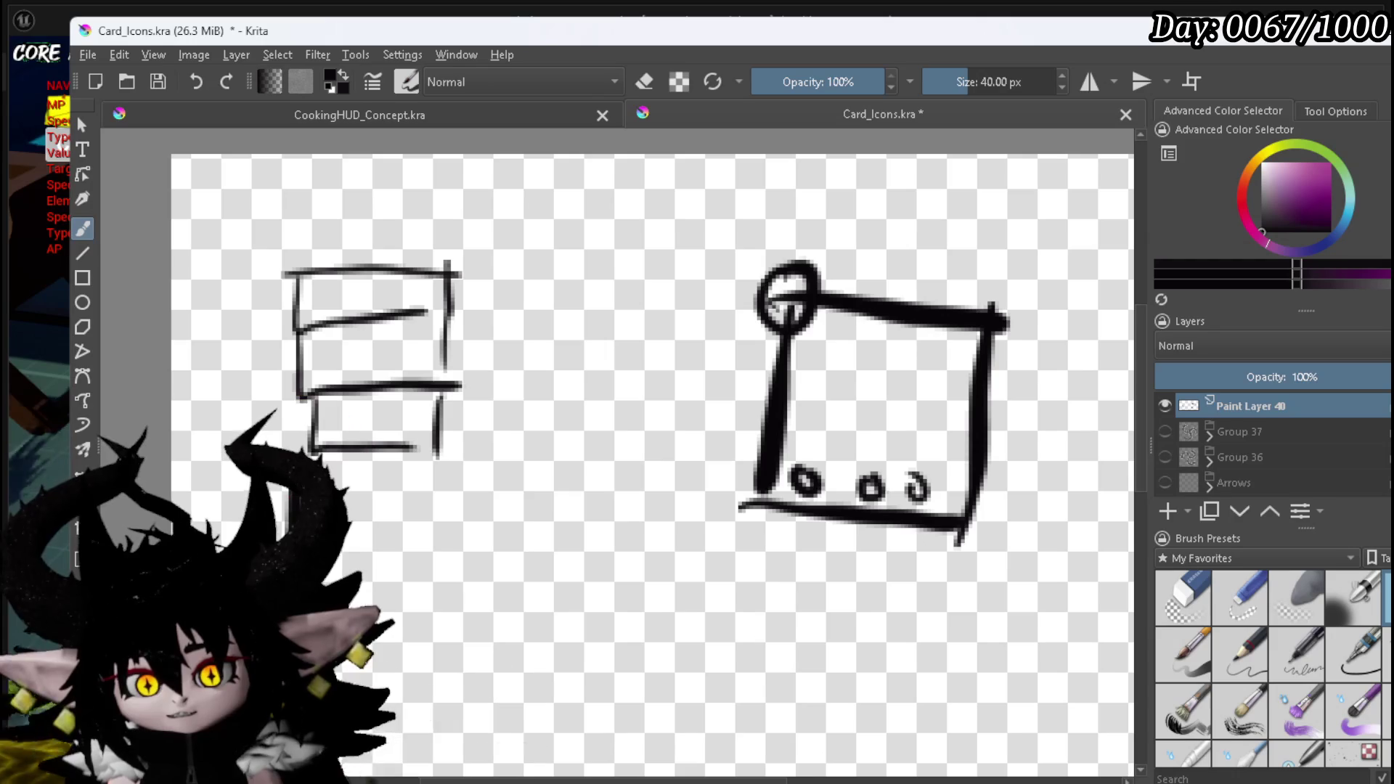
left_click_drag(341, 538, 454, 536)
left_click_drag(436, 457, 428, 548)
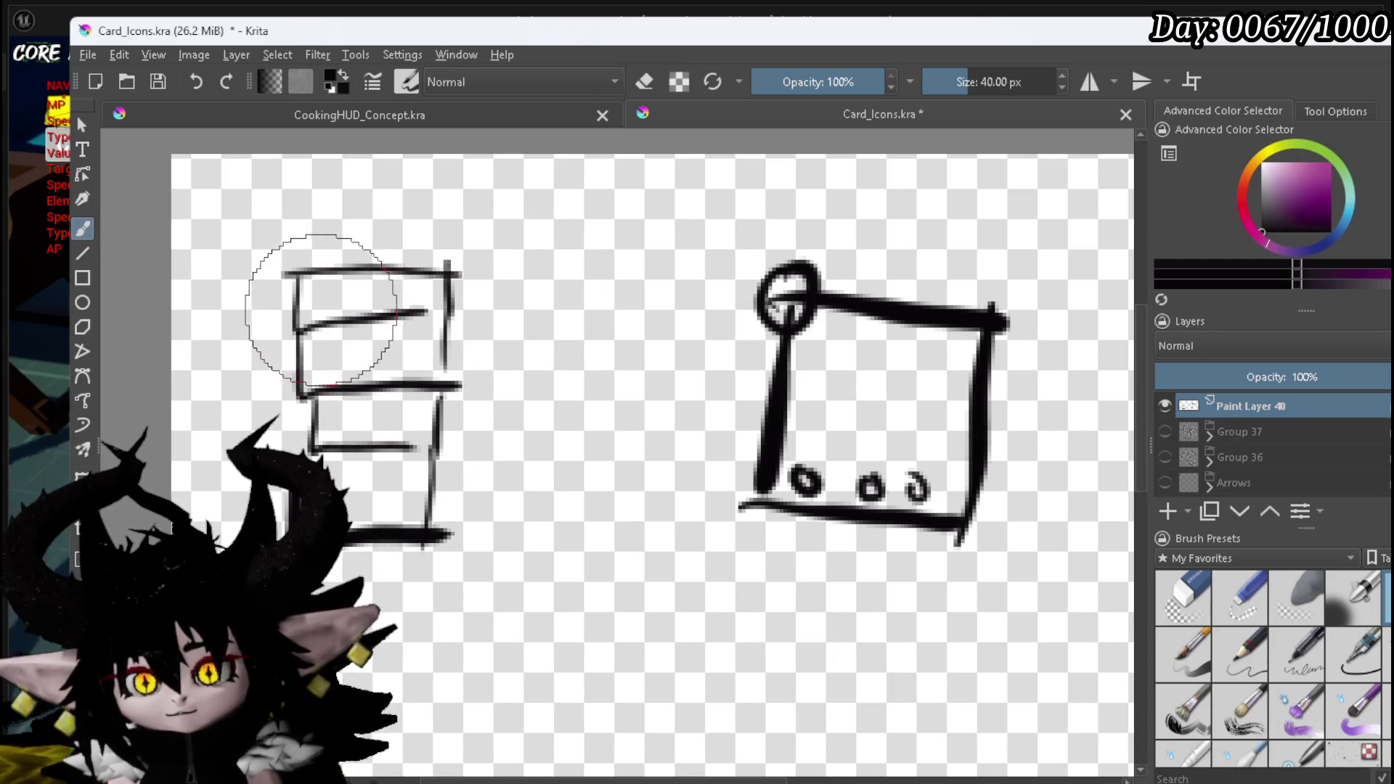
Step: Label the list sections Client, Main, Sub and Visual
left_click(330, 280)
mouse_move(341, 279)
left_mouse_down()
mouse_move(325, 307)
mouse_move(393, 293)
left_mouse_up()
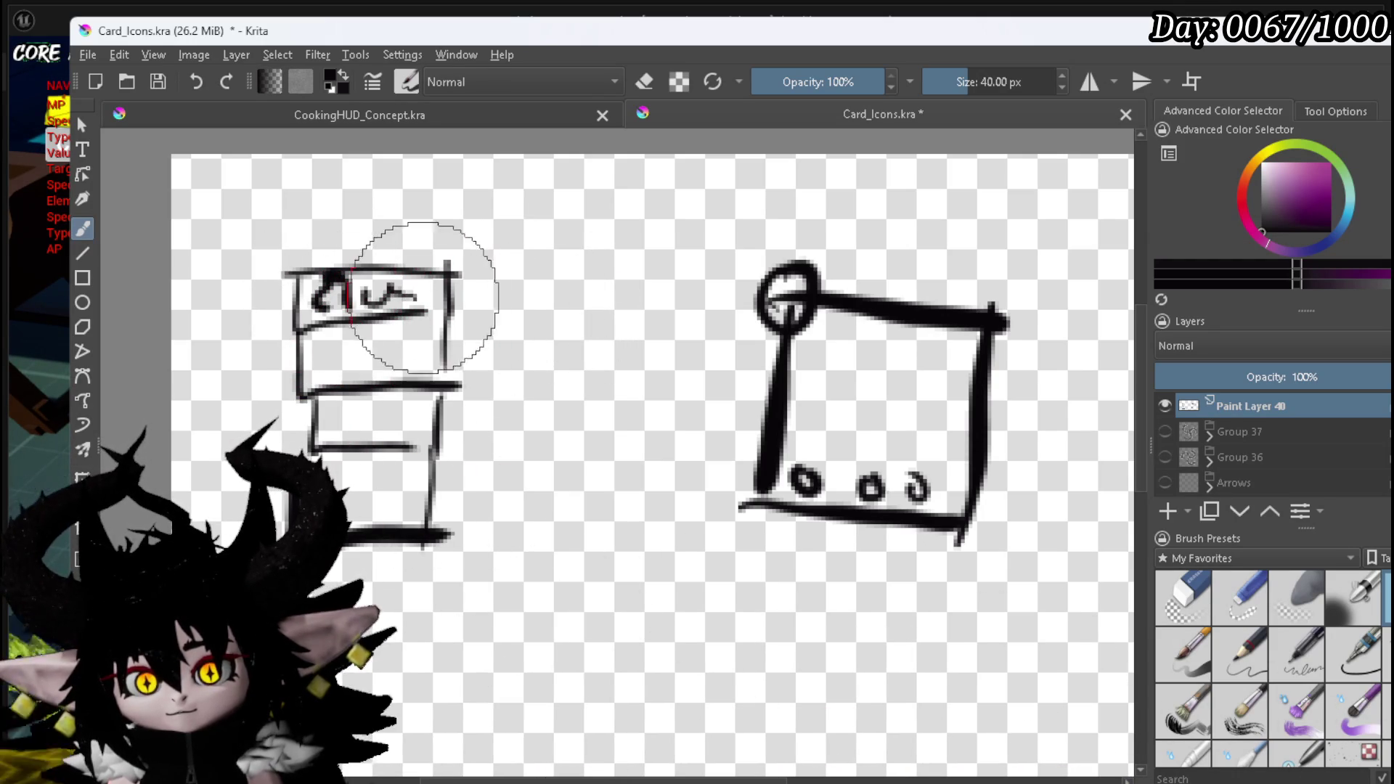
mouse_move(334, 337)
left_mouse_down()
mouse_move(356, 371)
mouse_move(401, 357)
left_mouse_up()
mouse_move(354, 401)
left_mouse_down()
mouse_move(325, 430)
mouse_move(411, 431)
left_mouse_up()
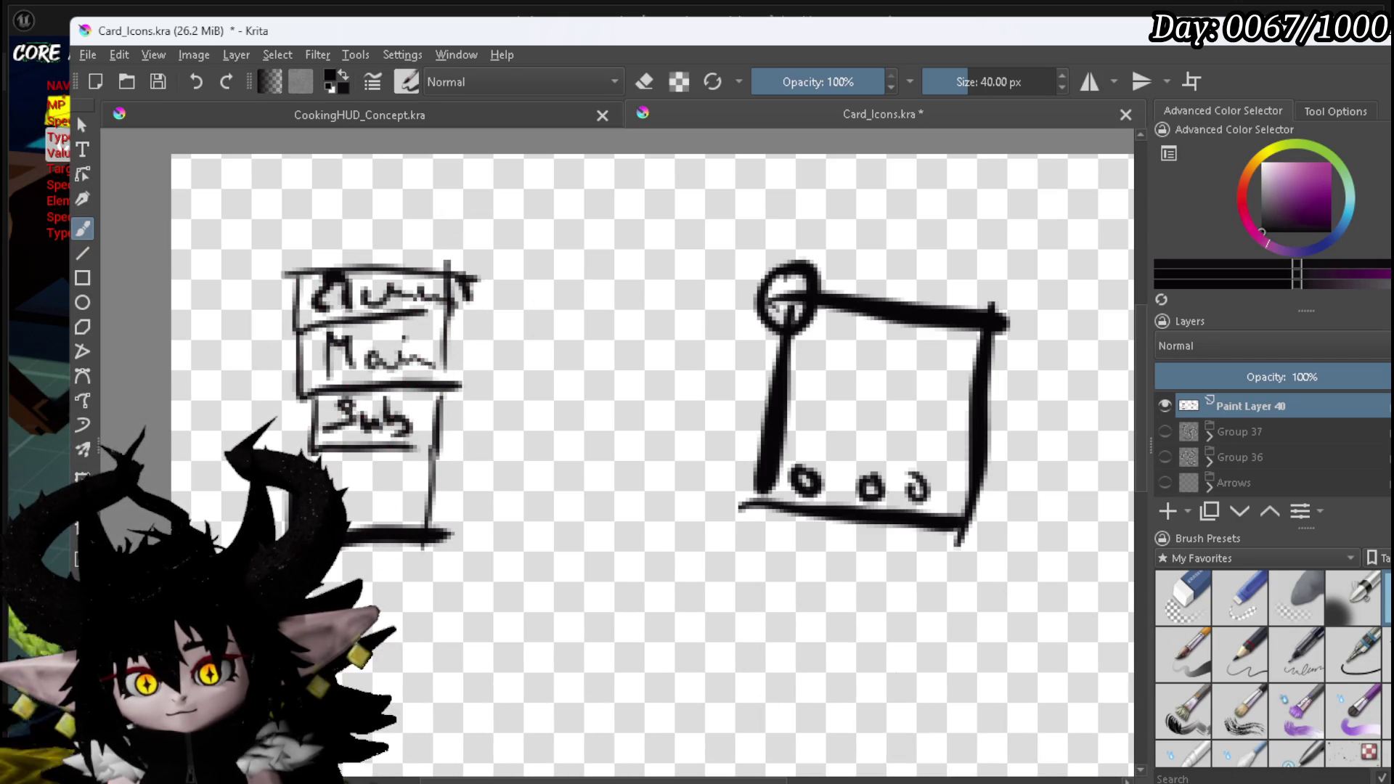
mouse_move(341, 483)
left_mouse_down()
mouse_move(361, 512)
mouse_move(440, 512)
left_mouse_up()
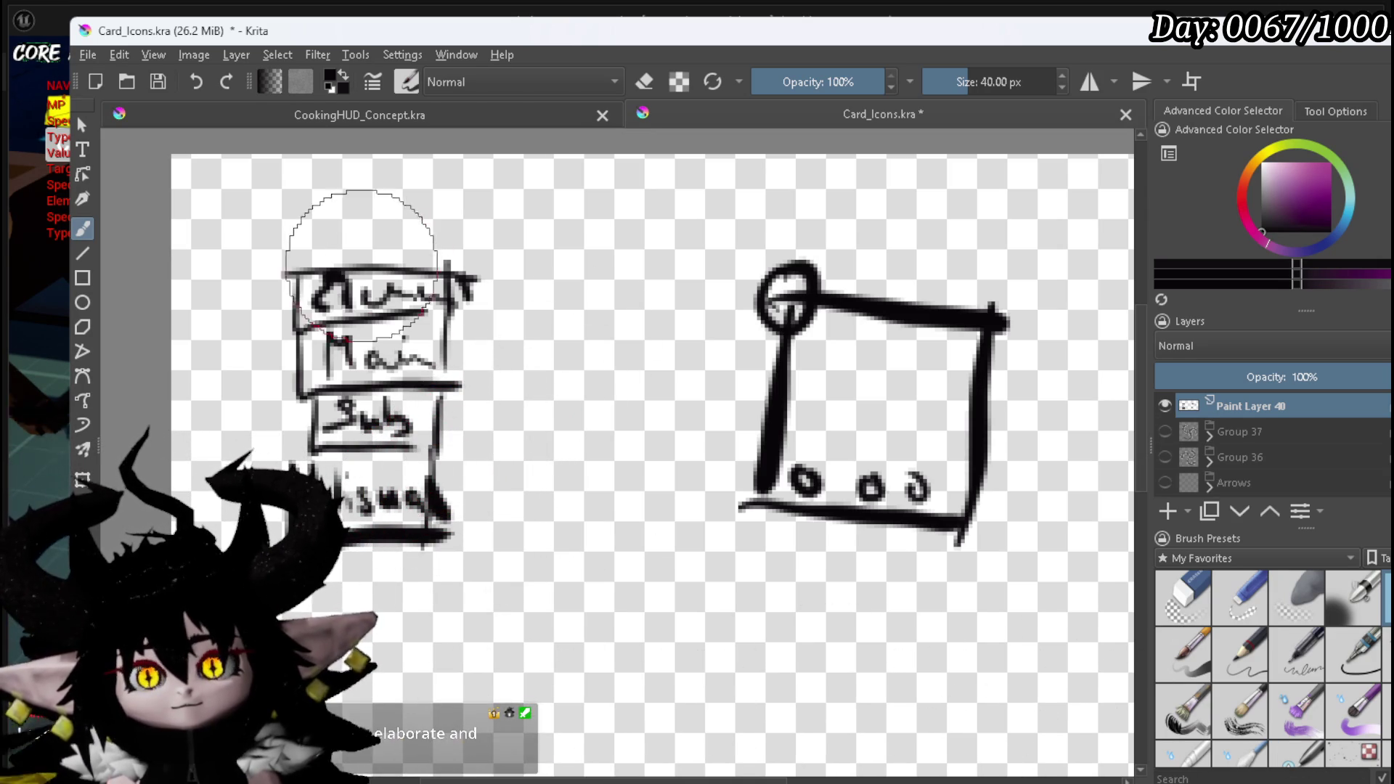
Step: Add a down arrow above Client and a tall middle panel topped by three small slots
mouse_move(353, 183)
left_mouse_down()
mouse_move(352, 247)
mouse_move(371, 233)
left_mouse_up()
left_click_drag(484, 229, 521, 540)
mouse_move(493, 232)
left_mouse_down()
mouse_move(730, 227)
mouse_move(730, 548)
left_mouse_up()
left_click_drag(524, 518, 697, 529)
mouse_move(516, 250)
left_mouse_down()
mouse_move(517, 290)
mouse_move(567, 292)
mouse_move(626, 254)
mouse_move(642, 294)
mouse_move(618, 296)
left_mouse_up()
mouse_move(663, 294)
left_mouse_down()
mouse_move(654, 249)
mouse_move(704, 294)
left_mouse_up()
left_click_drag(703, 294, 663, 298)
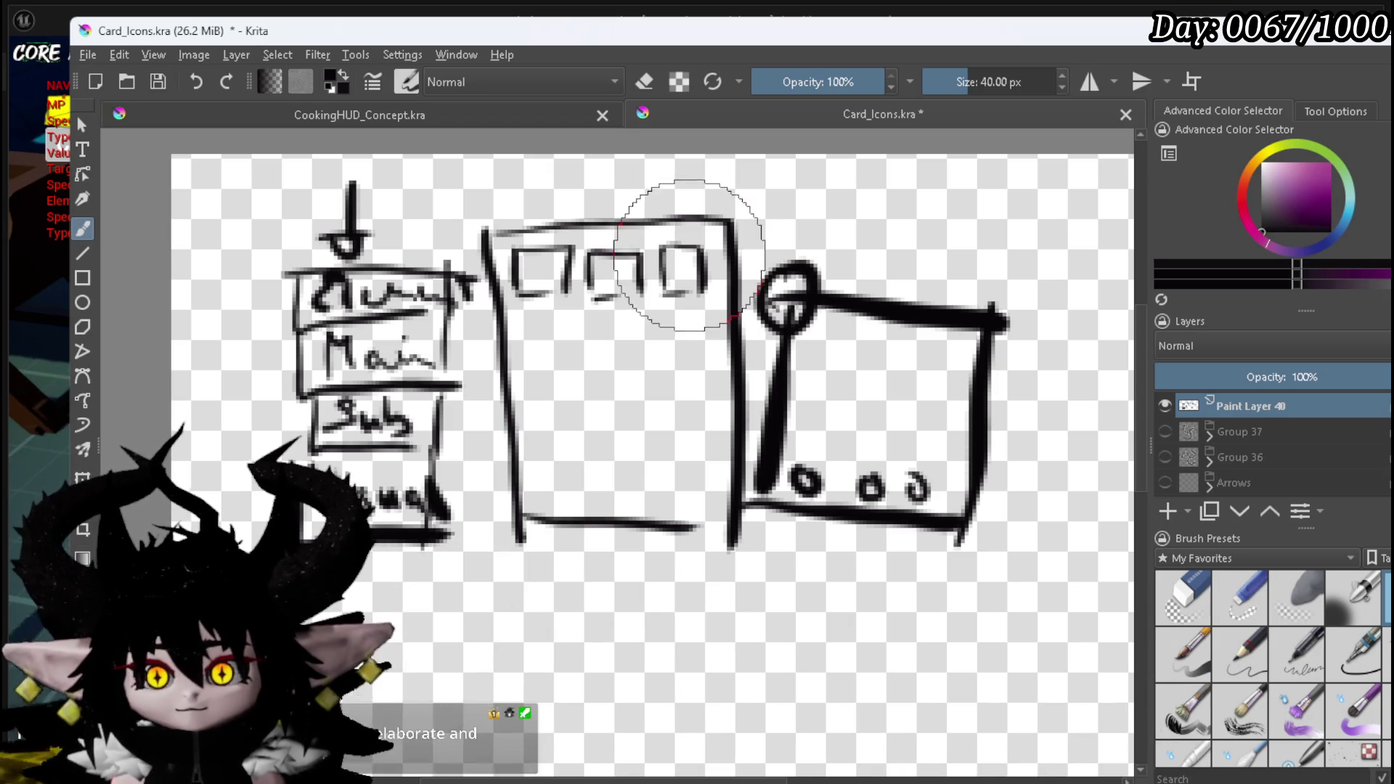
mouse_move(678, 175)
left_mouse_down()
mouse_move(679, 218)
mouse_move(697, 216)
mouse_move(680, 239)
mouse_move(806, 265)
mouse_move(813, 229)
left_mouse_up()
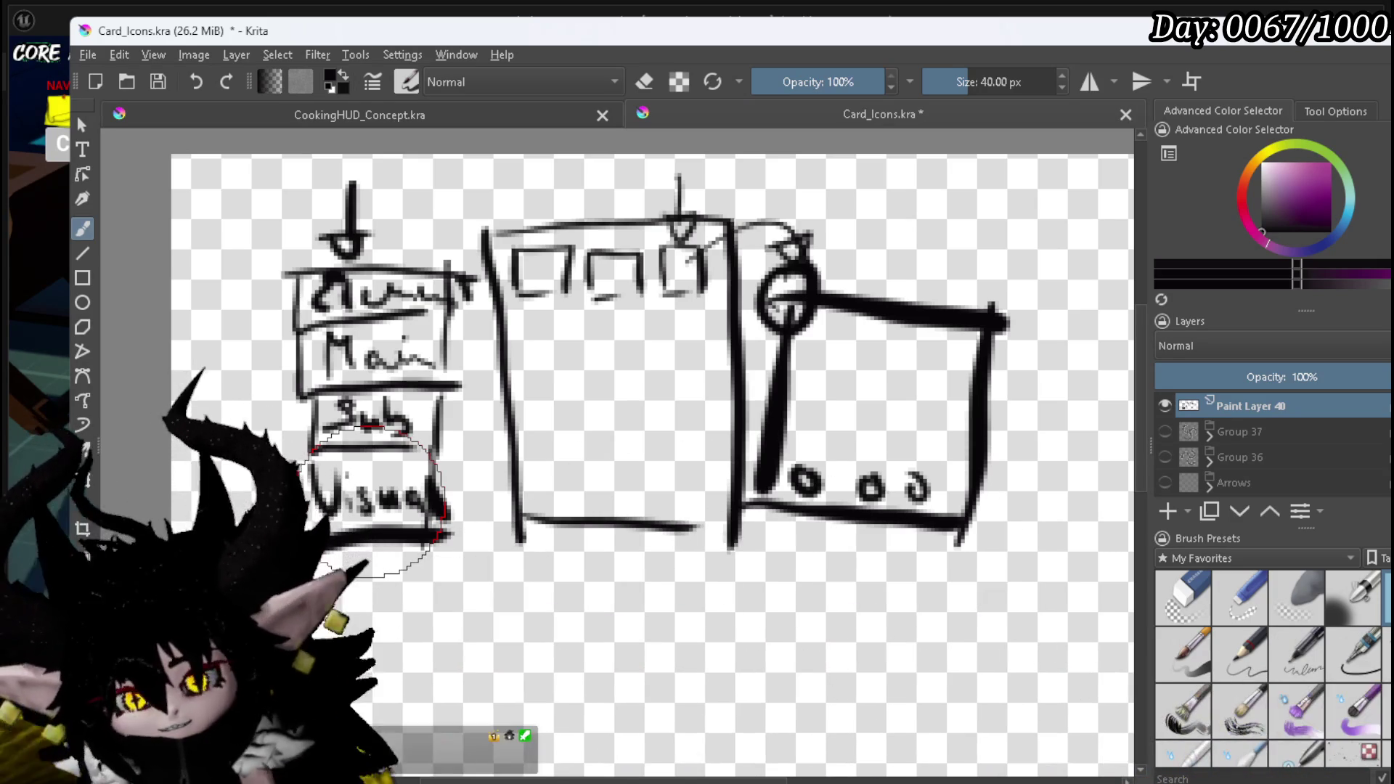
Step: Study the Zenless Zone Zero equipment UI references in Brave, then return to the Krita sketch
scroll(528, 225, "down", 1)
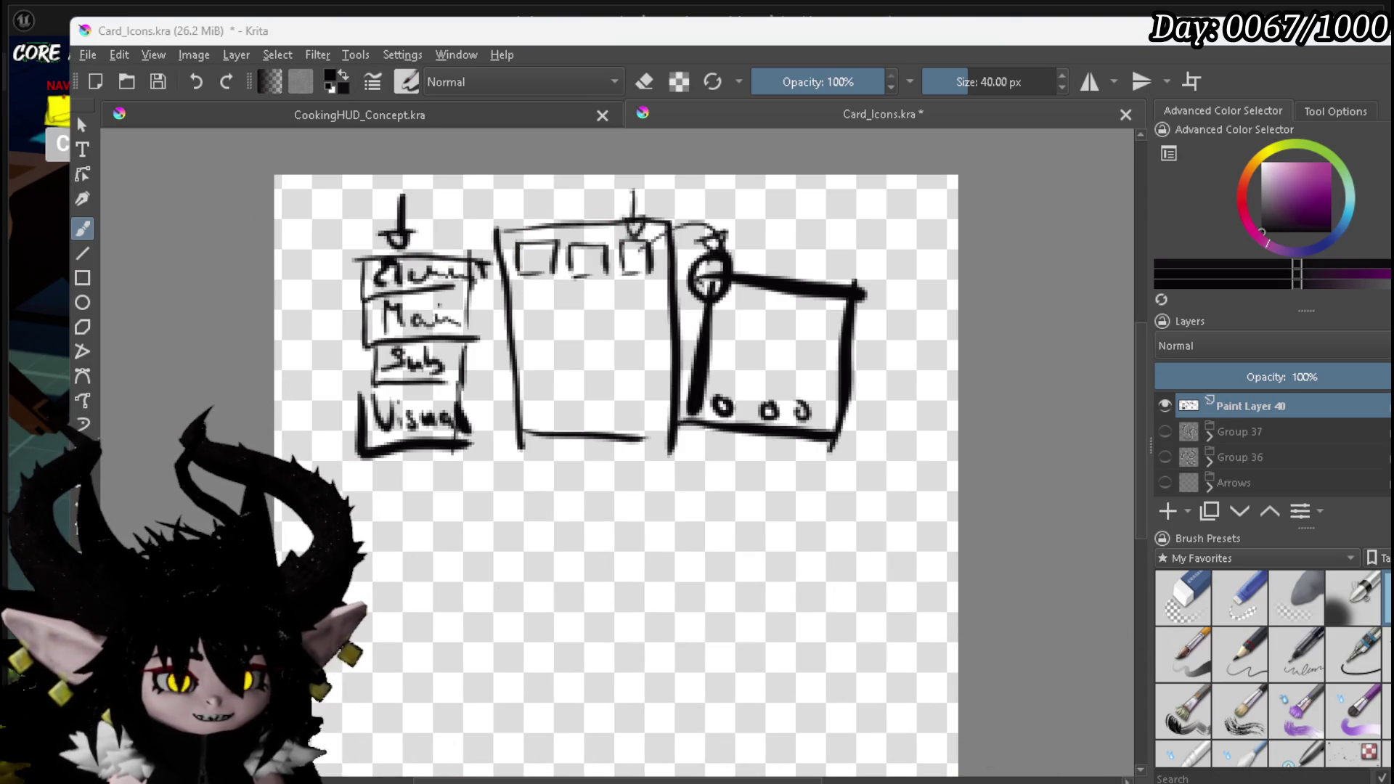
key("alt+Tab")
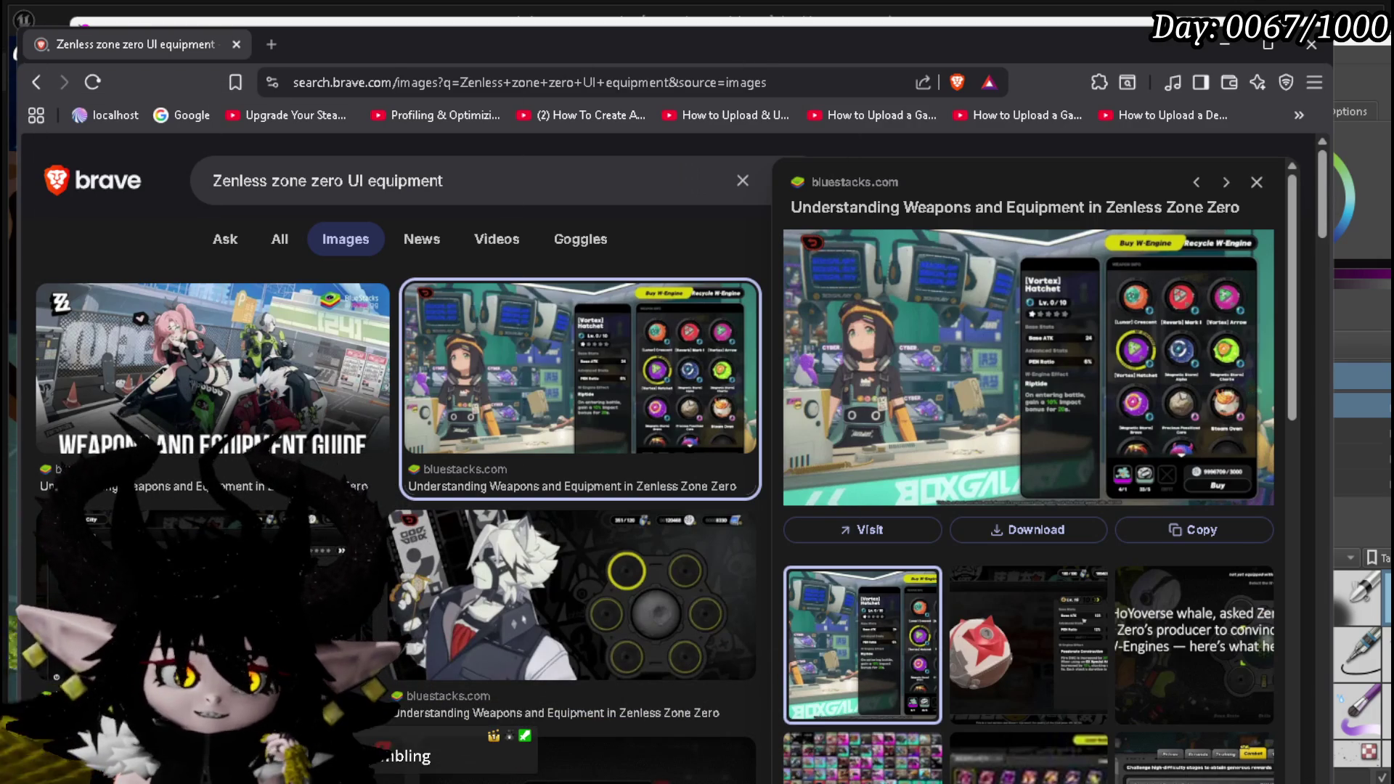
key("alt+Tab")
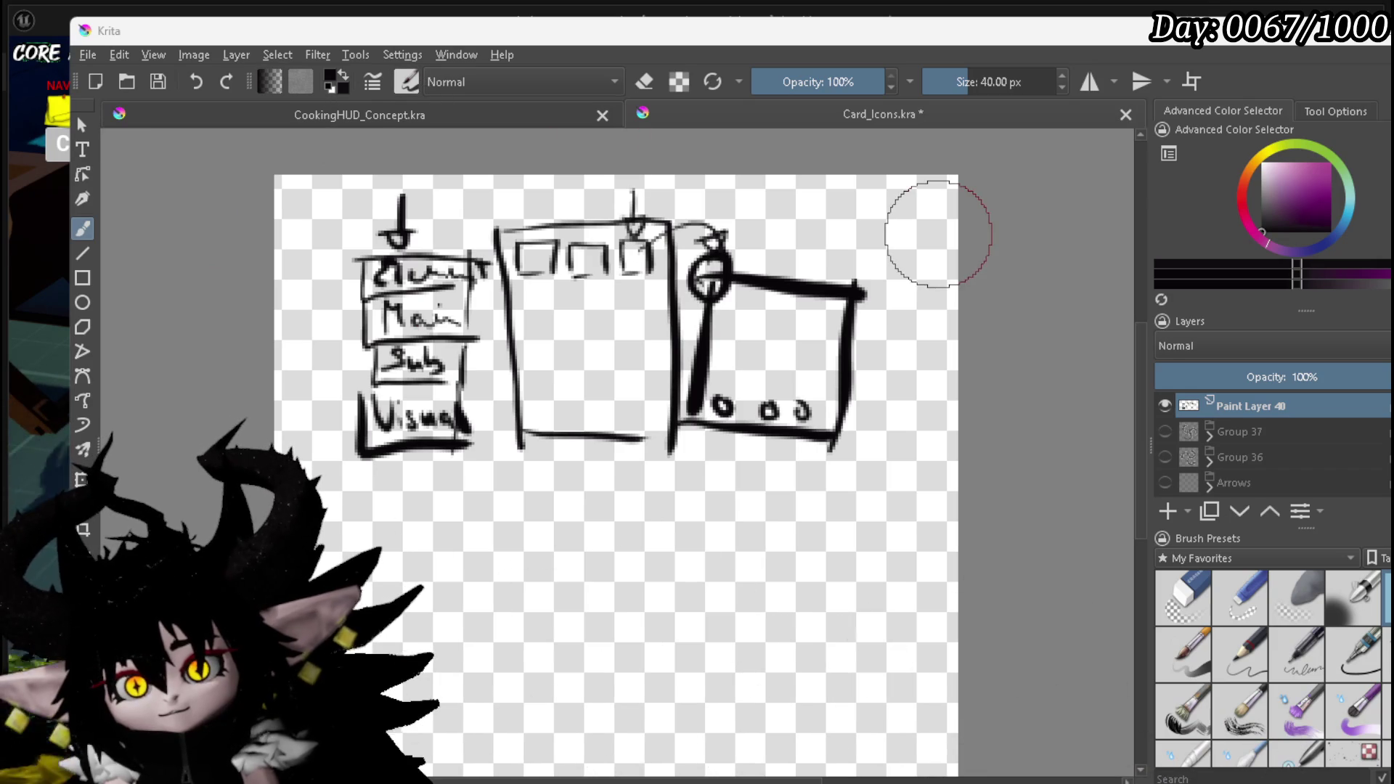
Step: Save the Card_Icons sketch in Krita and switch back to the Void AOE card editor preview
left_click(157, 81)
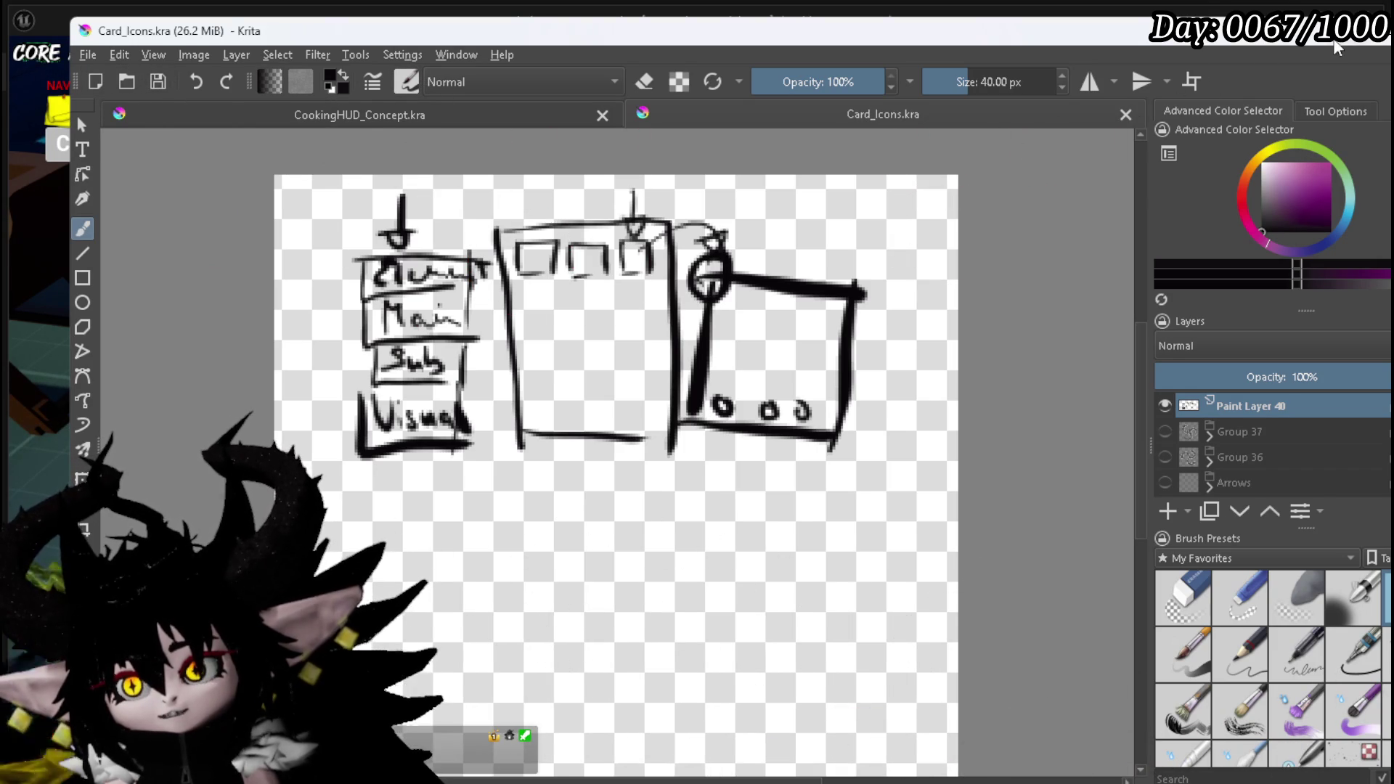
key("alt+Tab")
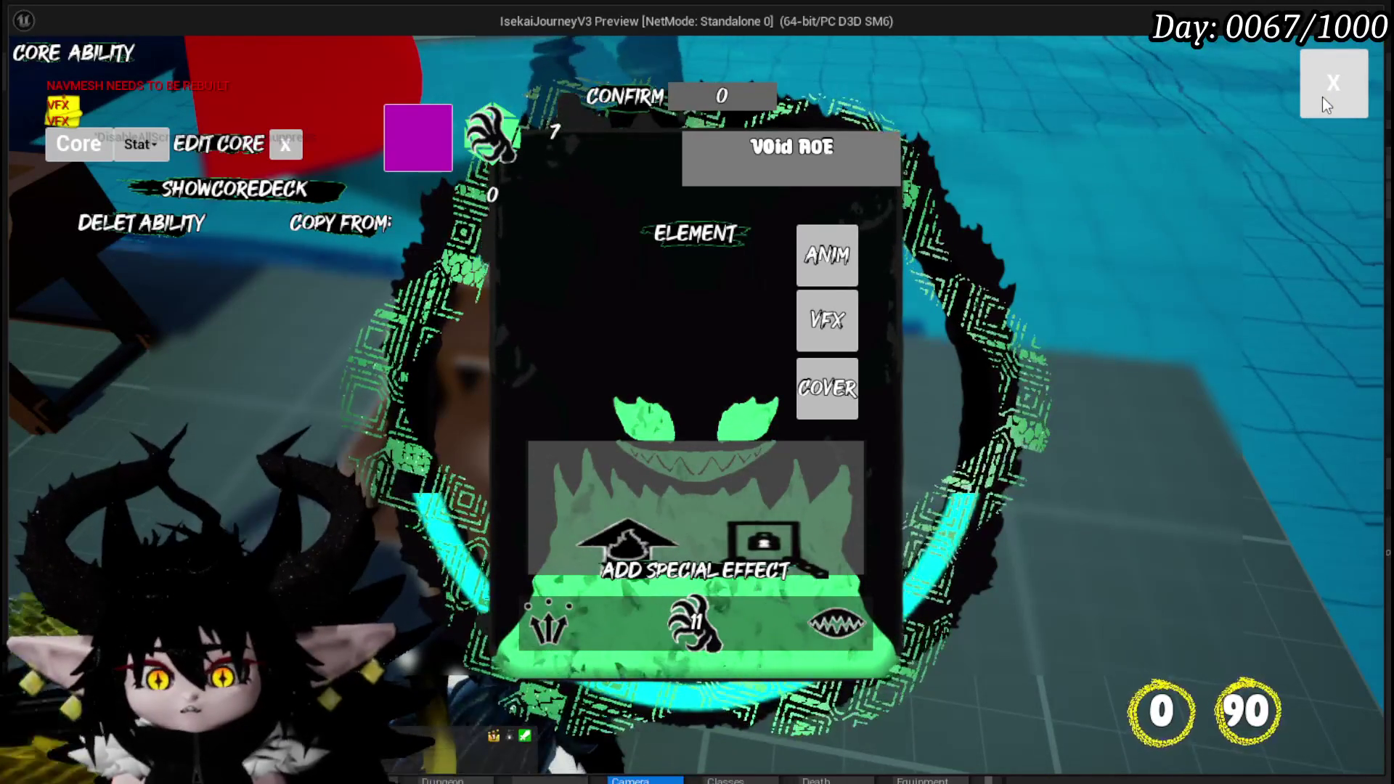
Step: Close the Core Ability card editor to reveal the player creature in the stone arena
left_click(1322, 97)
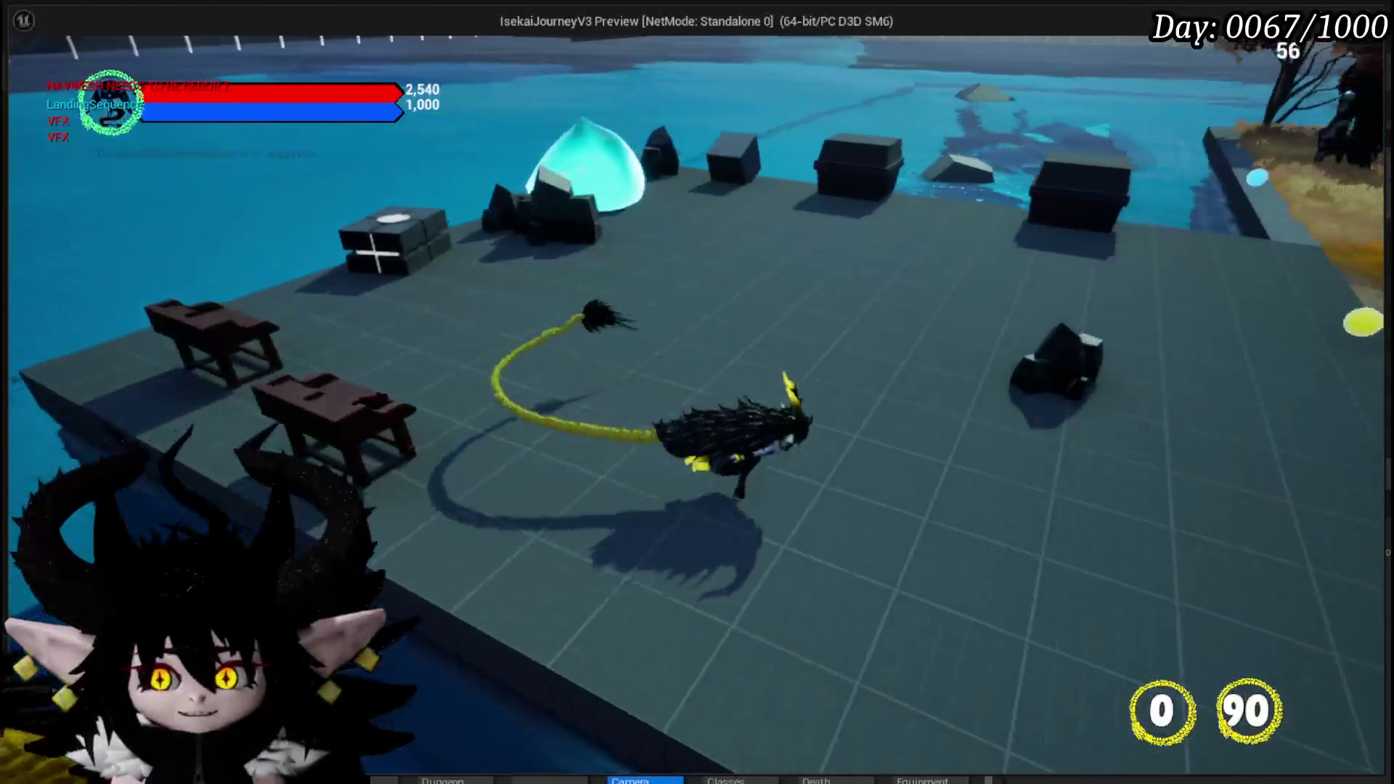
Step: Scroll through the TO DO LIST in the pause menu, then quit to the title screen
key("Escape")
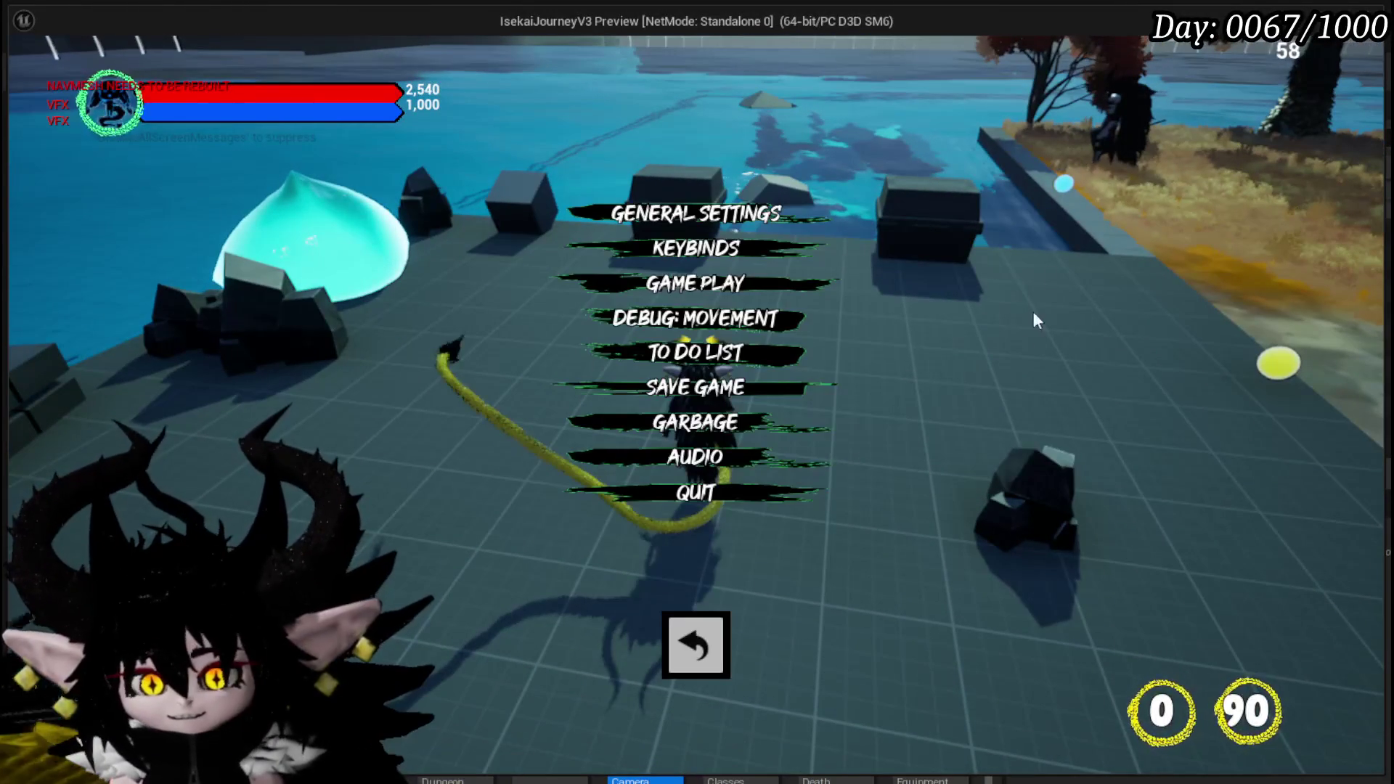
left_click(796, 359)
scroll(1118, 257, "down", 1)
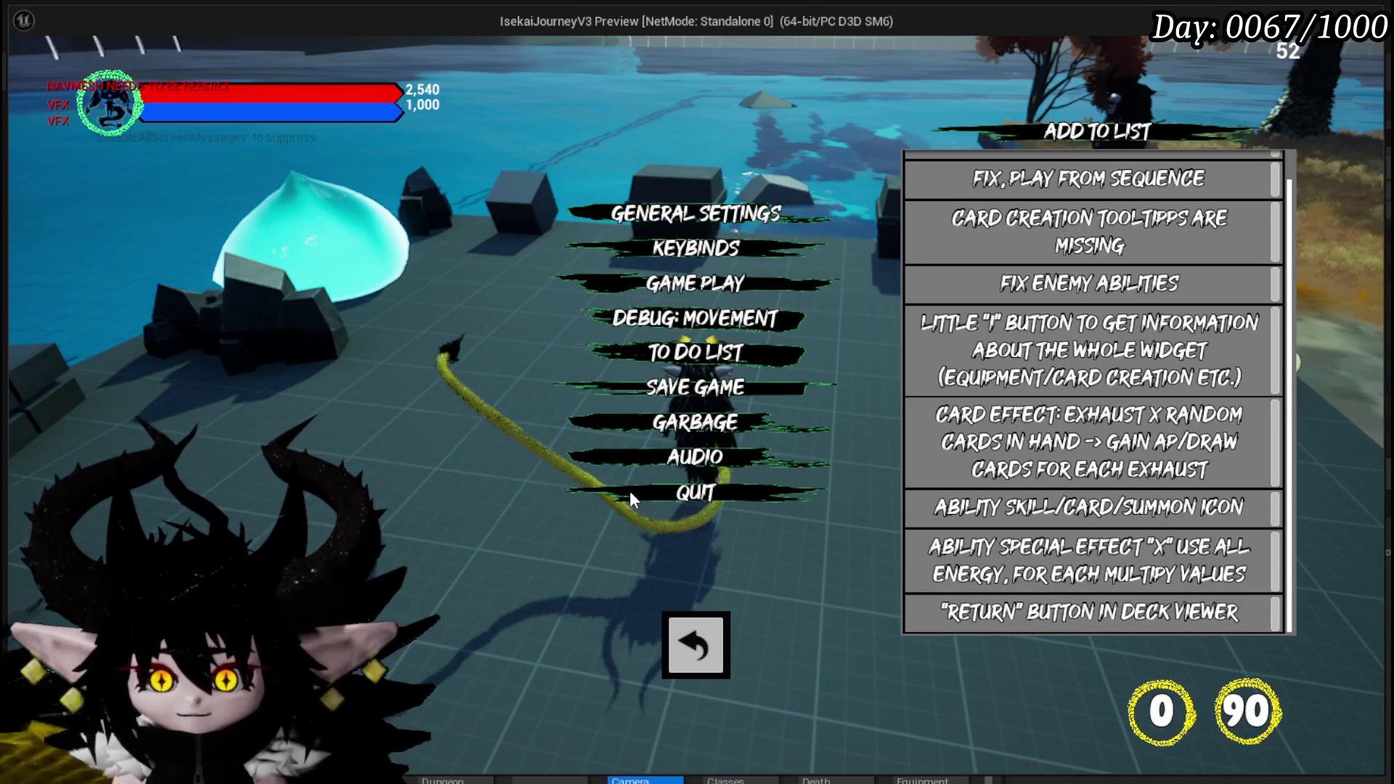
left_click(629, 490)
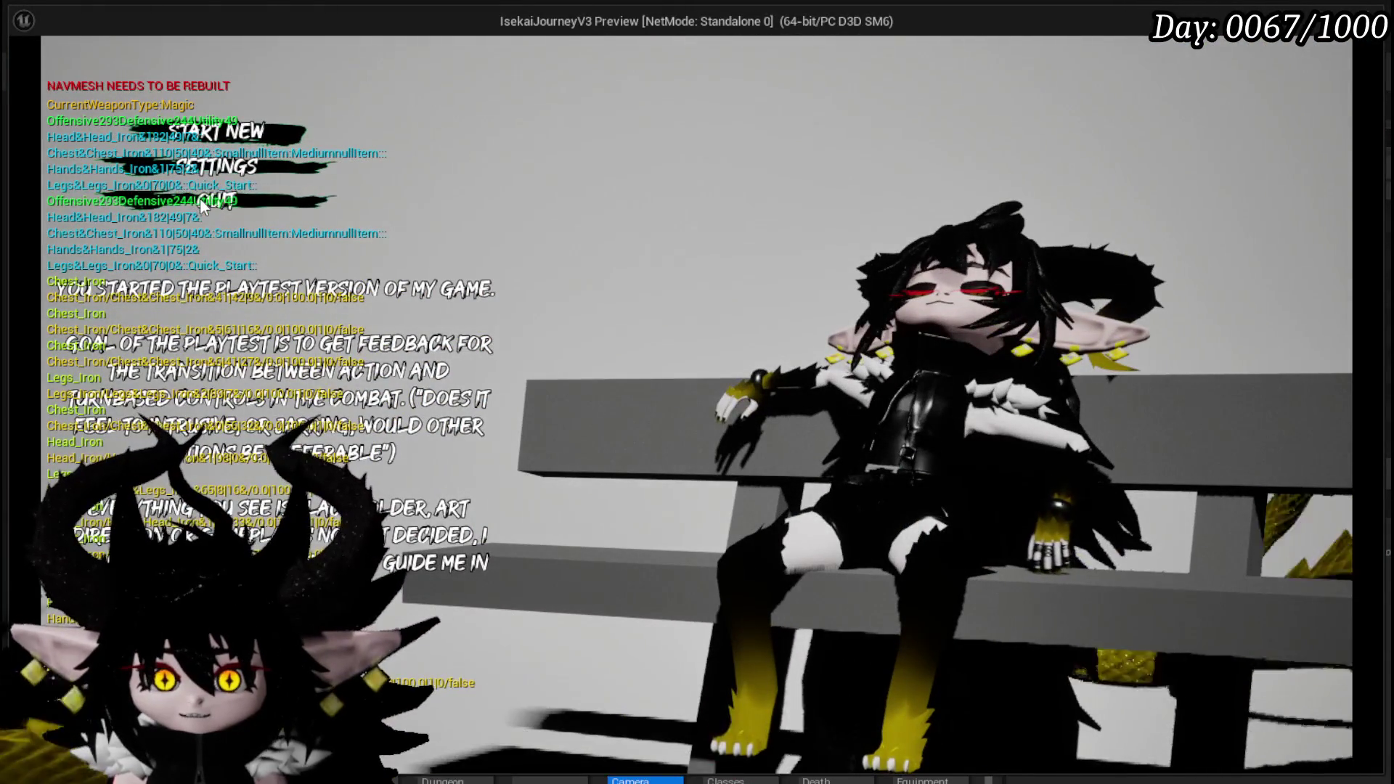
Step: Close the standalone game preview to resume editing L_DungeonCreationTest
left_click(288, 210)
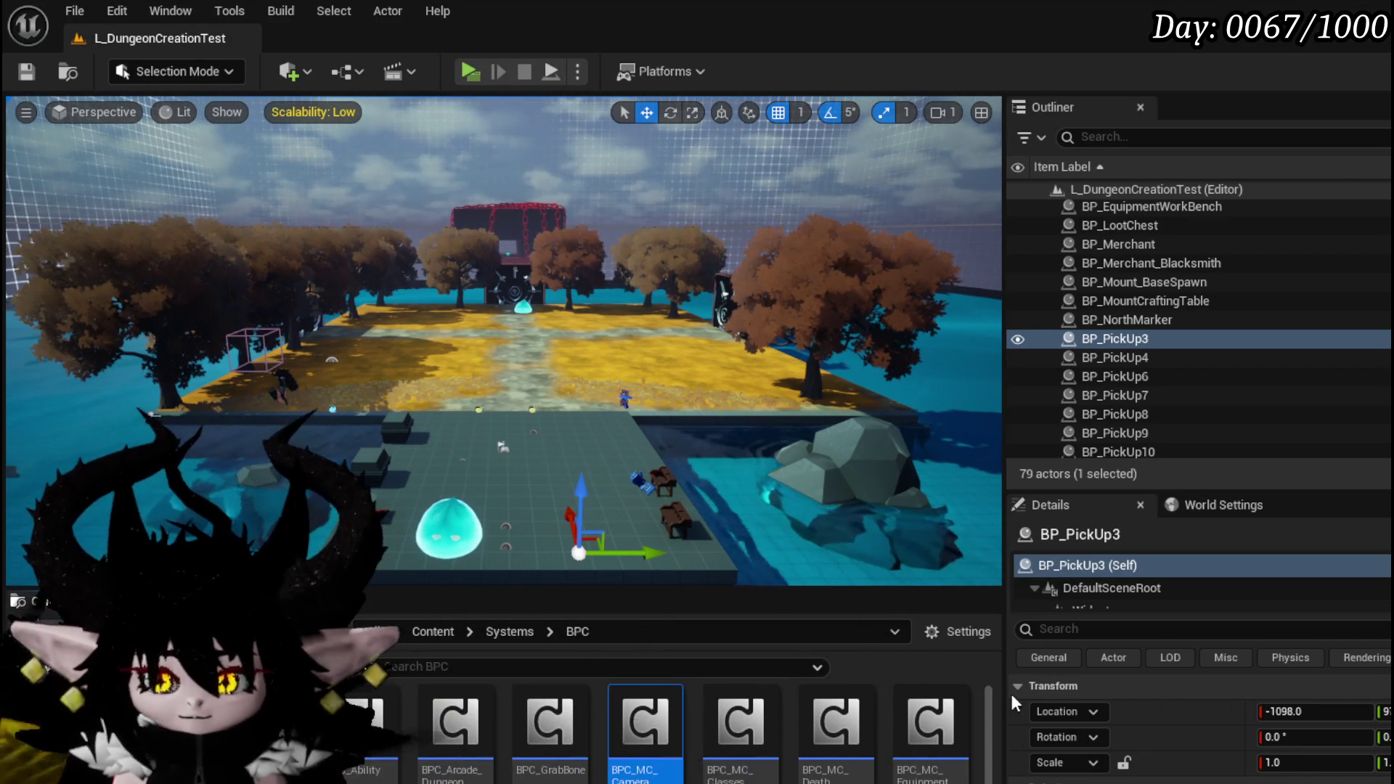
scroll(973, 705, "down", 1)
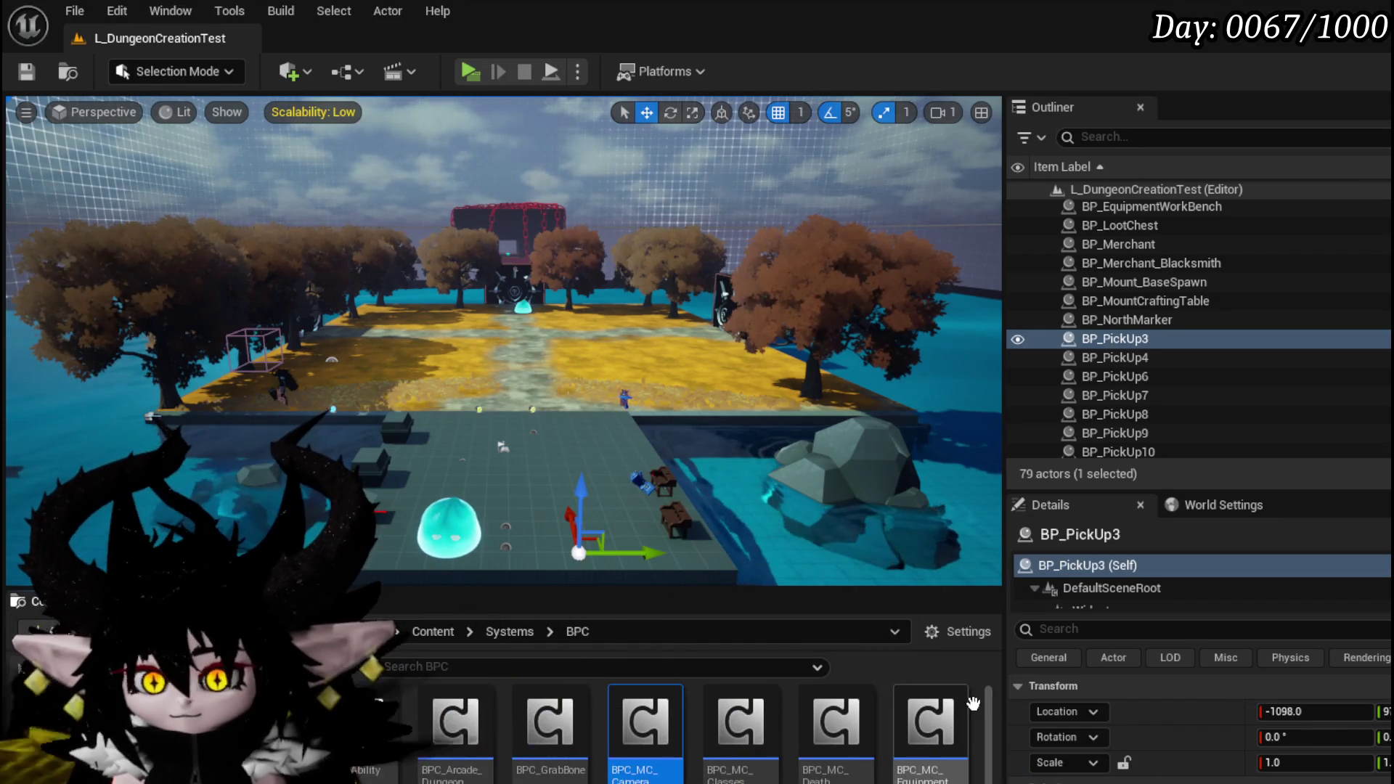
scroll(982, 726, "down", 1)
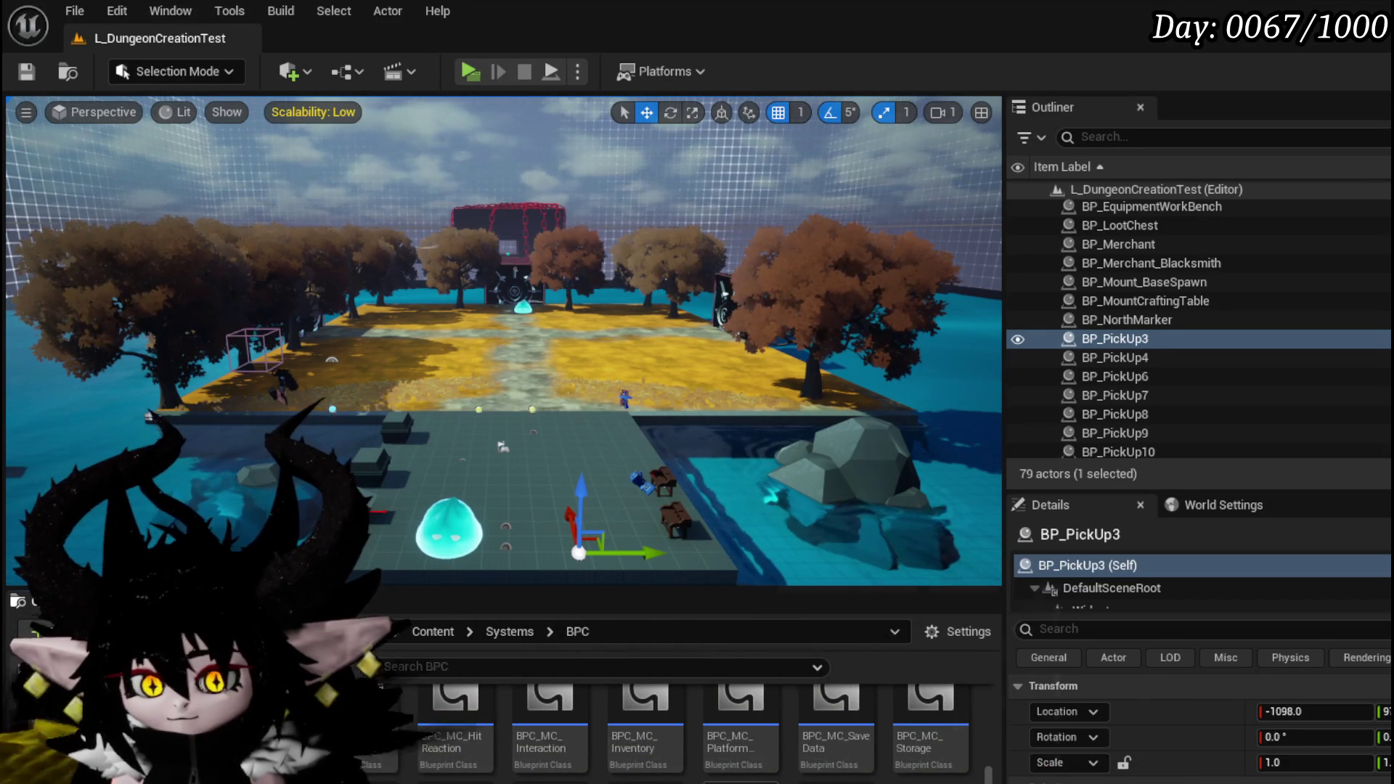
scroll(834, 748, "down", 1)
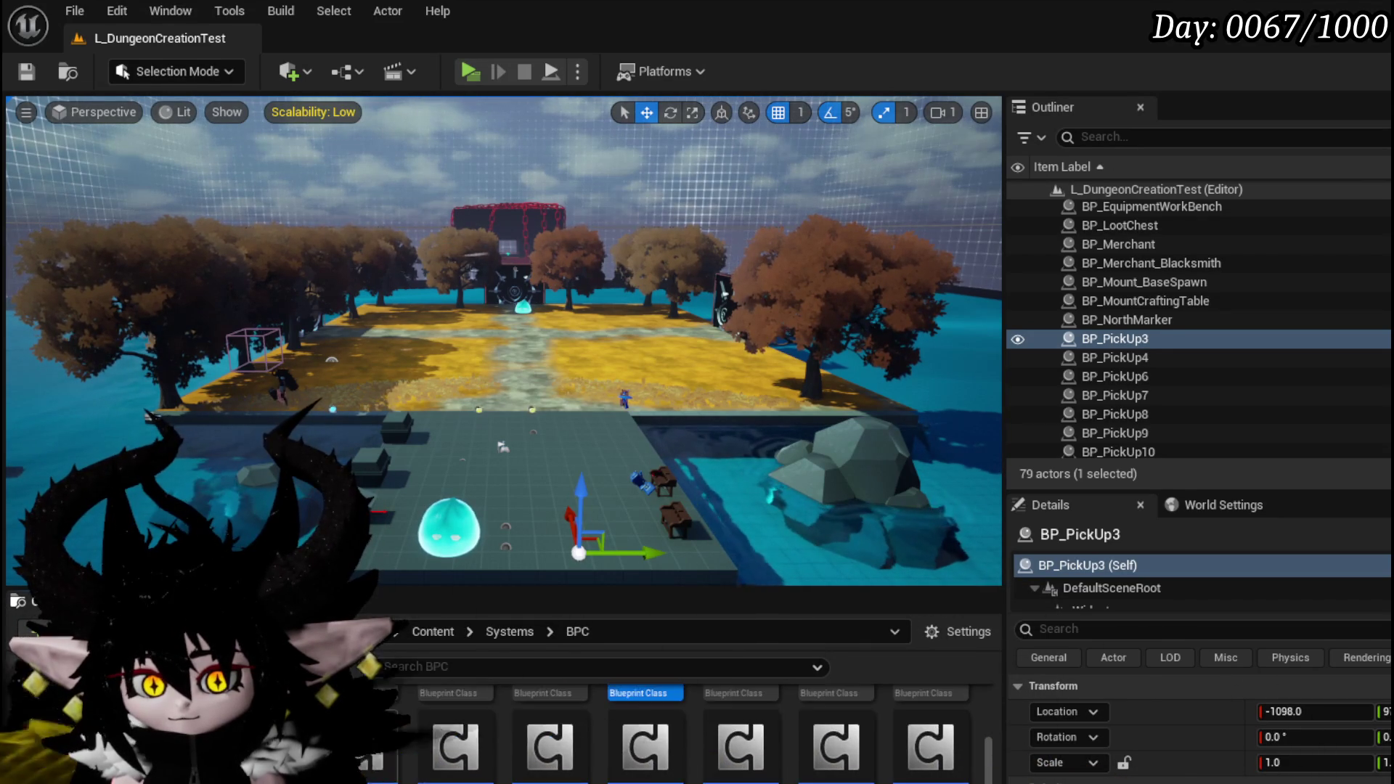
scroll(942, 742, "down", 1)
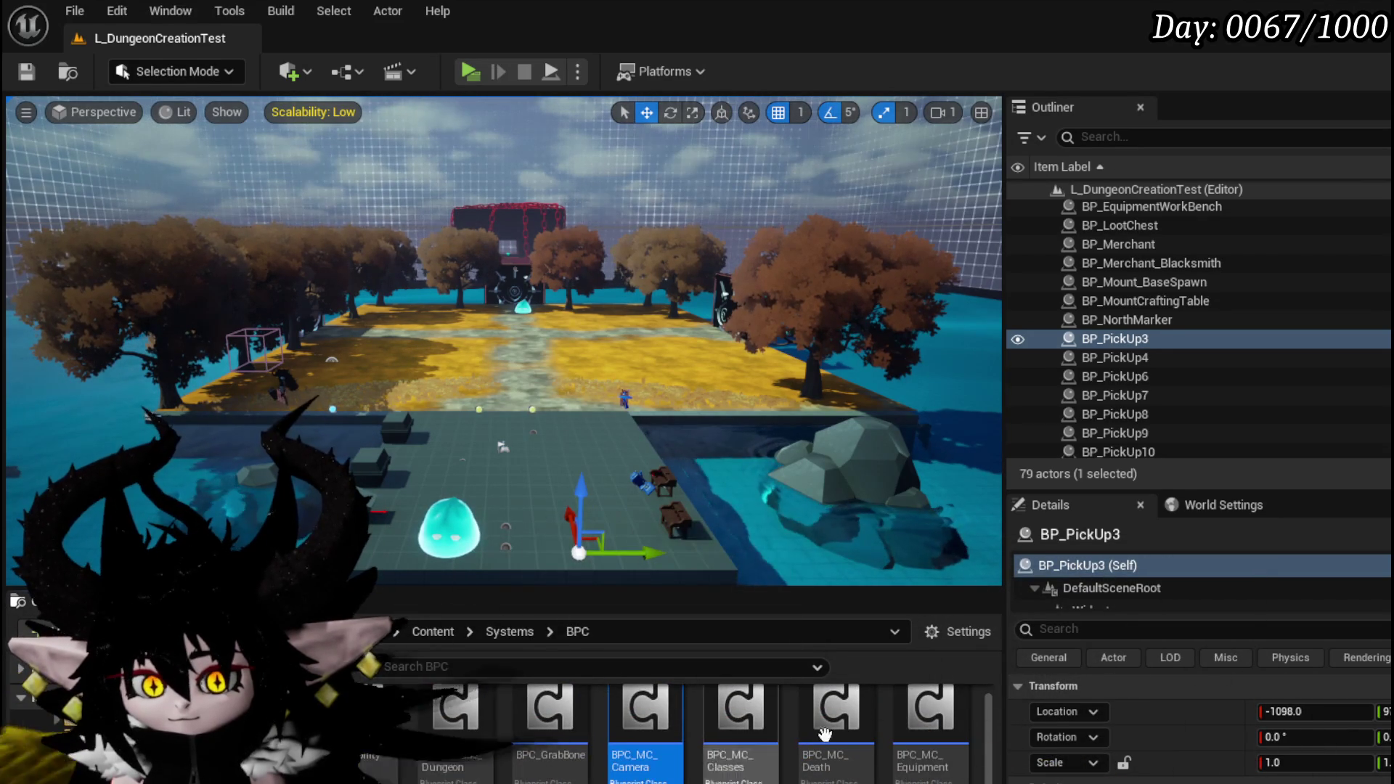
scroll(942, 742, "down", 1)
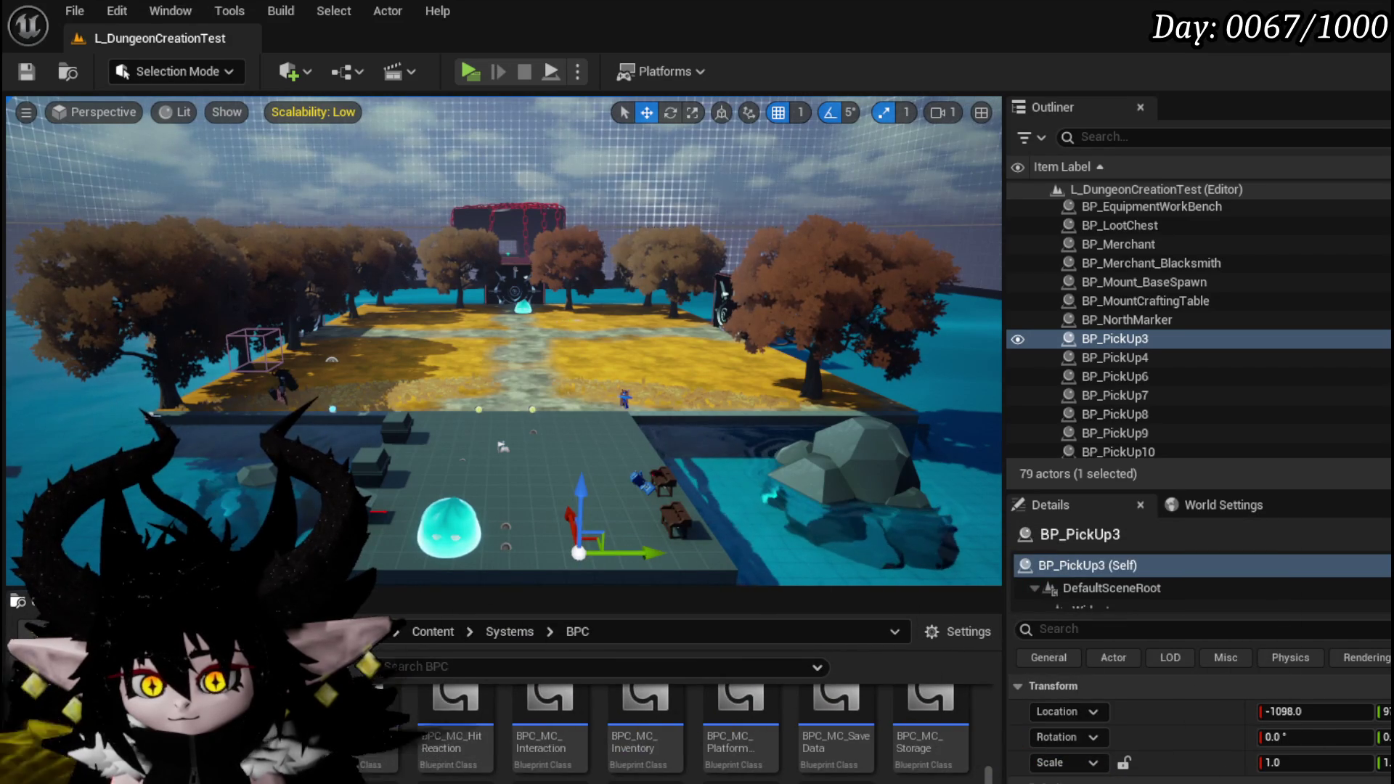
scroll(665, 728, "up", 1)
left_click(665, 728)
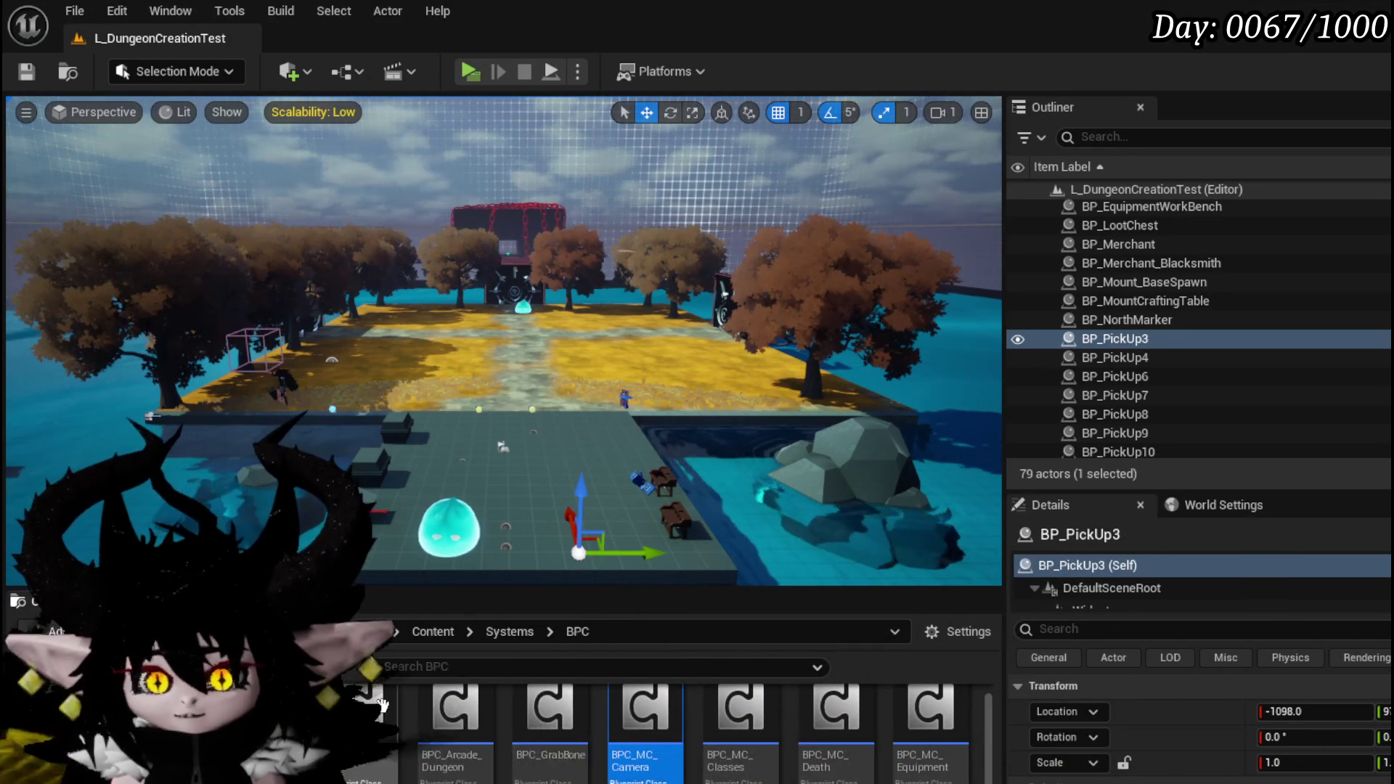
scroll(937, 719, "down", 1)
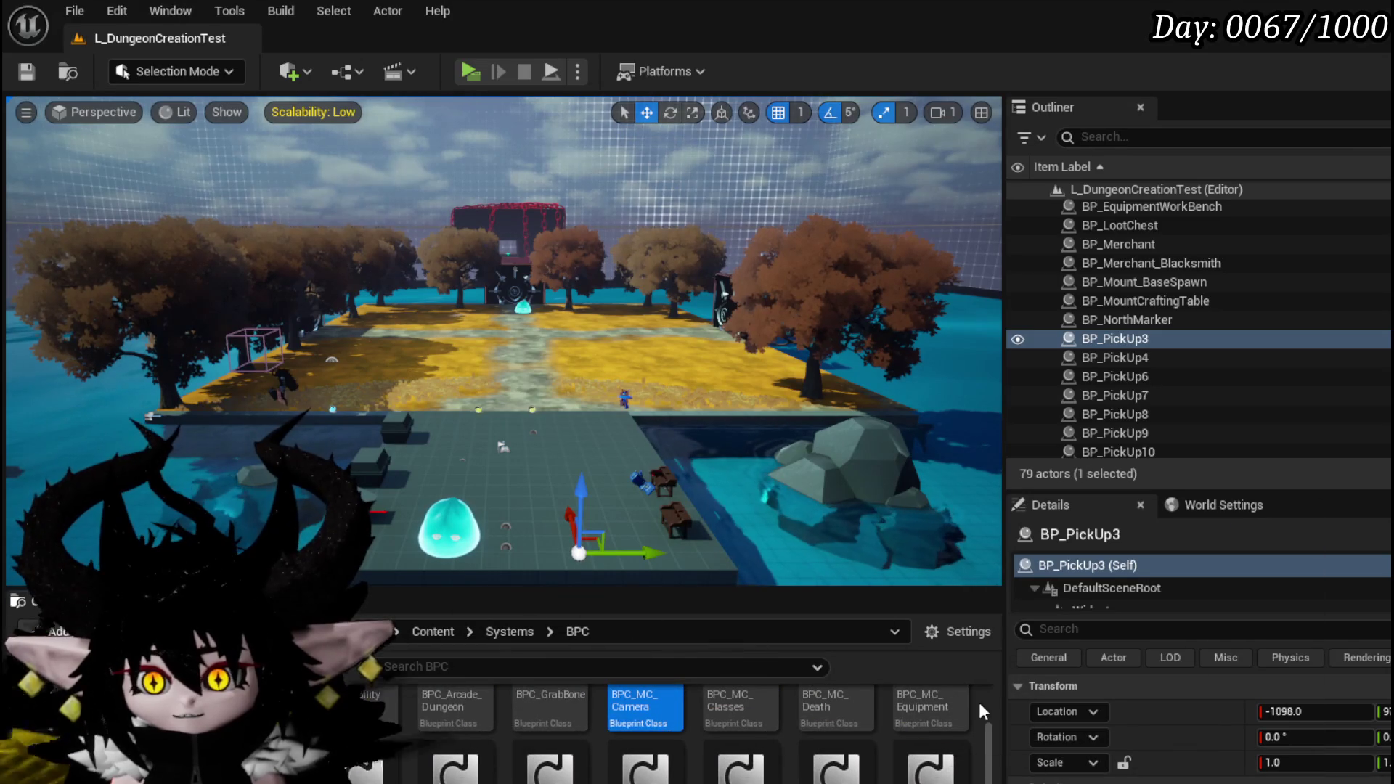
scroll(464, 755, "down", 1)
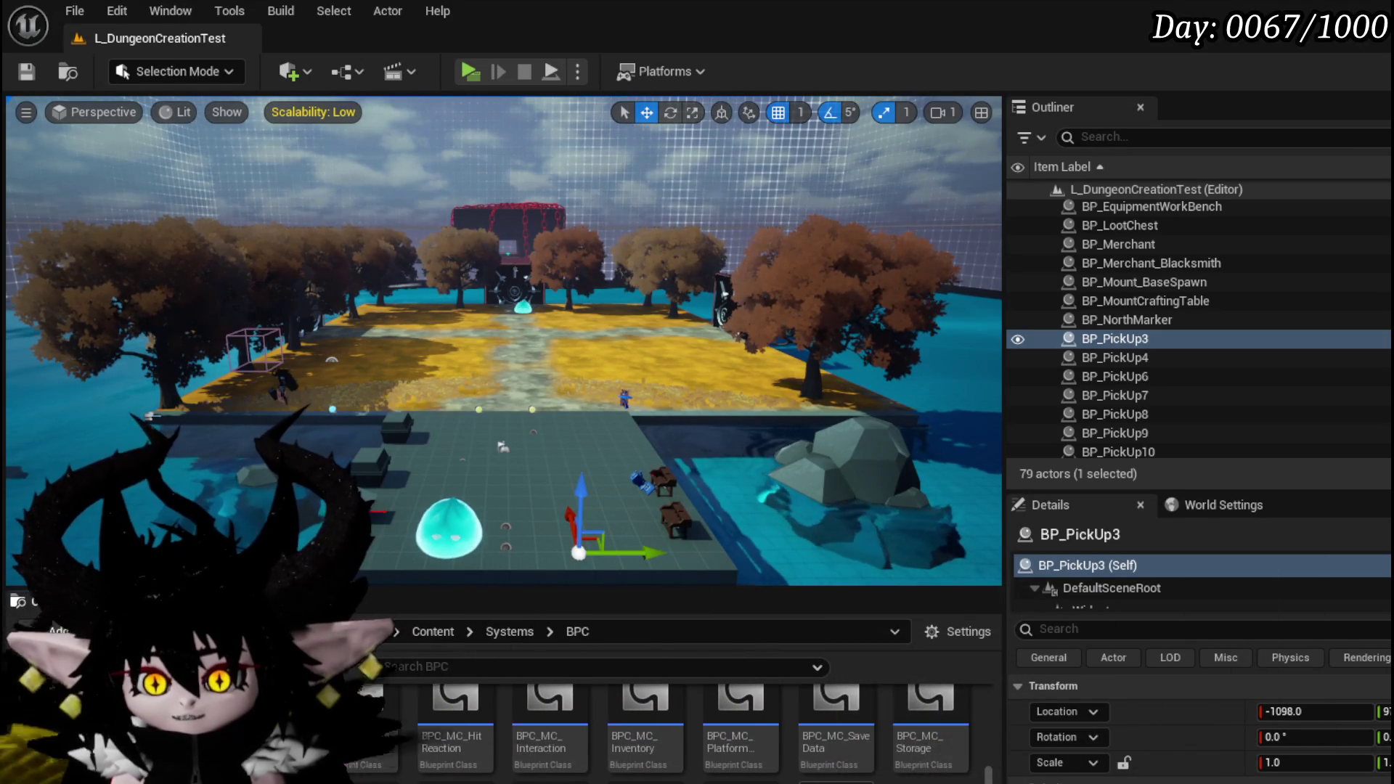
scroll(610, 688, "up", 2)
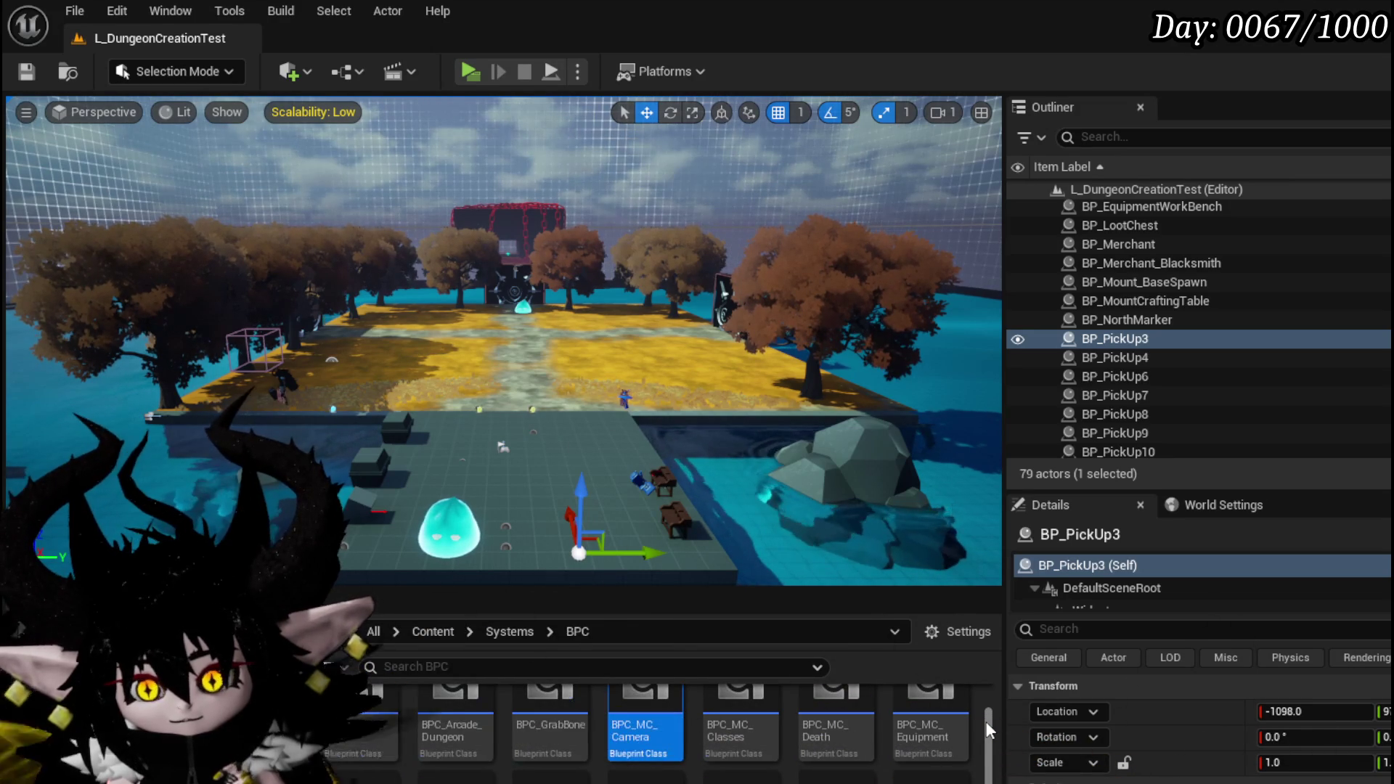
scroll(986, 721, "down", 2)
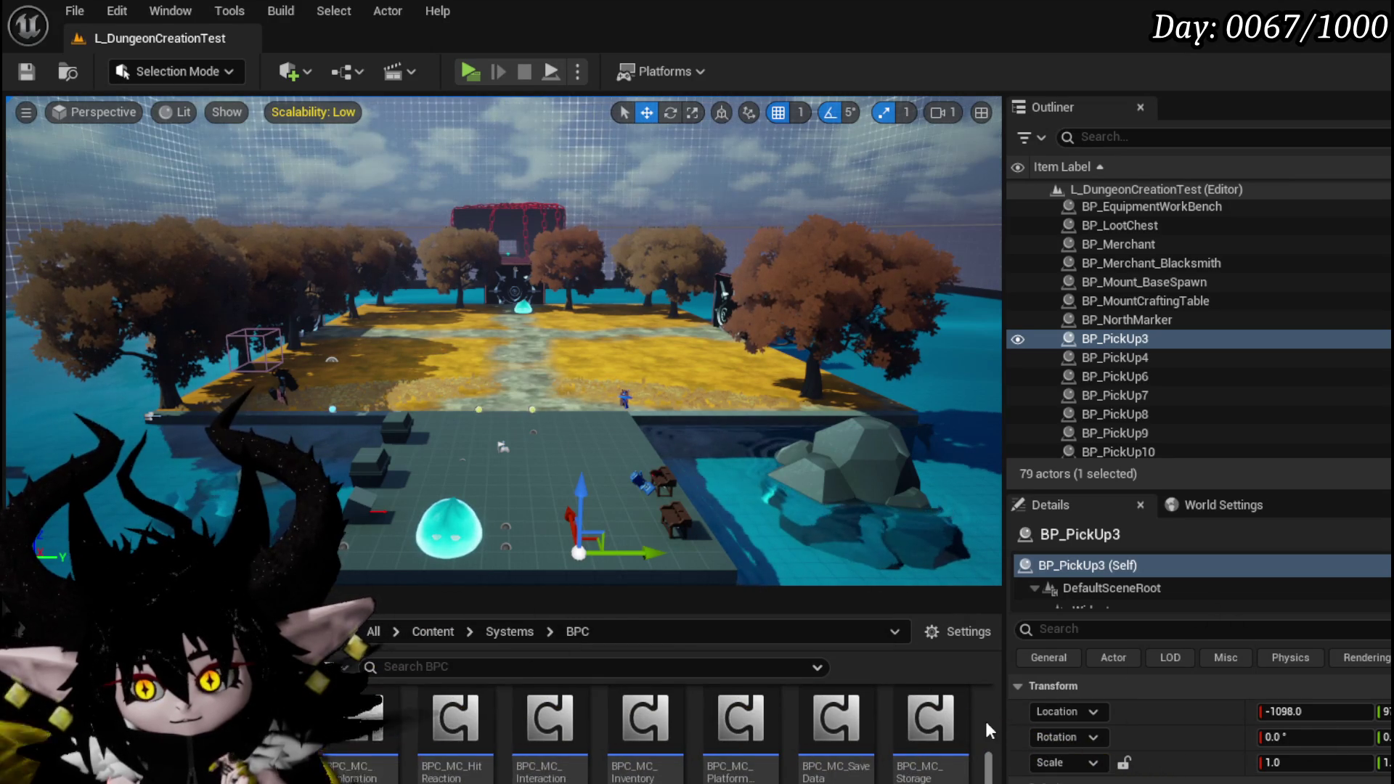
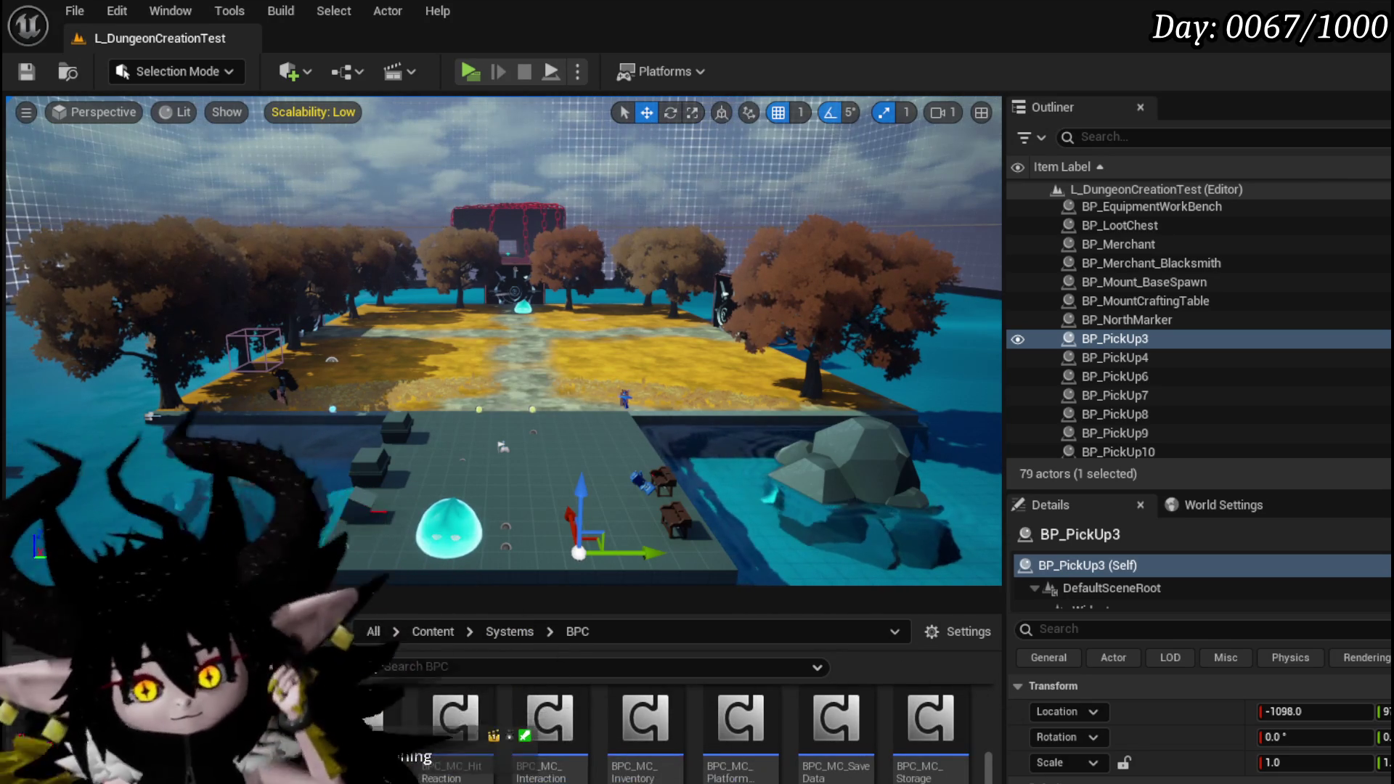
Step: Open WP_DeckViewer from Systems > AbilitySystem > UI and select its MW_Button widget
mouse_move(646, 726)
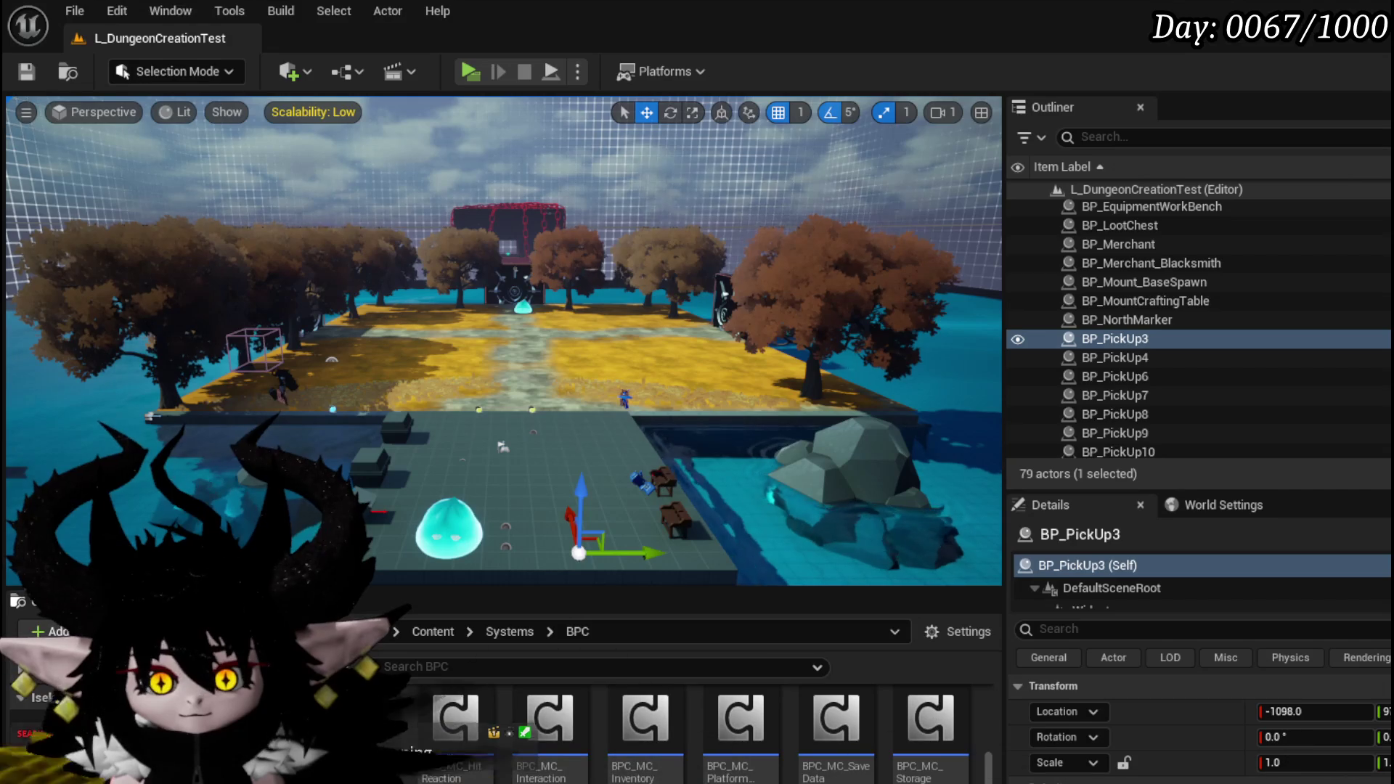
left_click(79, 779)
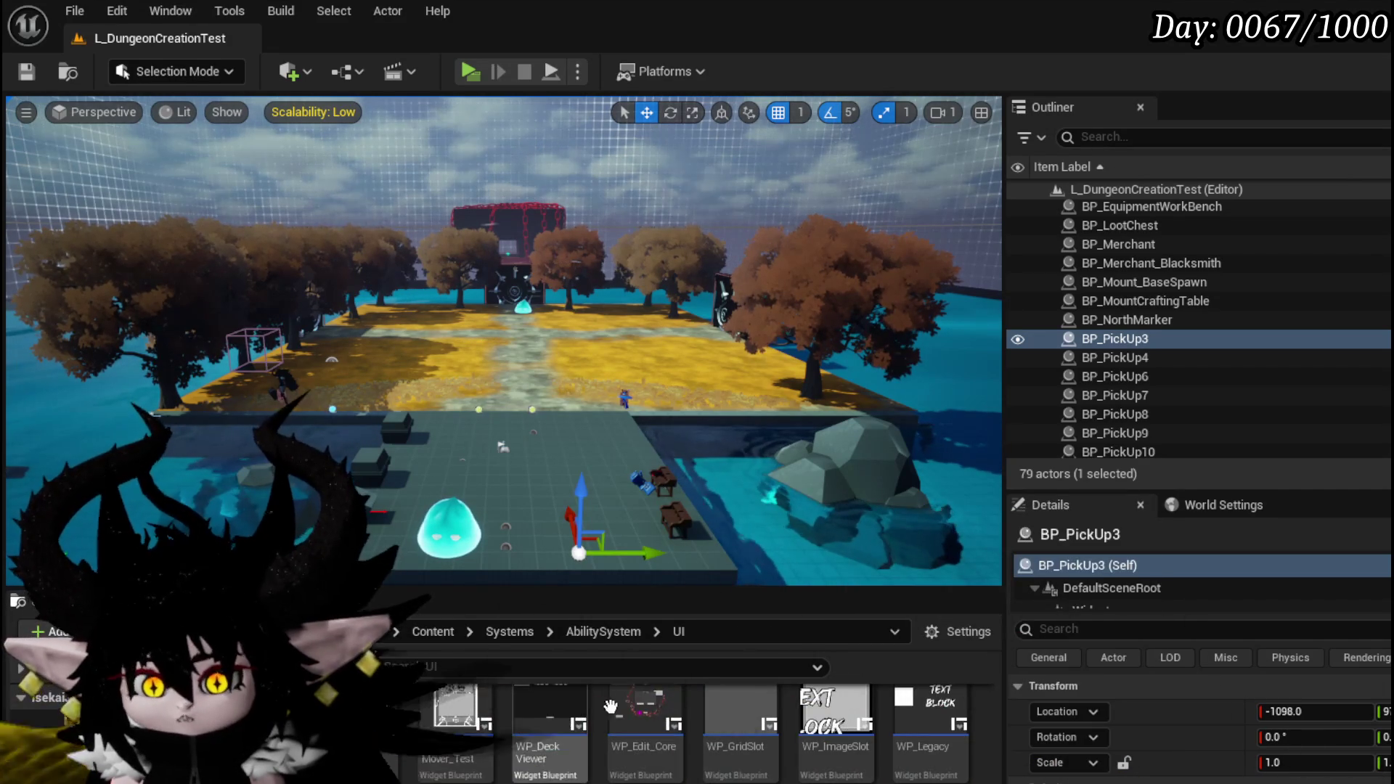
double_click(549, 715)
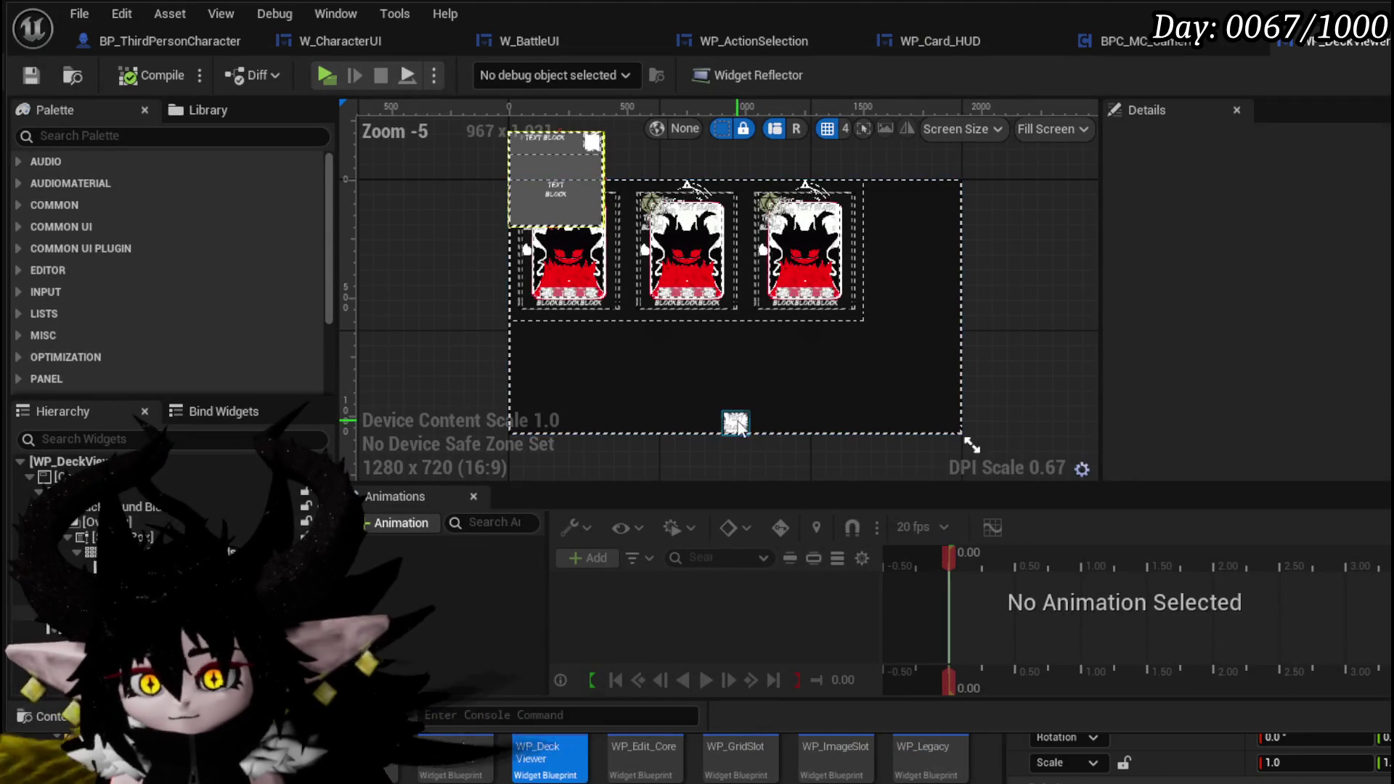
left_click(736, 423)
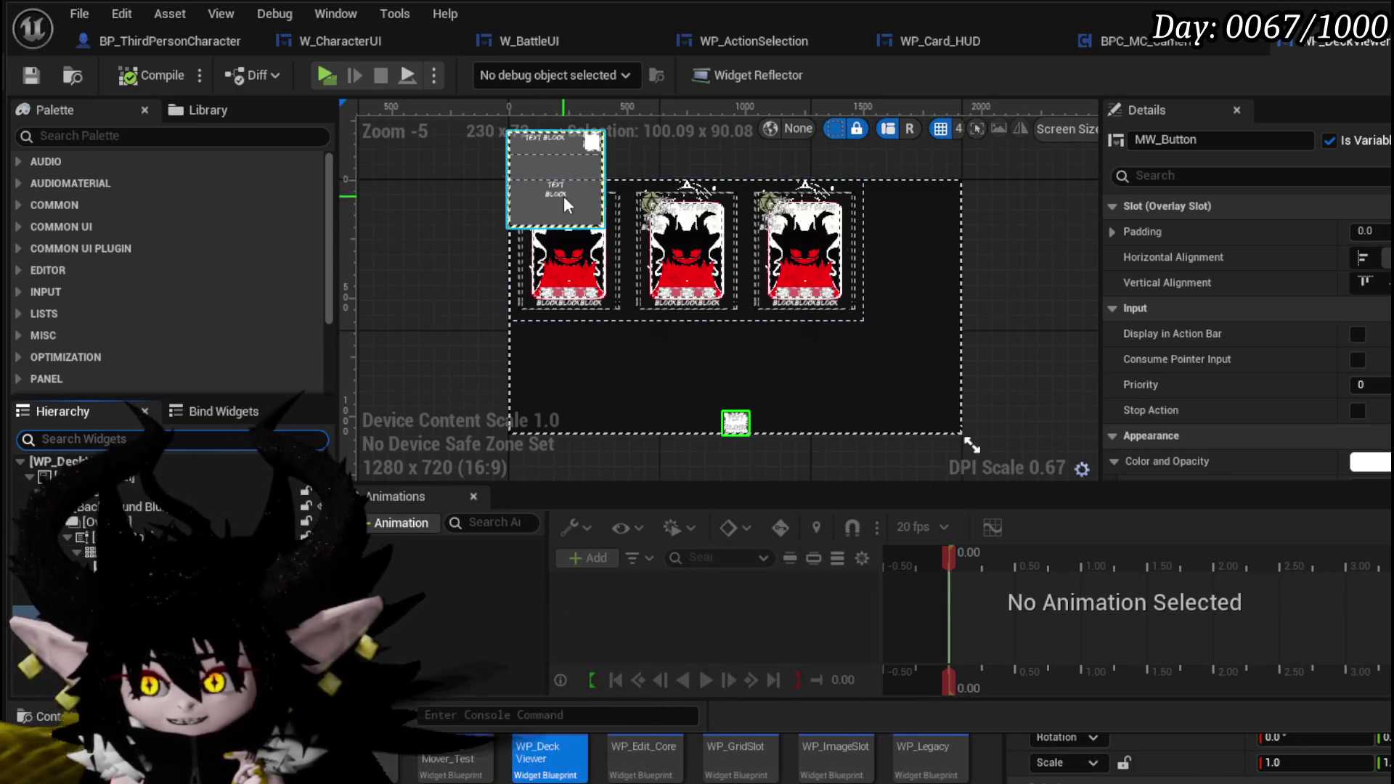
left_click(61, 139)
Step: Add a WPU Button Closing widget to the deck viewer and anchor it top-right
type("Butto")
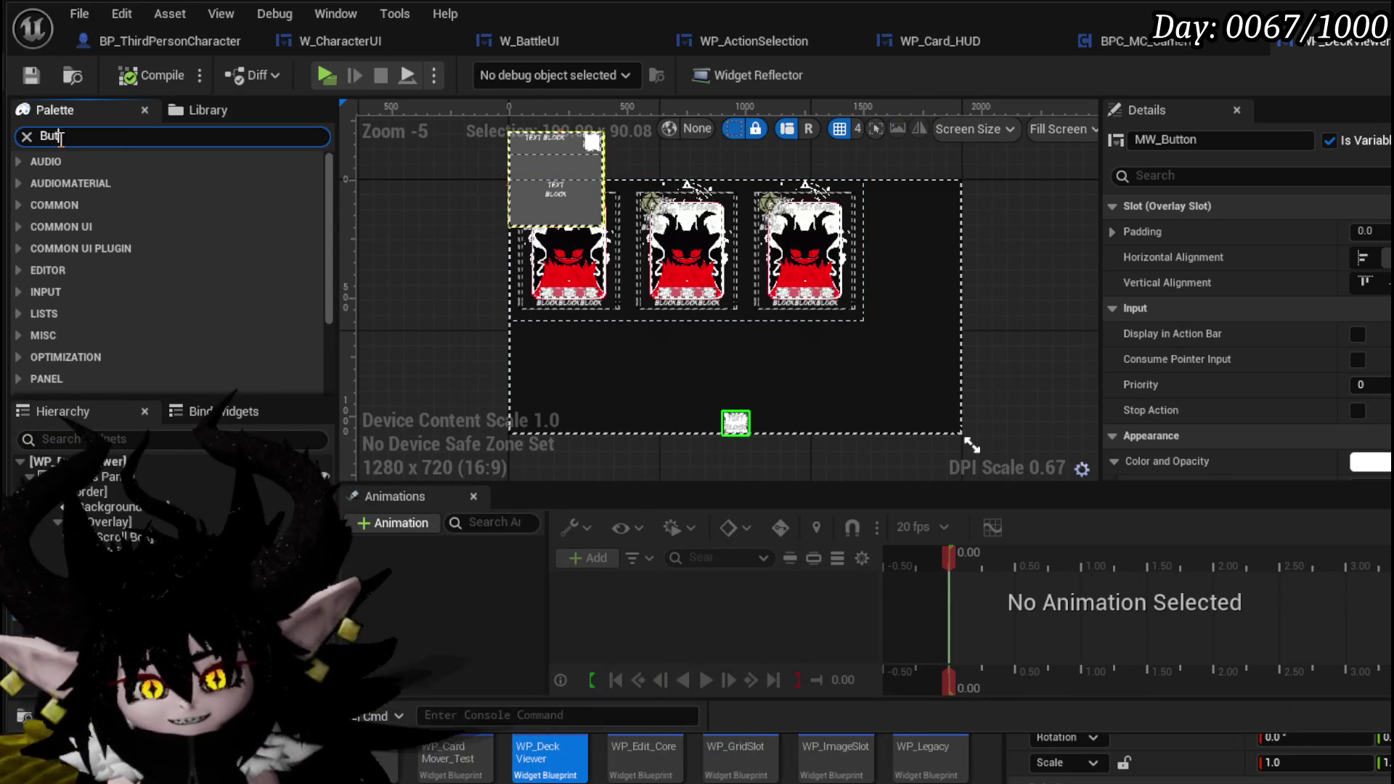
type("n")
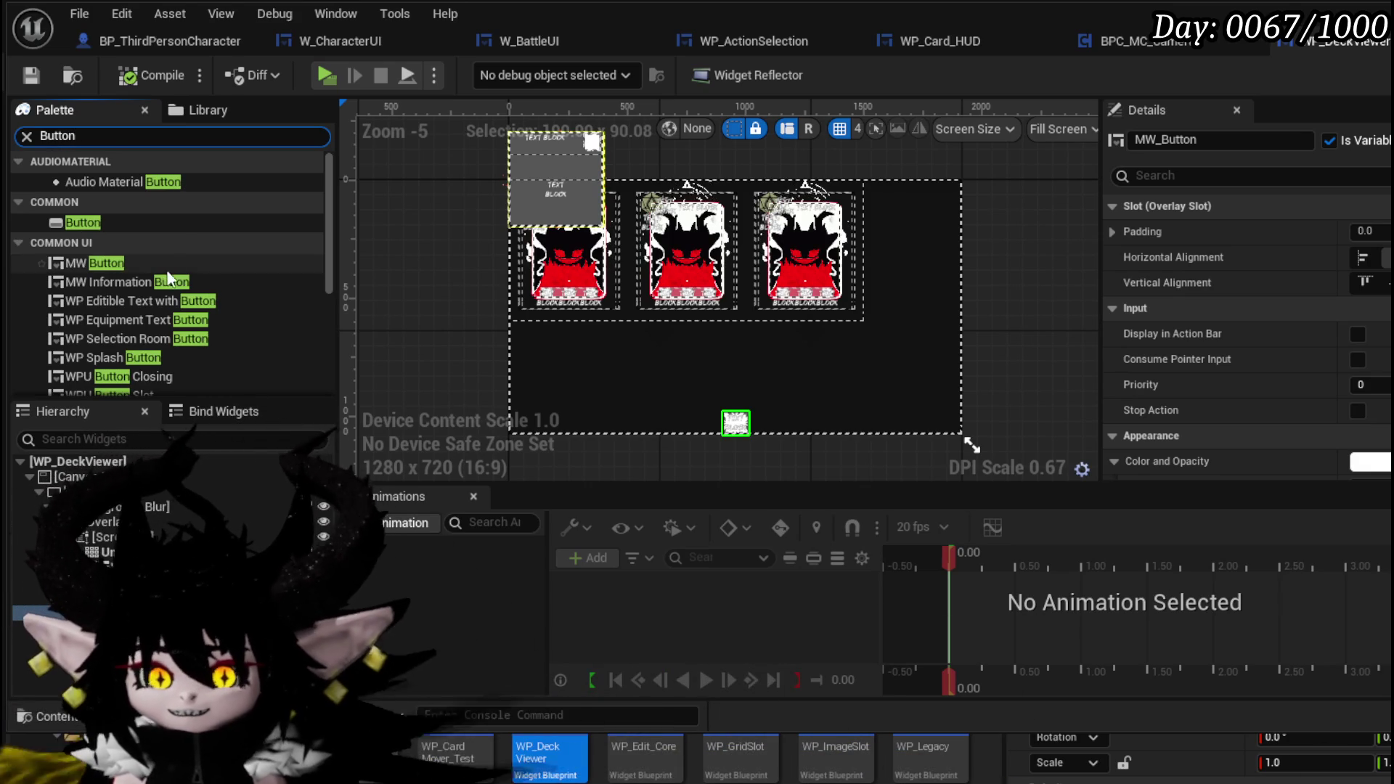
scroll(158, 298, "down", 2)
scroll(159, 297, "down", 1)
mouse_move(134, 288)
left_mouse_down()
mouse_move(916, 244)
mouse_move(217, 528)
left_mouse_up()
left_click_drag(87, 541, 87, 541)
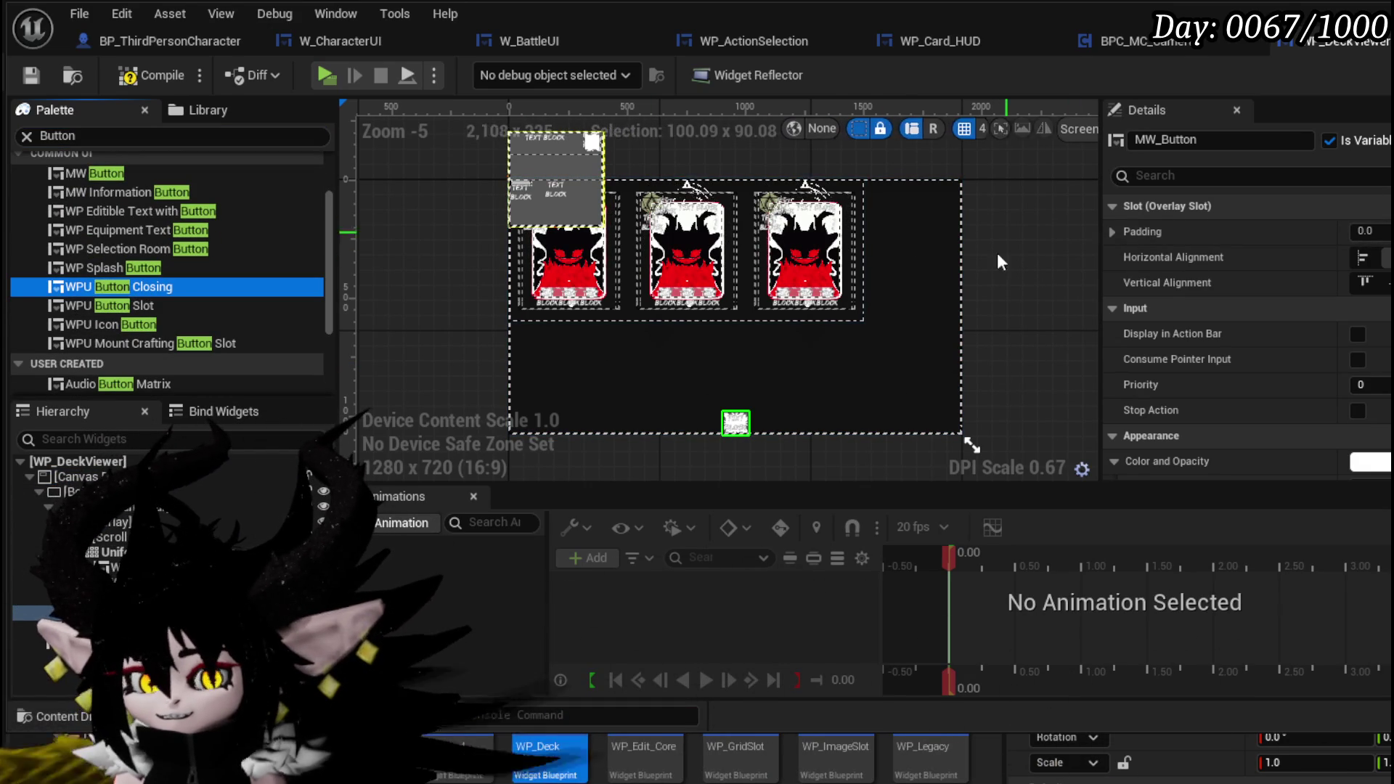
left_click(73, 643)
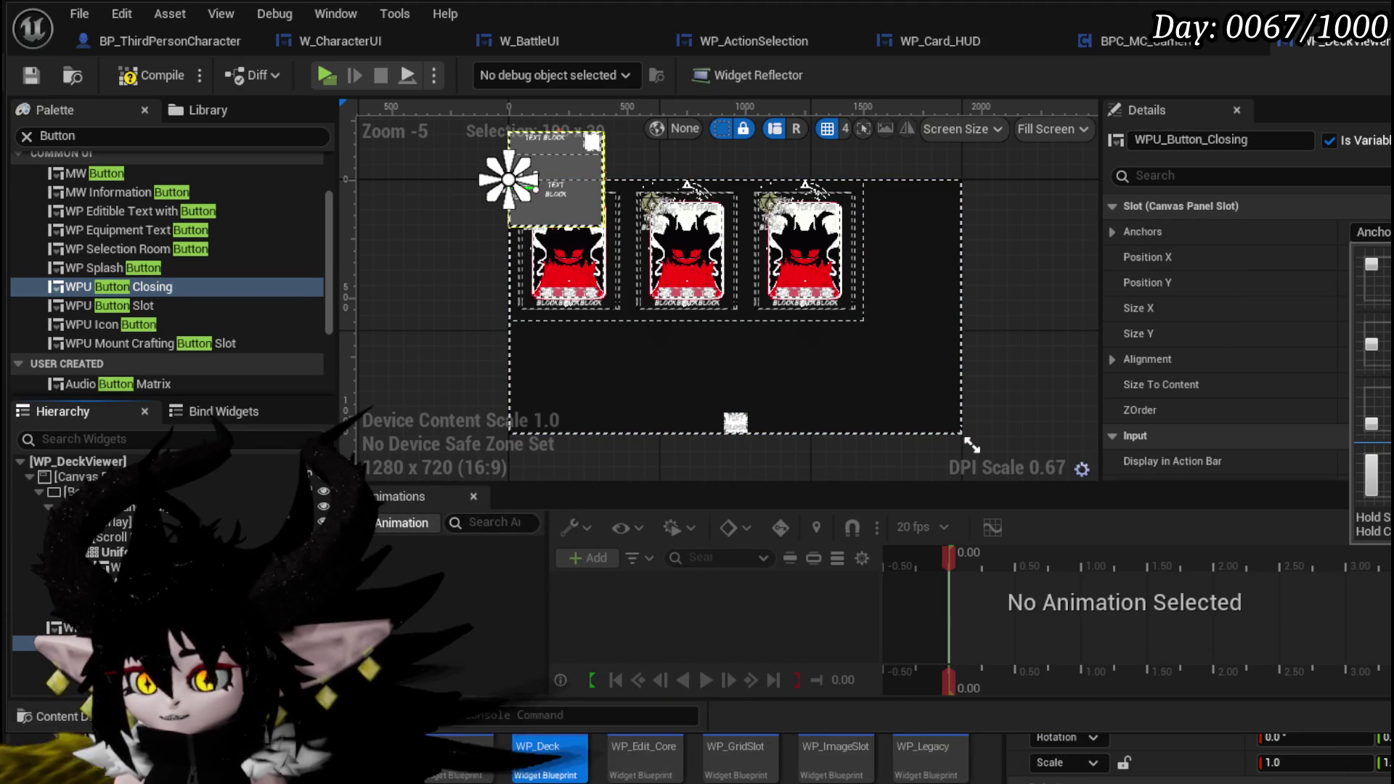
left_click(1371, 265)
Step: Size the closing button to 150×150 and compile
left_click(1369, 308)
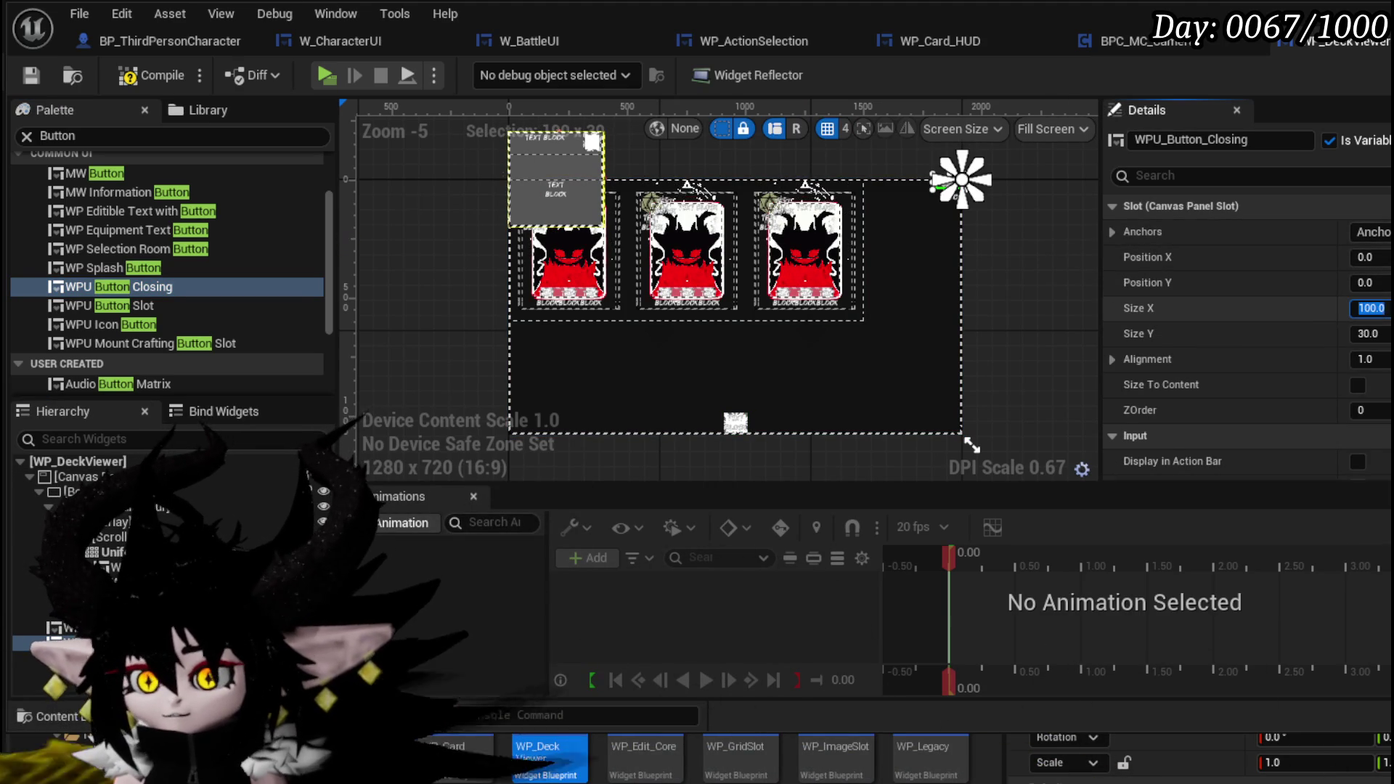
key("Tab")
type("150")
key("Return")
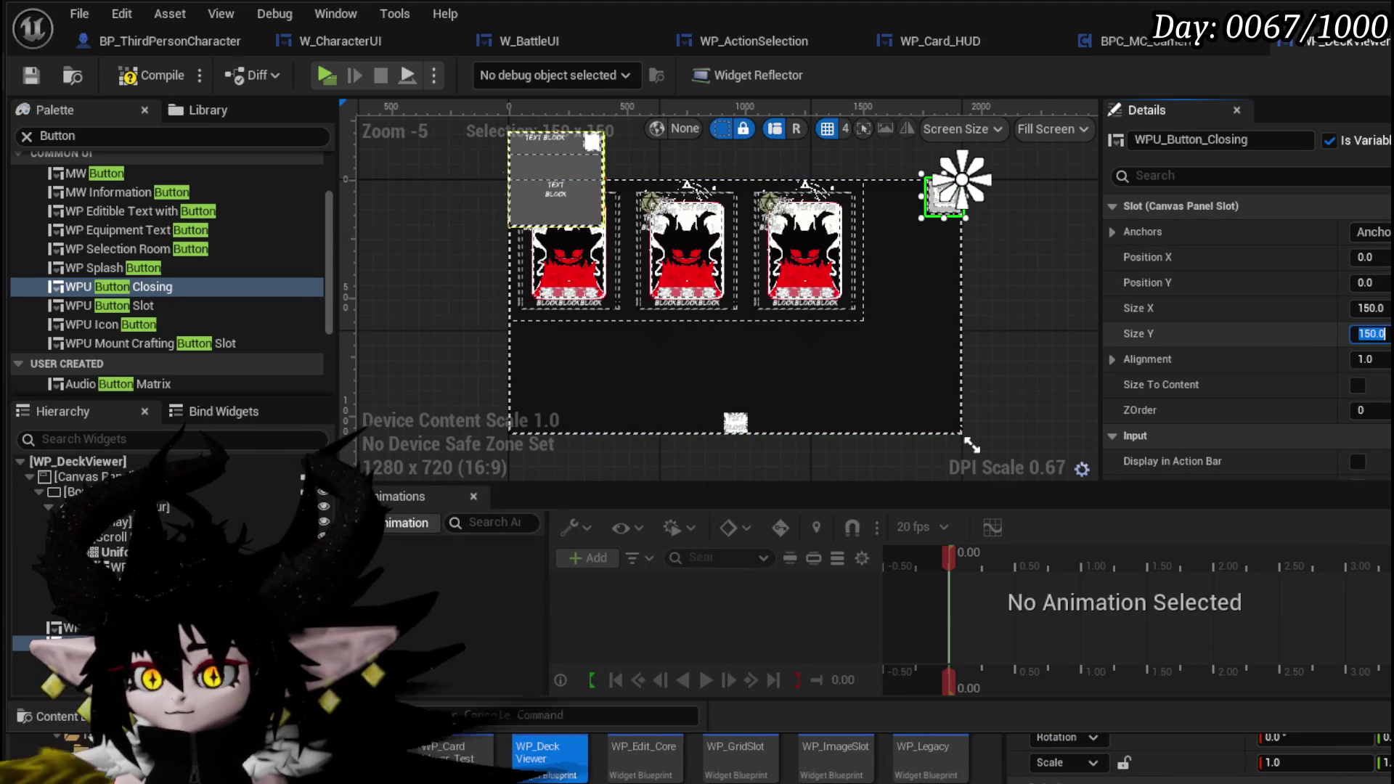
left_click(155, 73)
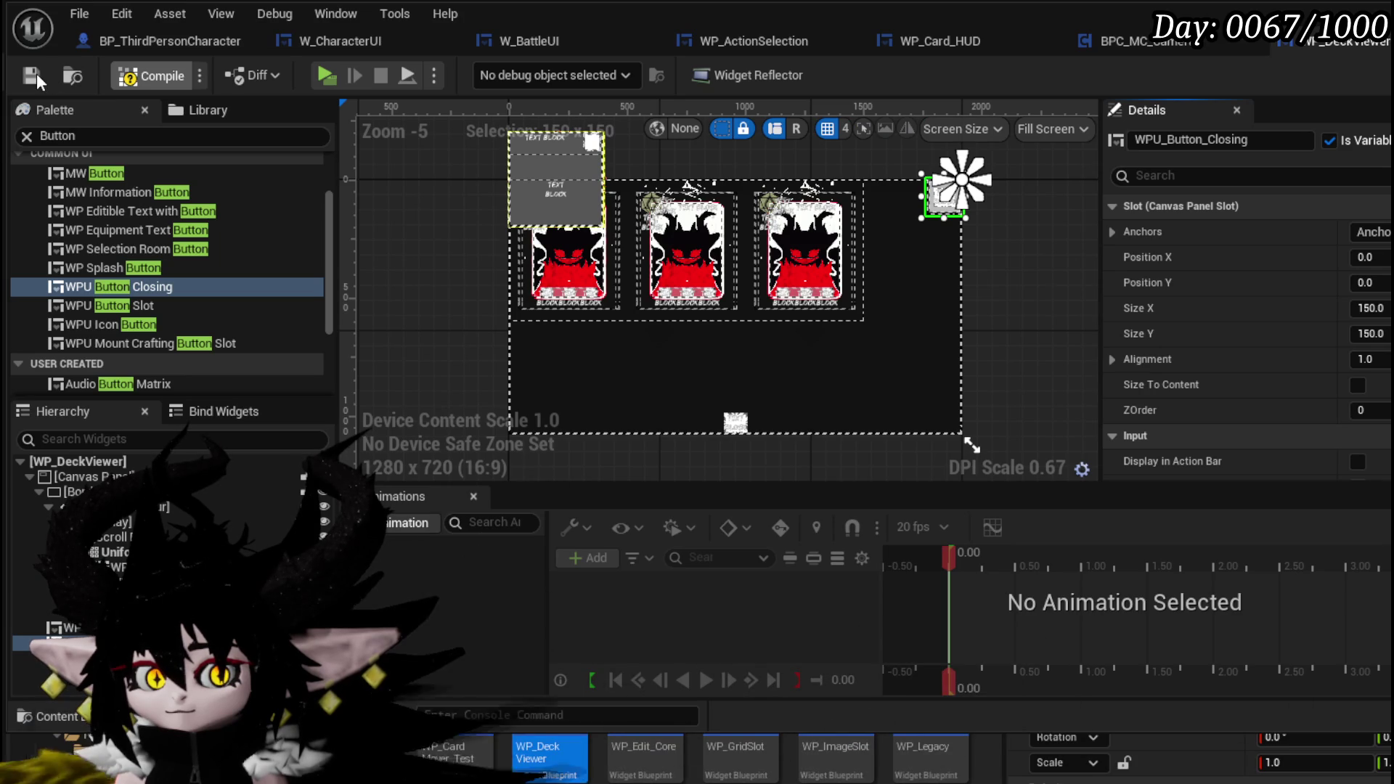
Step: Resize the closing button to 120×120 and recompile the deck viewer
scroll(1034, 211, "up", 3)
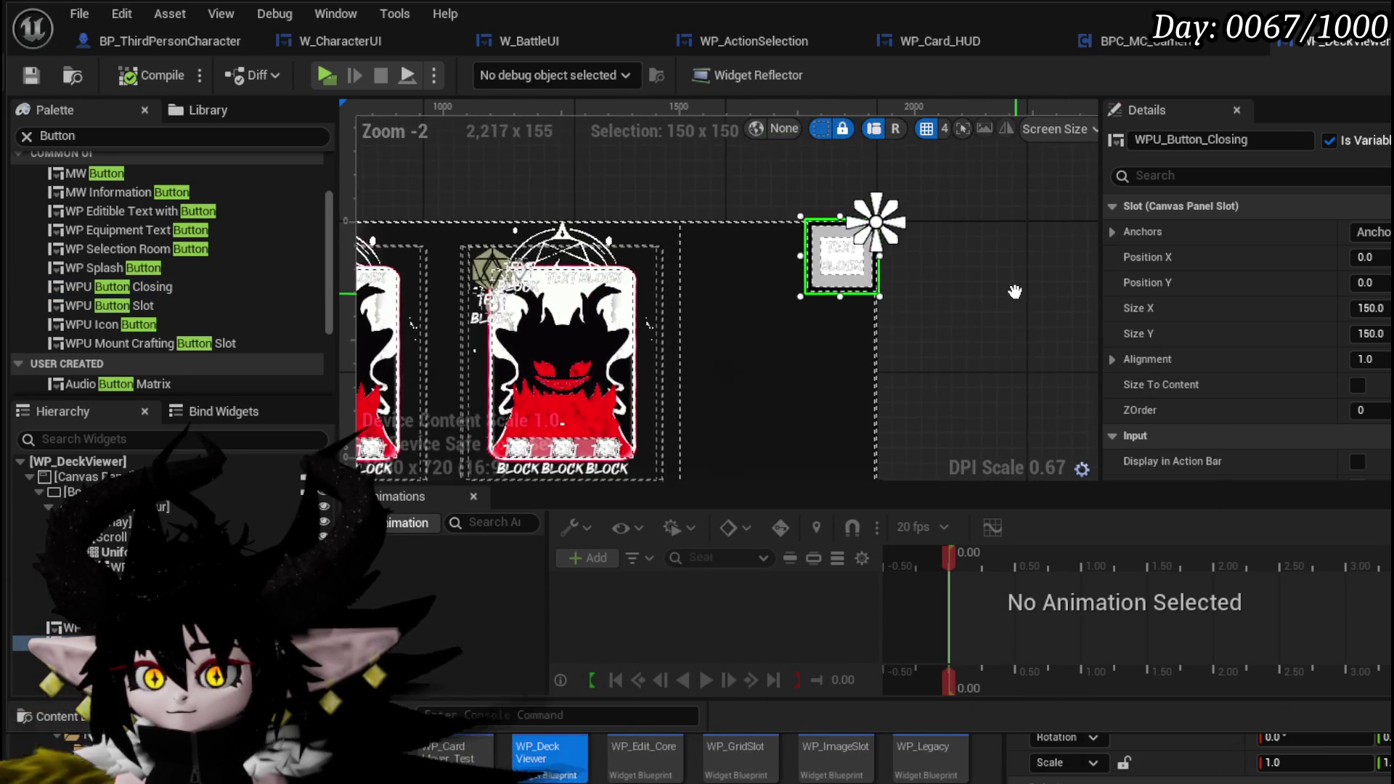
left_click(1370, 333)
type("100")
key("Return")
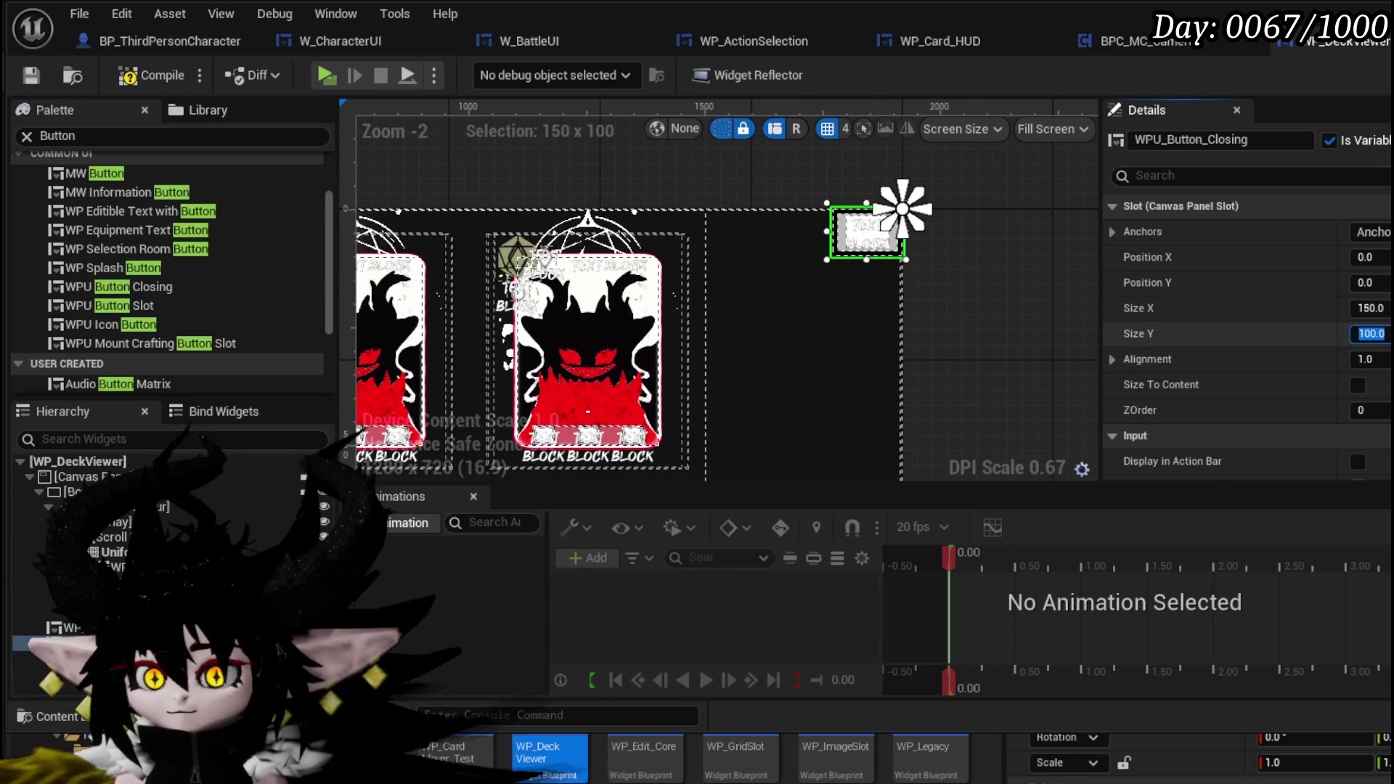
left_click(1370, 308)
type("1")
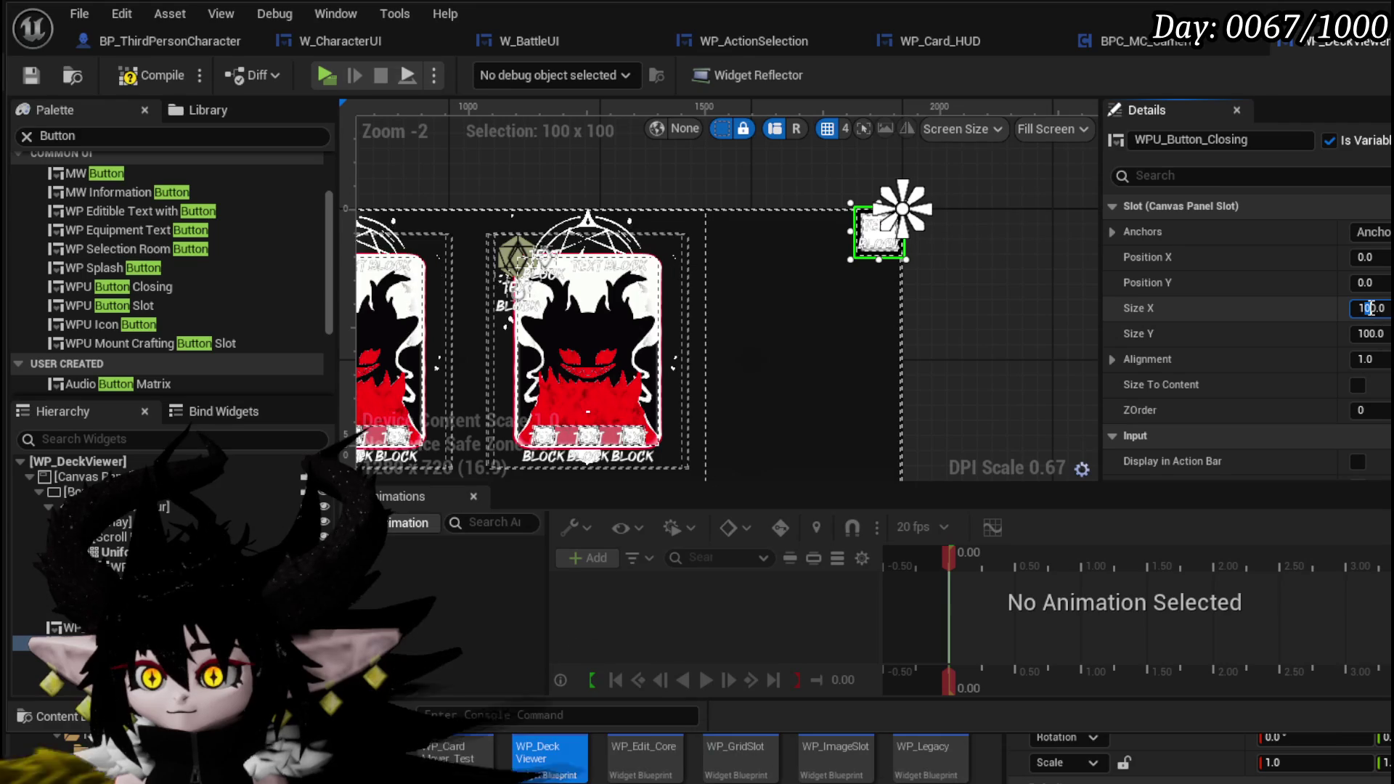
left_click(1370, 333)
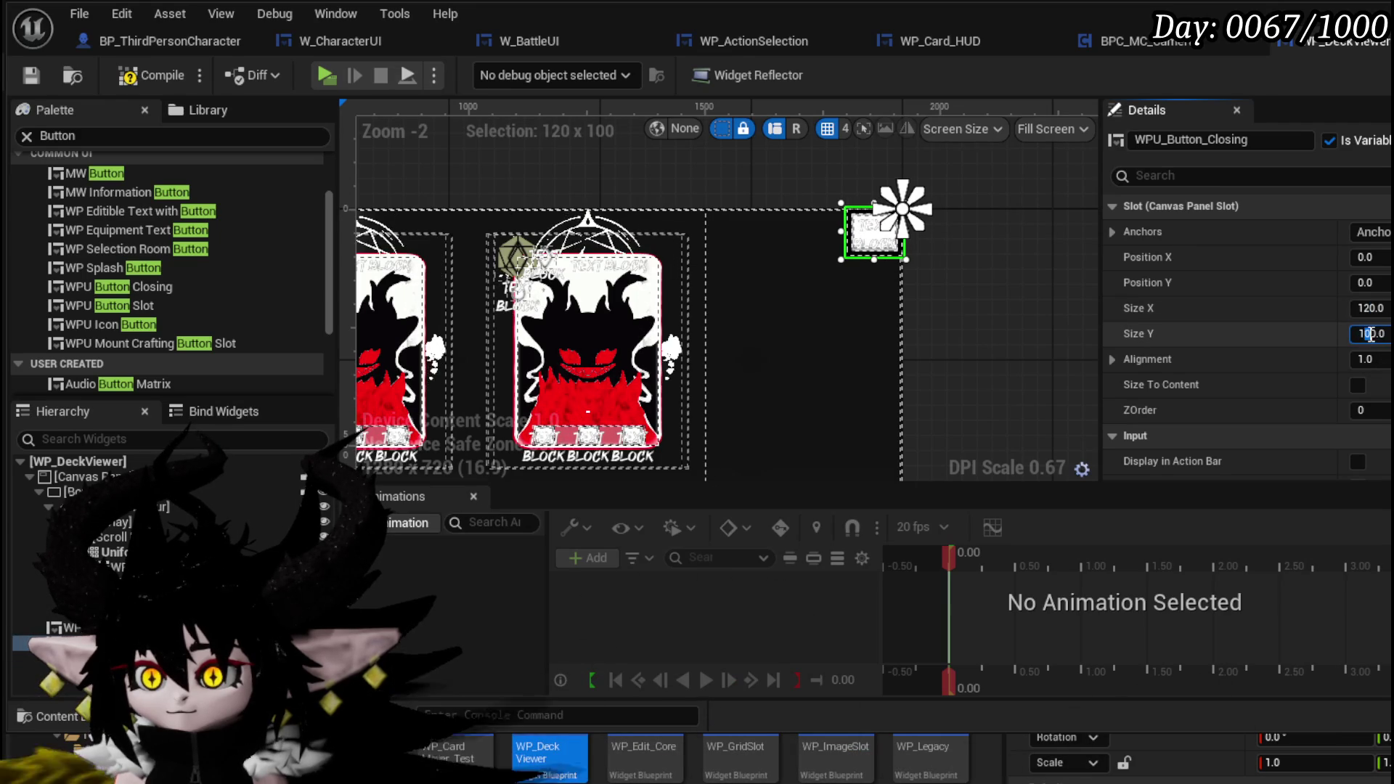
type("120")
key("Return")
scroll(1016, 319, "down", 2)
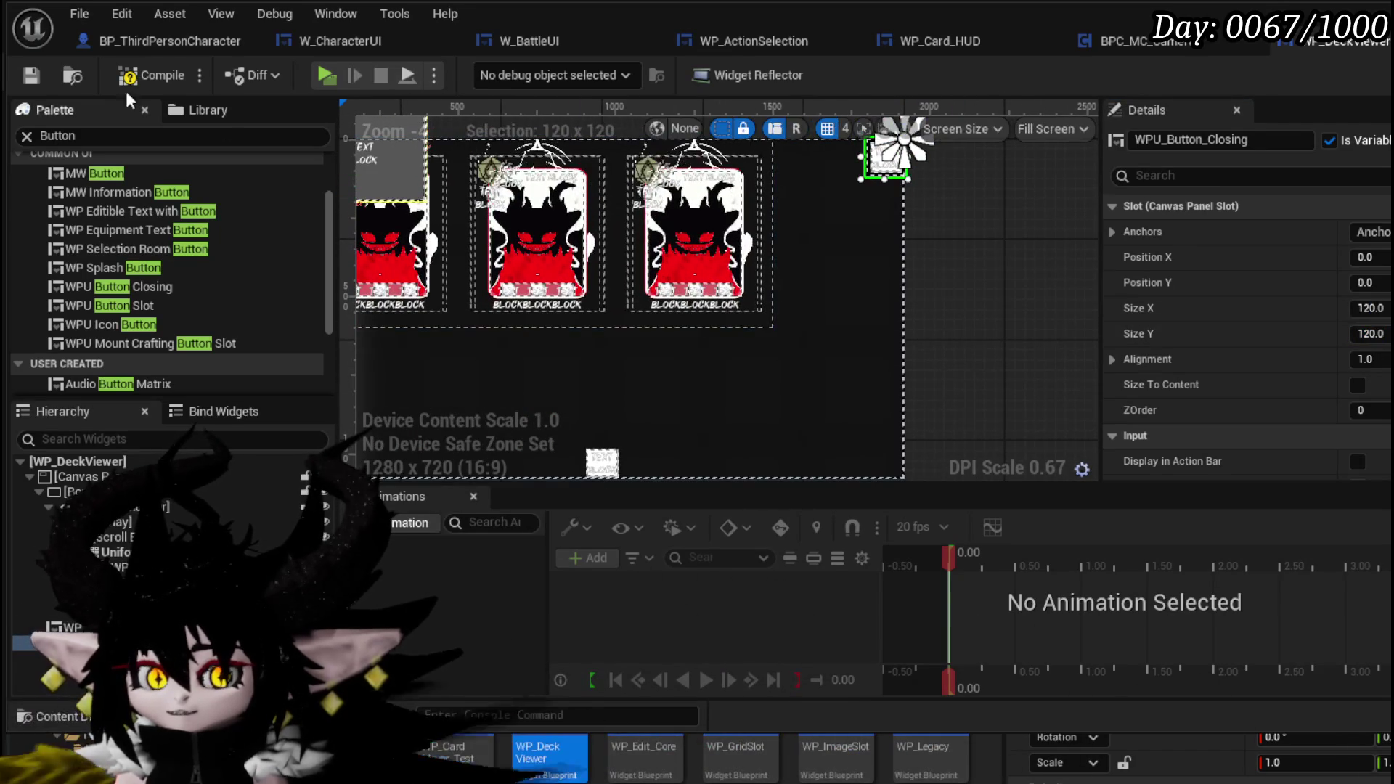
left_click(24, 76)
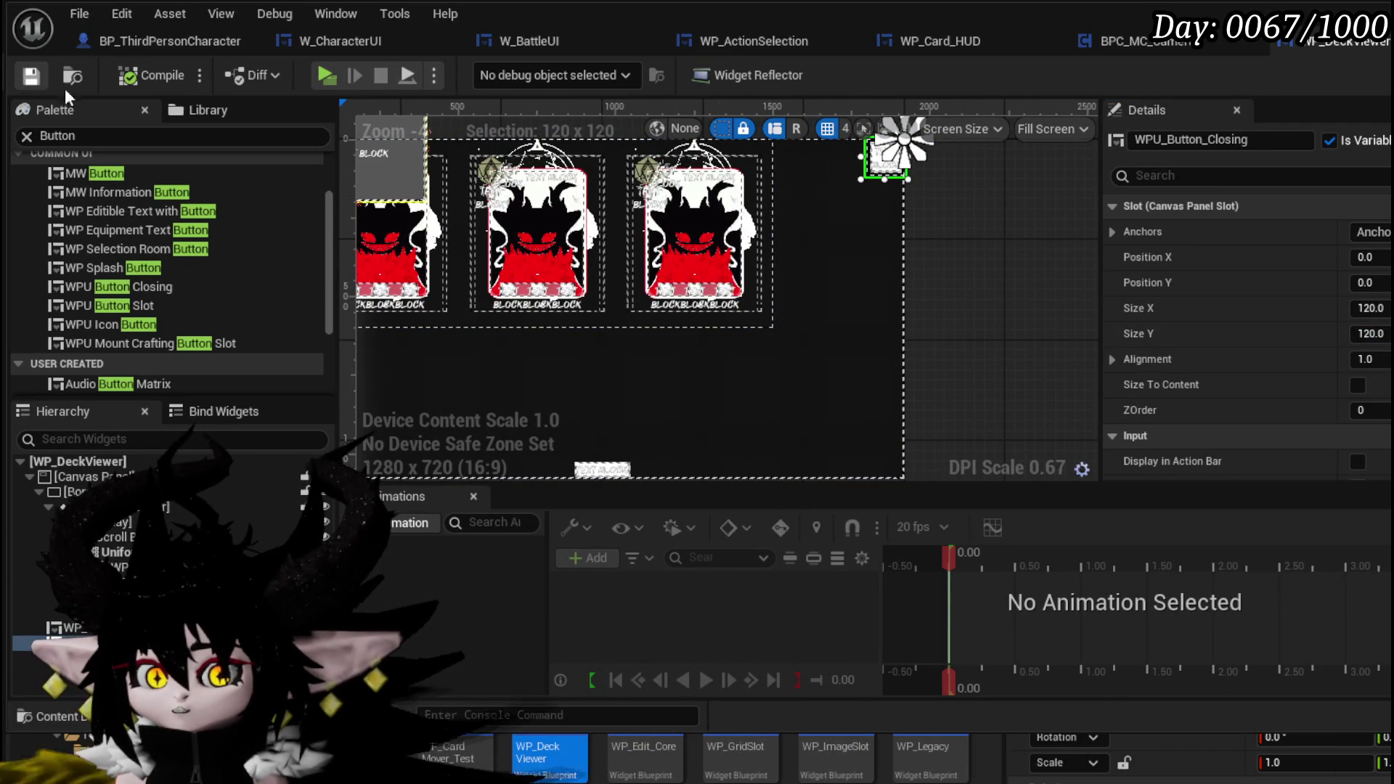
Step: Create the closing button's On Press Button event
scroll(1245, 327, "down", 10)
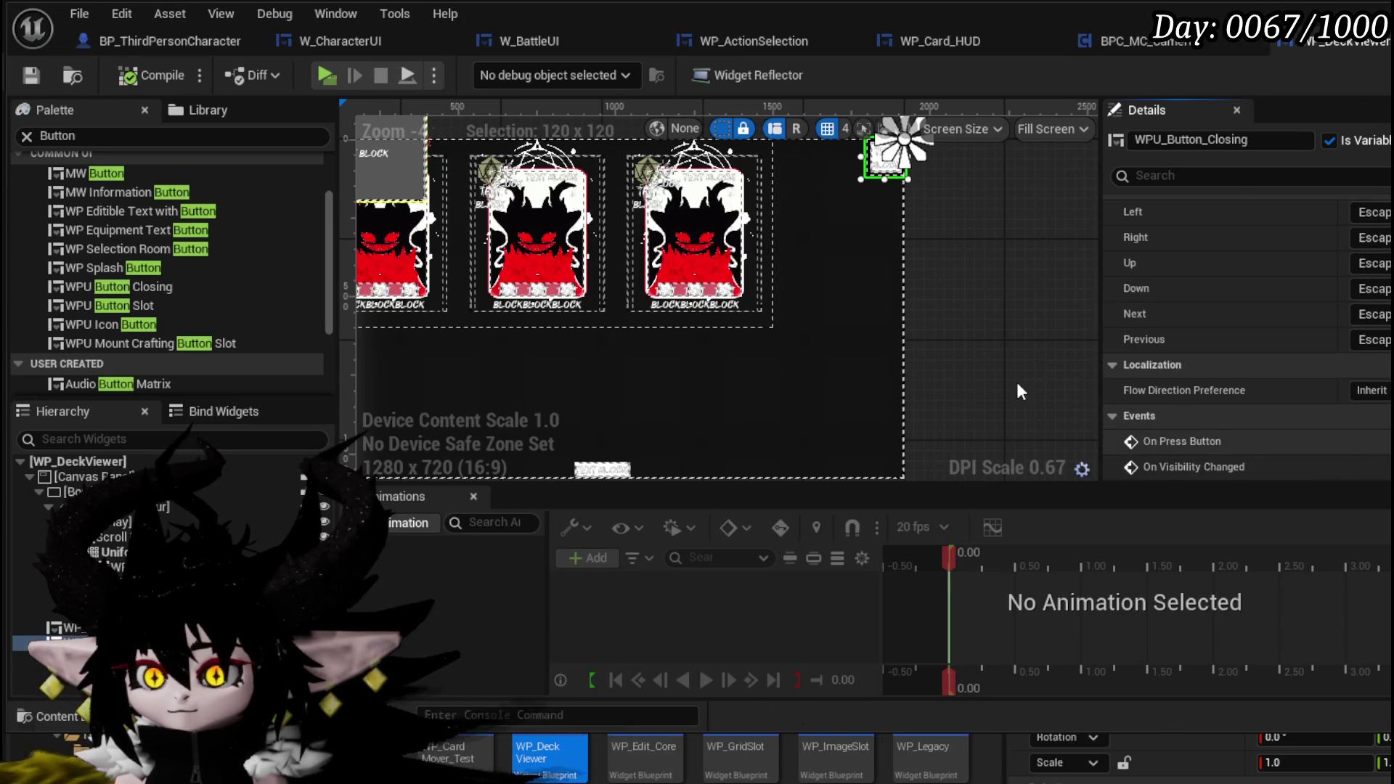
left_click(1182, 441)
scroll(934, 303, "up", 2)
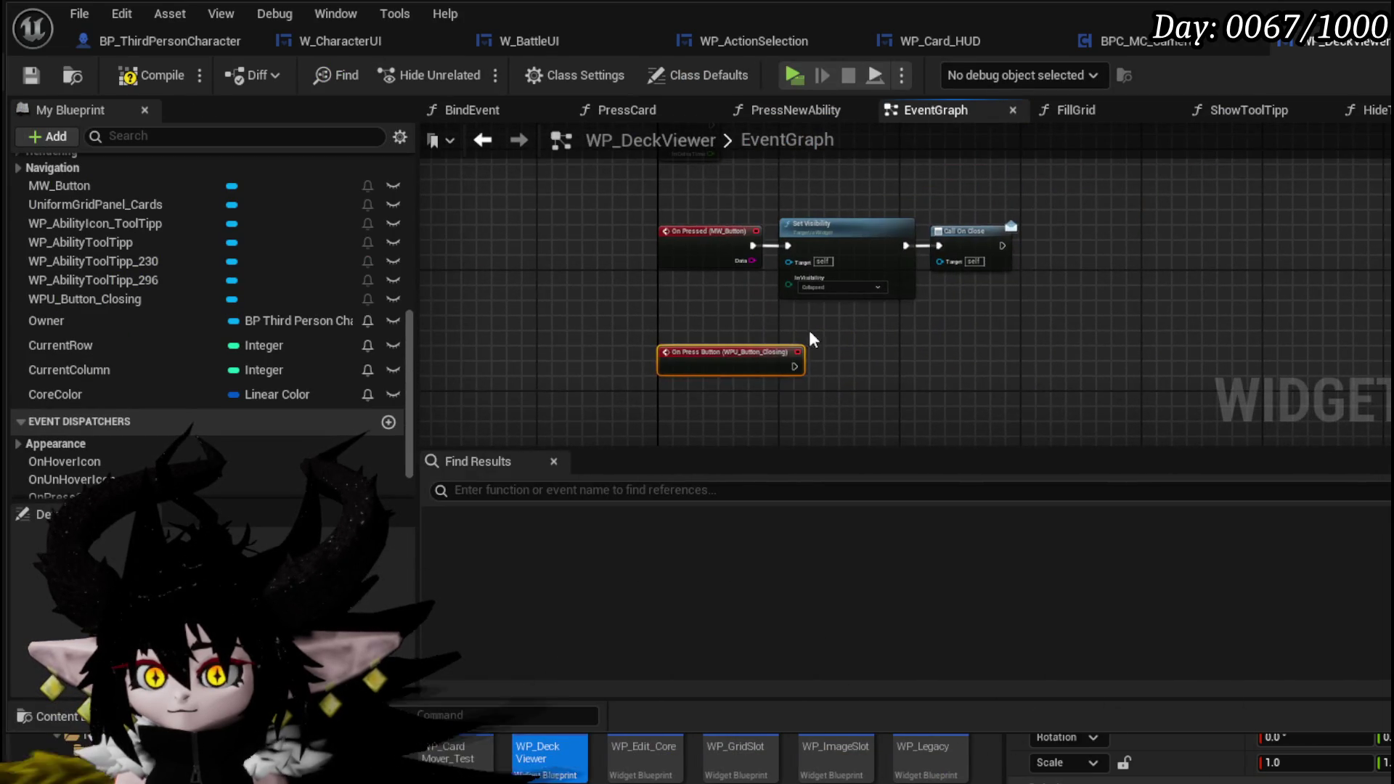
Step: Wire On Press Button into Set Visibility and shift Set Visibility and Call On Close right
scroll(795, 336, "up", 2)
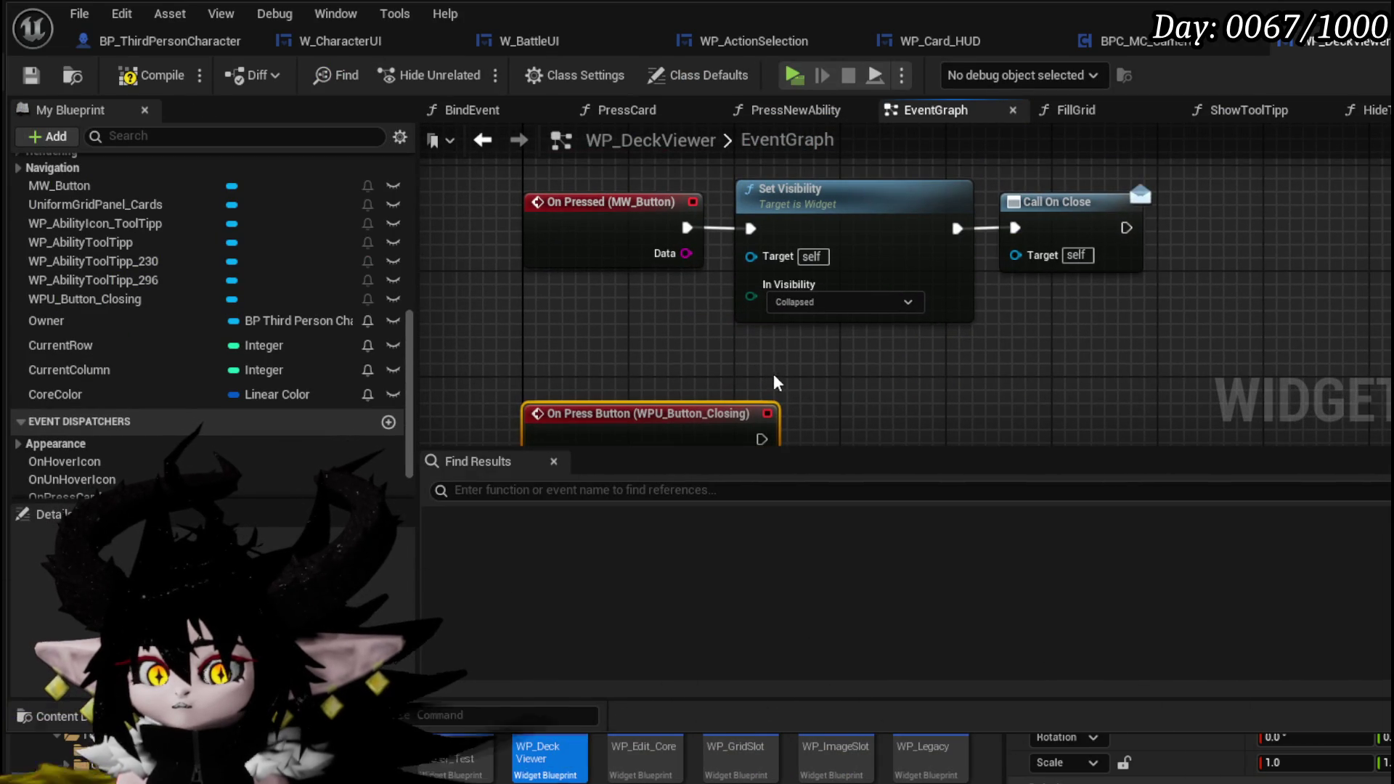
left_click_drag(764, 434, 750, 227)
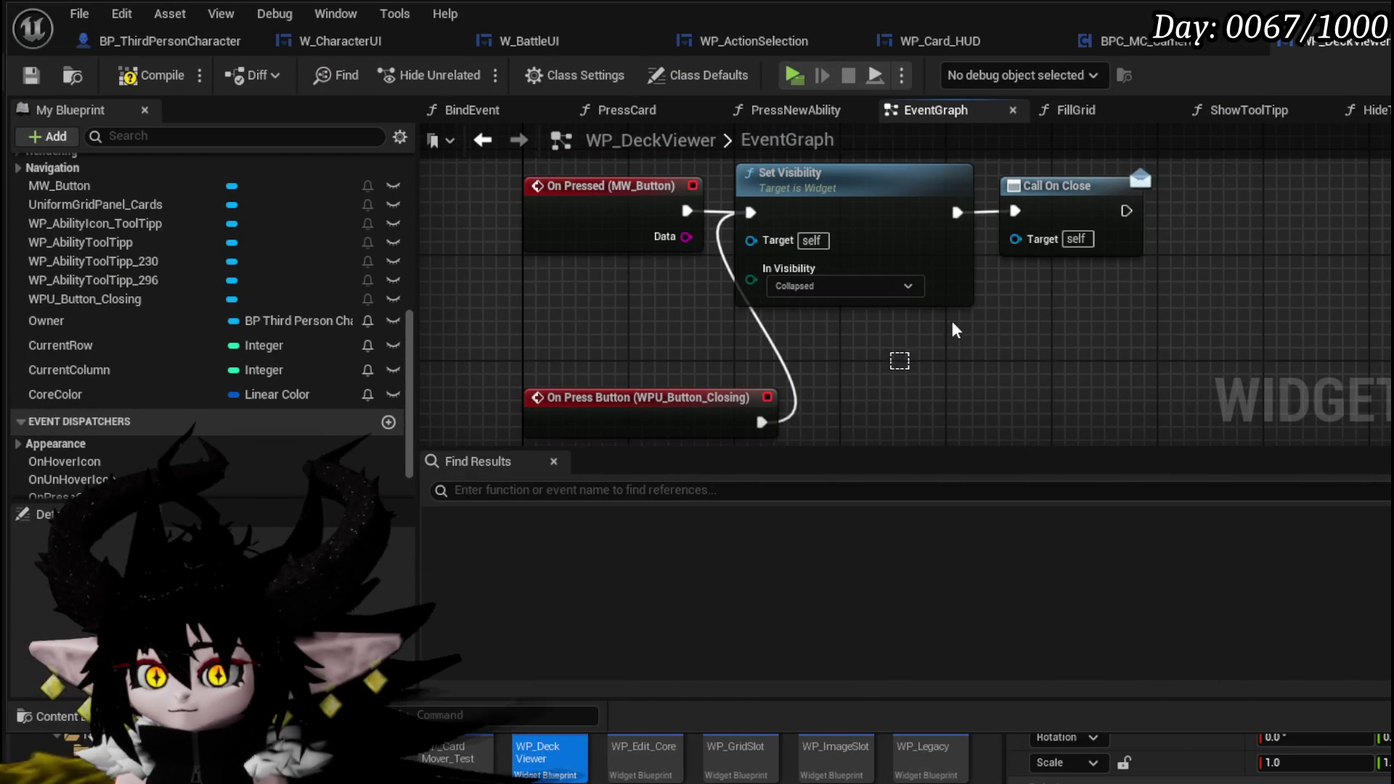
left_click_drag(899, 356, 1138, 157)
left_click_drag(880, 209, 1013, 274)
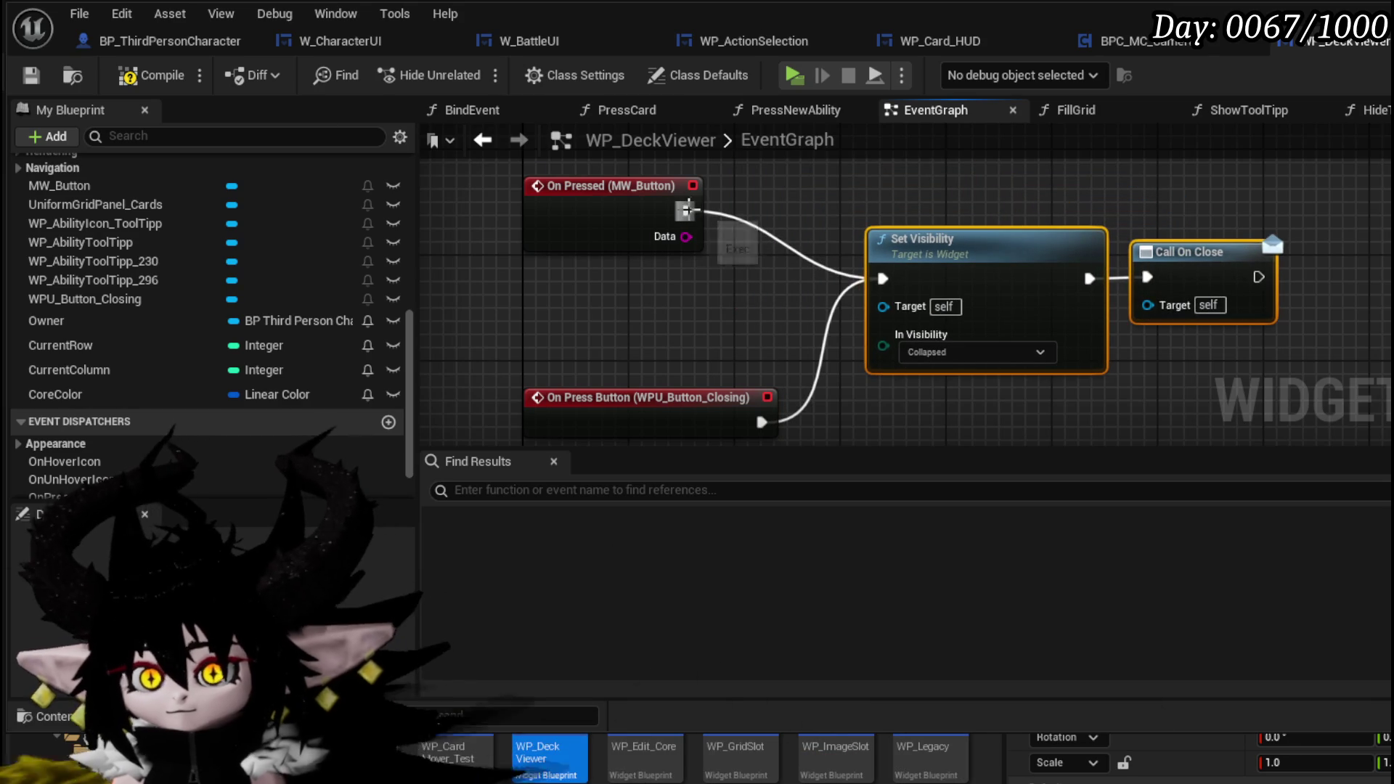
Step: Delete the old MW_Button pressed event and tidy the press event beside Set Visibility
left_click(675, 212)
key("Delete")
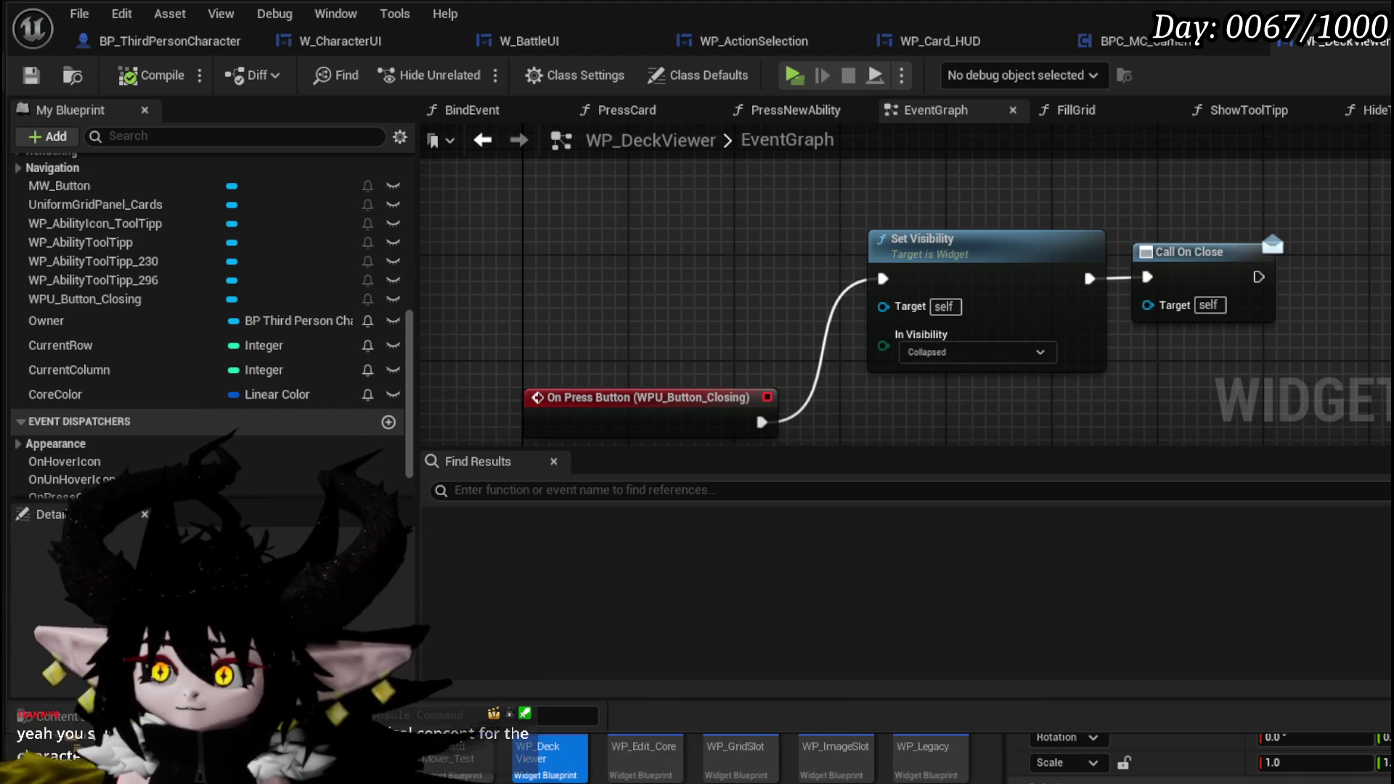
left_click_drag(669, 325, 712, 182)
left_click(695, 233)
key("Home")
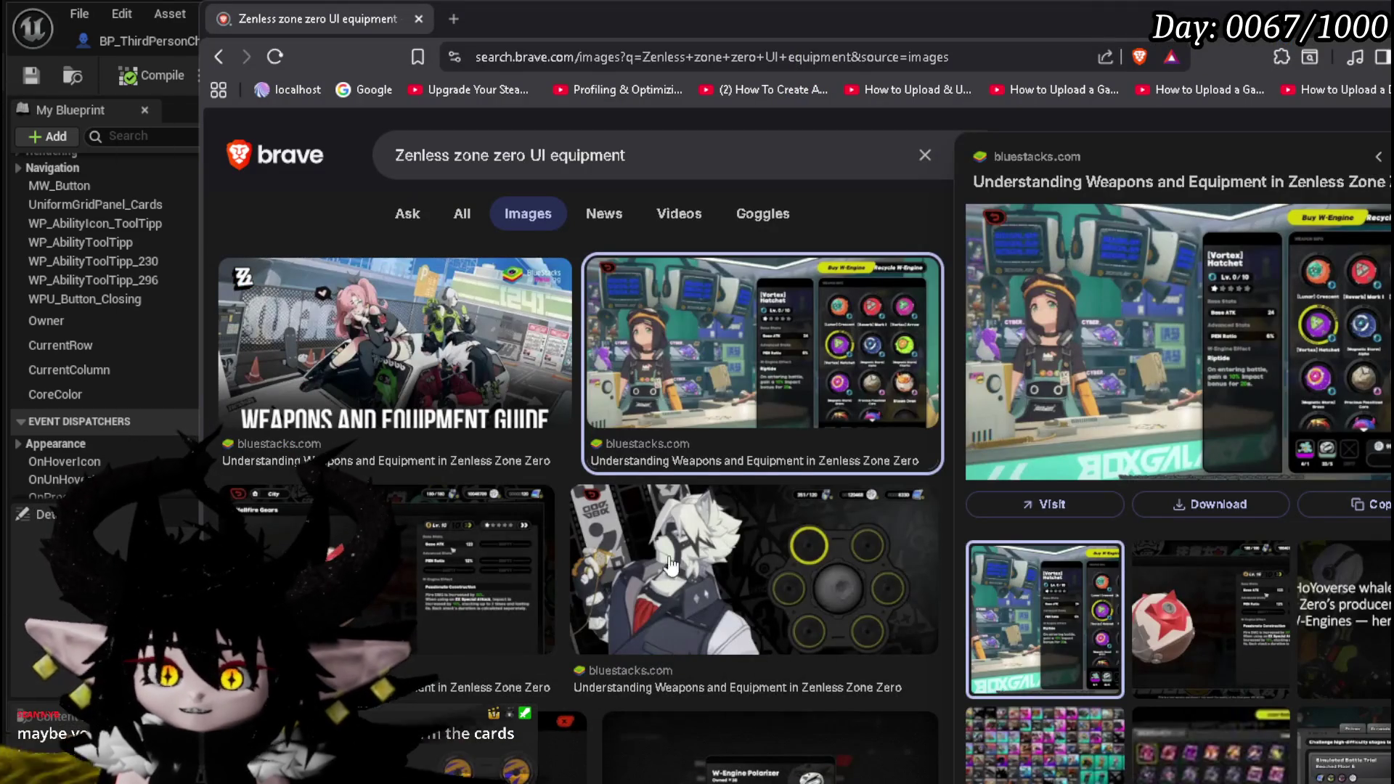
Step: Preview the white-haired character's equipment screenshot, then return to Unreal Editor
left_click(755, 540)
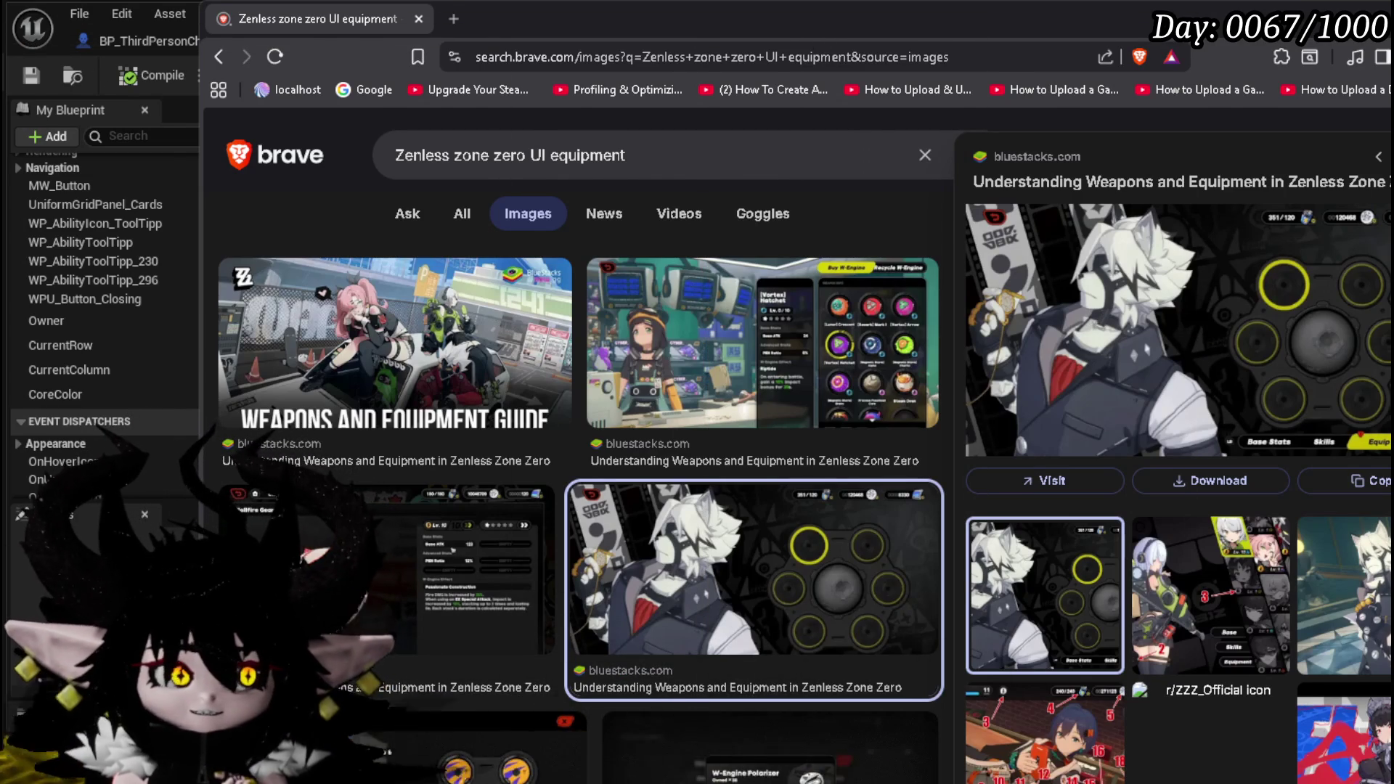
key("alt+Tab")
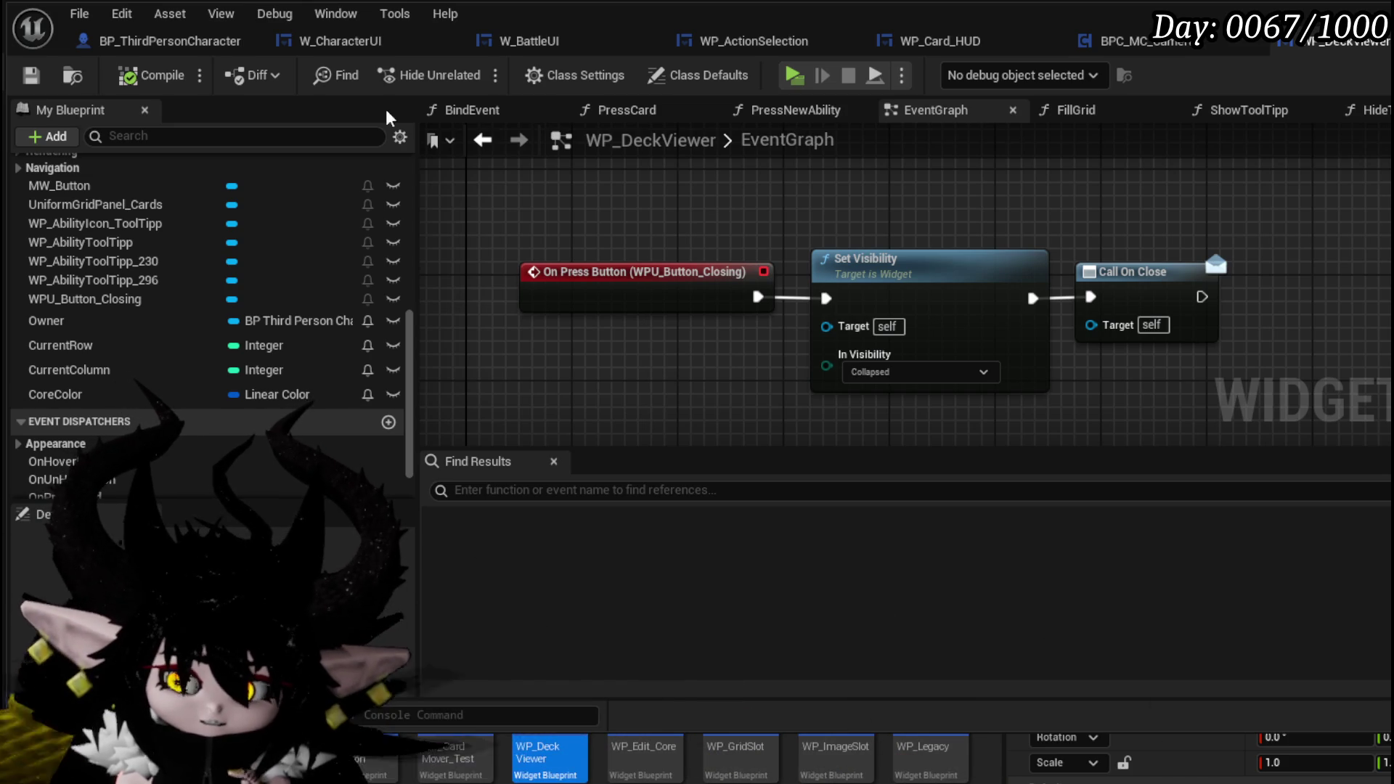
mouse_move(1127, 223)
left_mouse_down()
mouse_move(1027, 225)
mouse_move(1158, 232)
left_mouse_up()
scroll(1156, 230, "down", 3)
scroll(1060, 313, "up", 1)
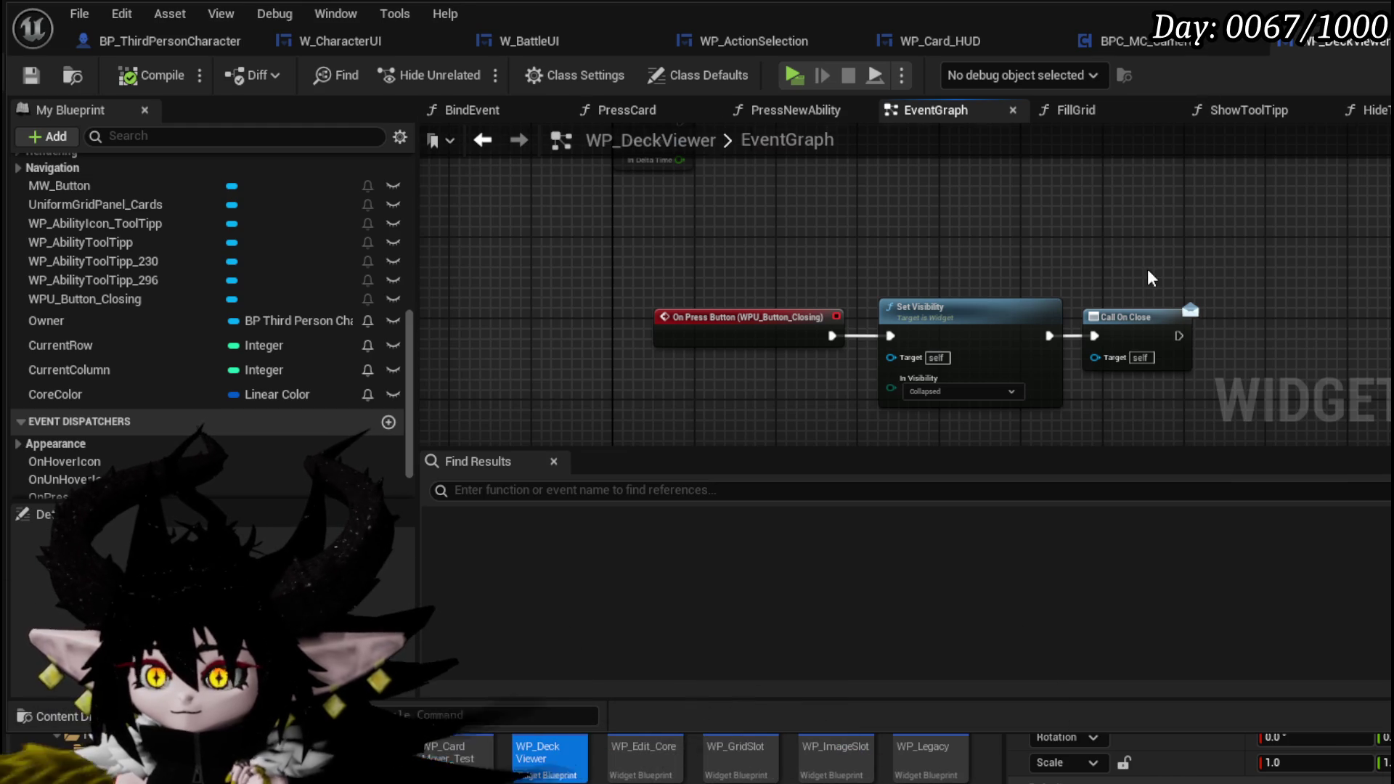
scroll(966, 310, "down", 3)
left_click_drag(877, 258, 723, 251)
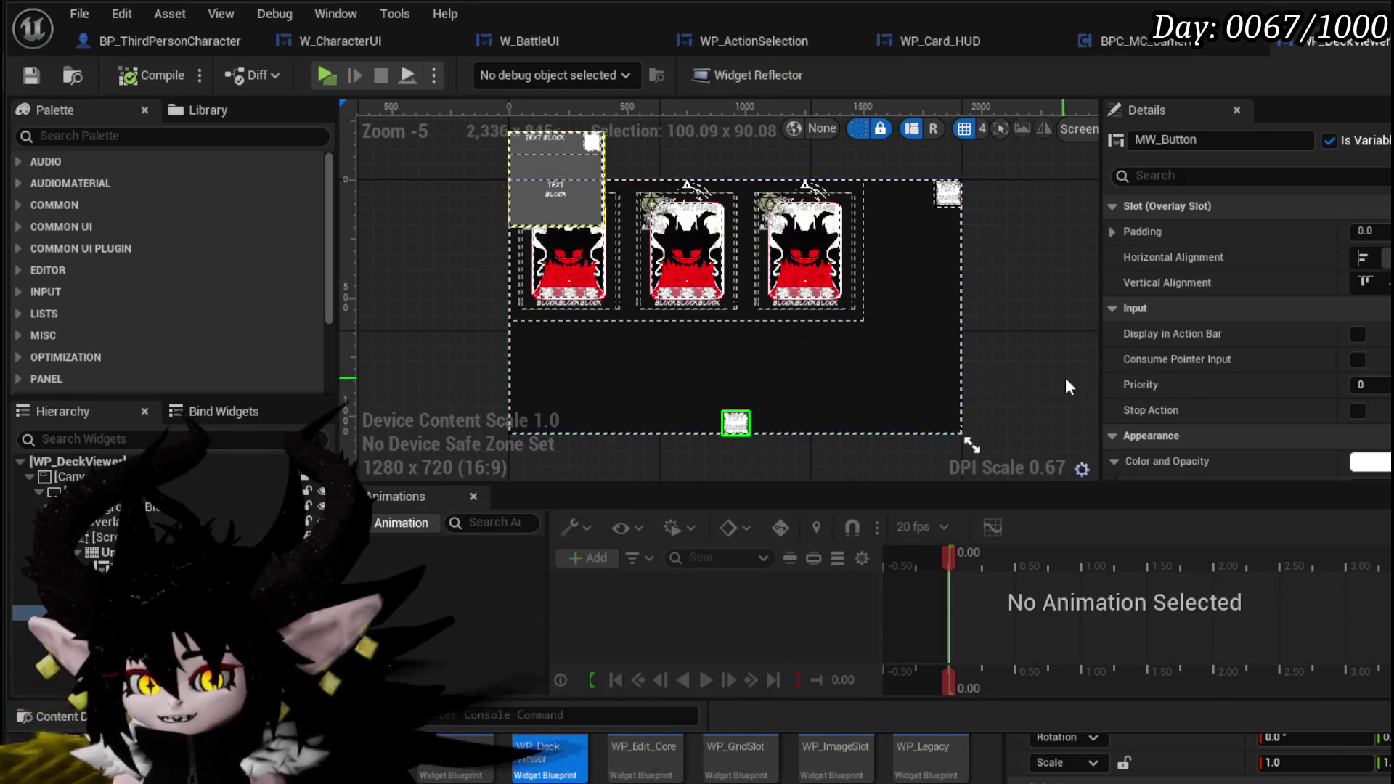
Step: Deselect MW_Button and switch to the deck viewer's Graph view
scroll(642, 399, "up", 2)
left_click(691, 393)
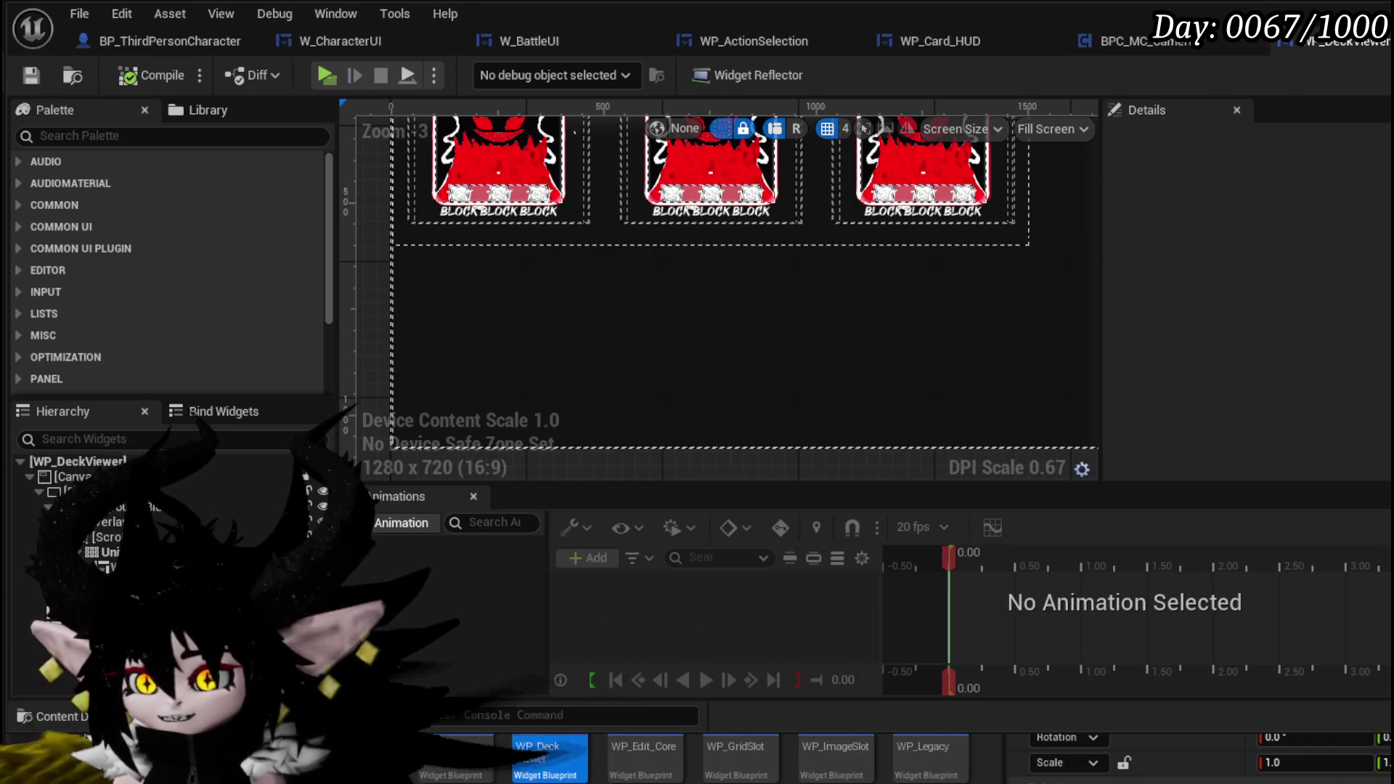
left_click(1359, 75)
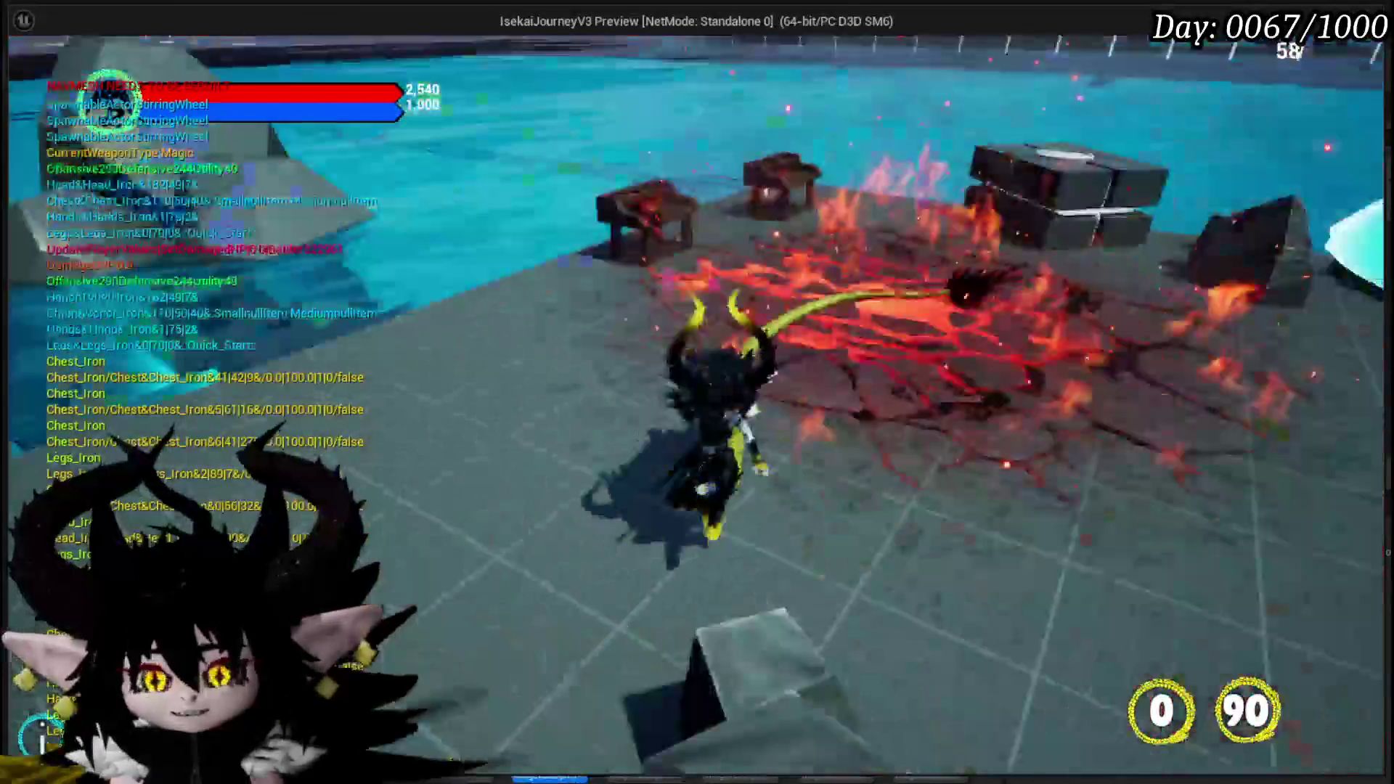
Step: In play, interact with the workbench and bring up the core deck card view via CORE ABILITY
key("e")
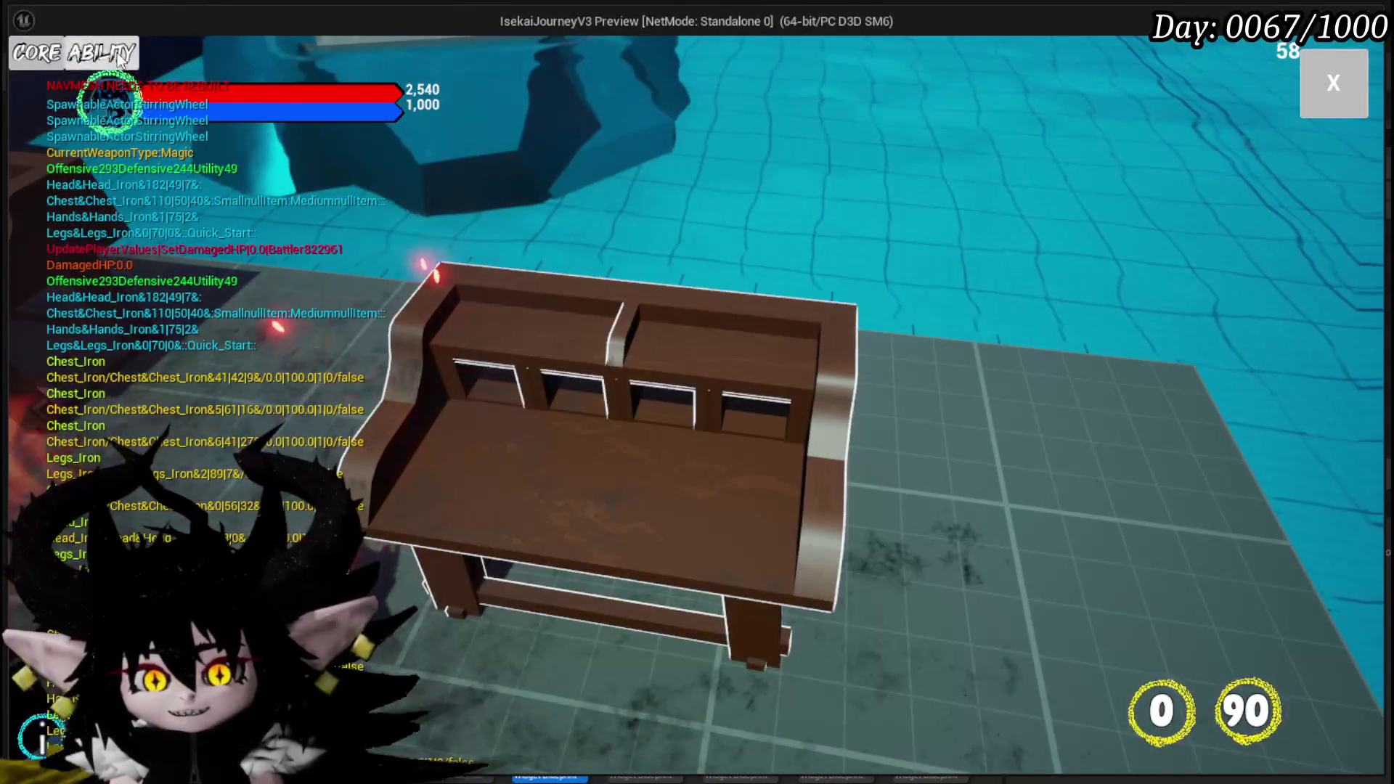
left_click(69, 59)
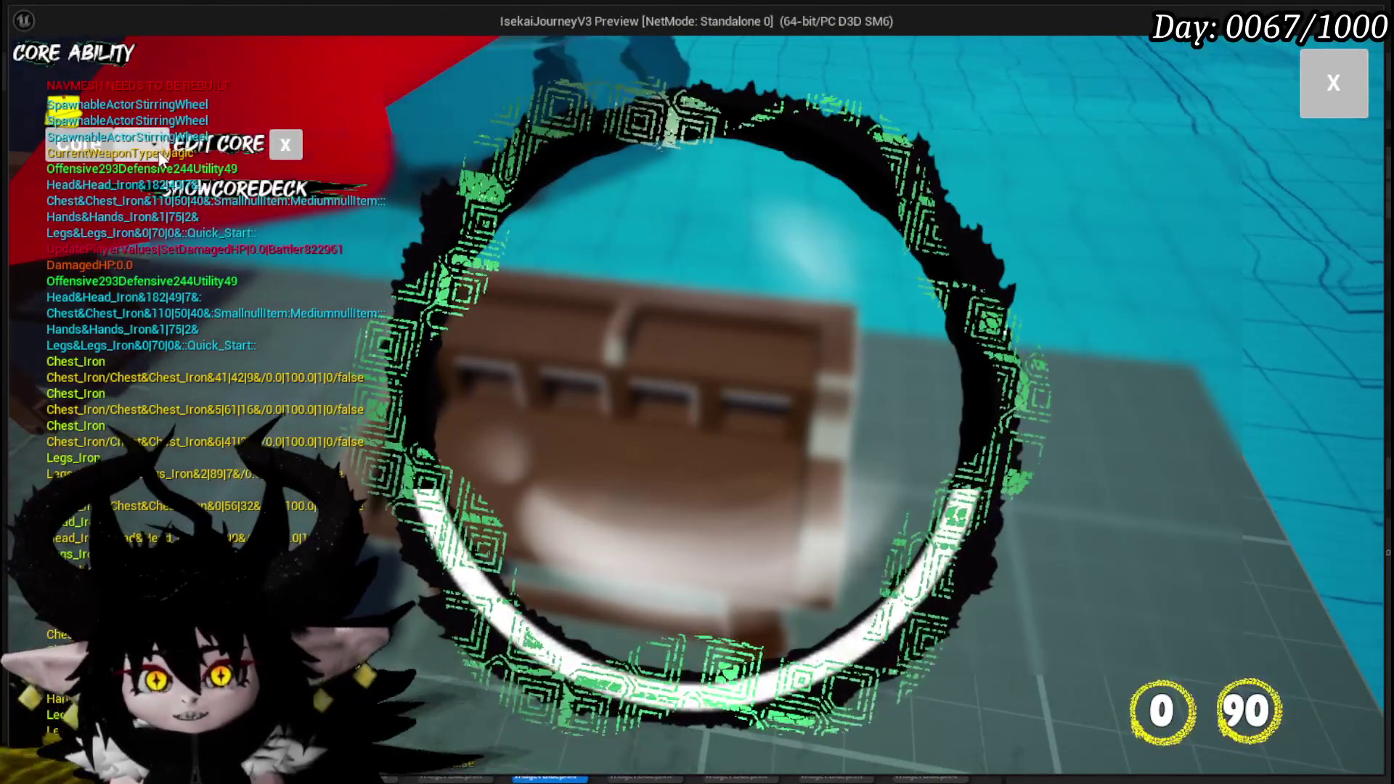
left_click(109, 145)
left_click(160, 240)
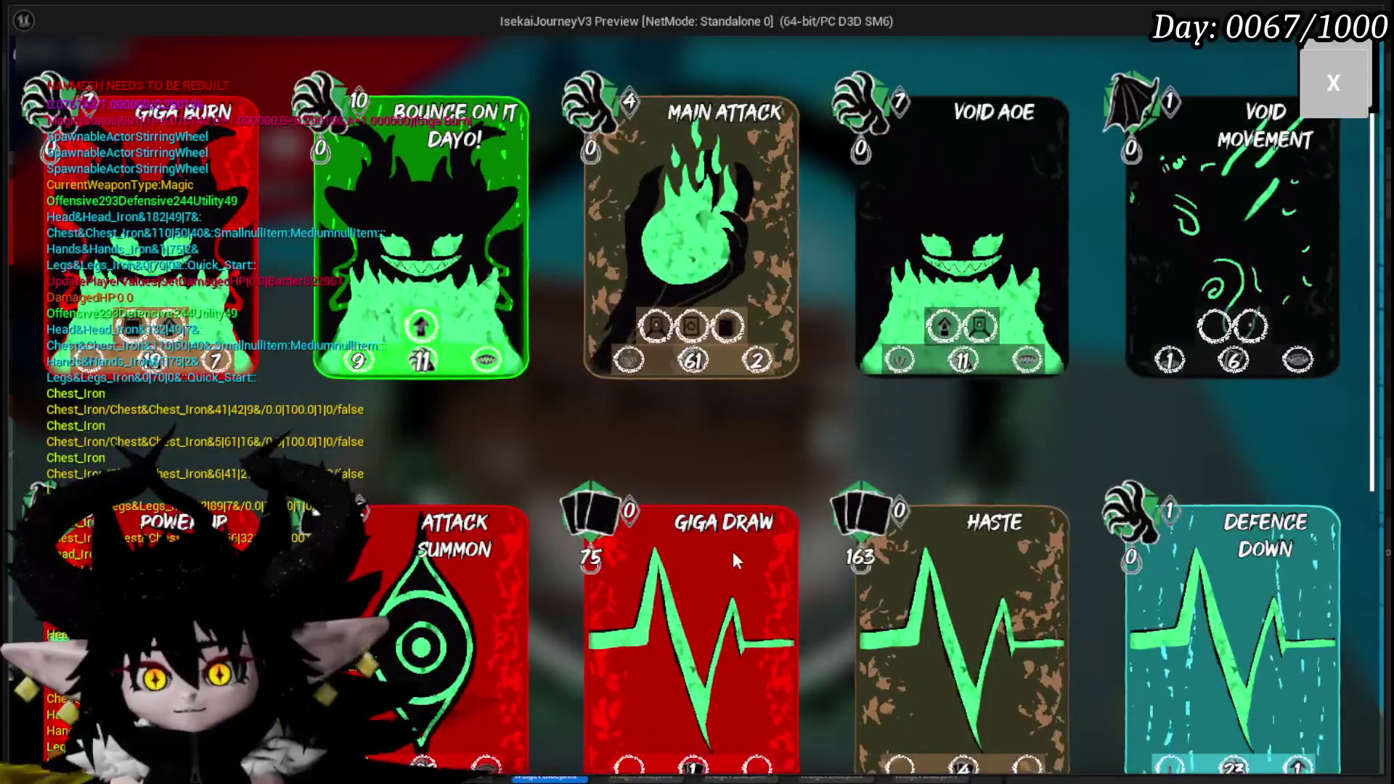
scroll(1066, 372, "down", 5)
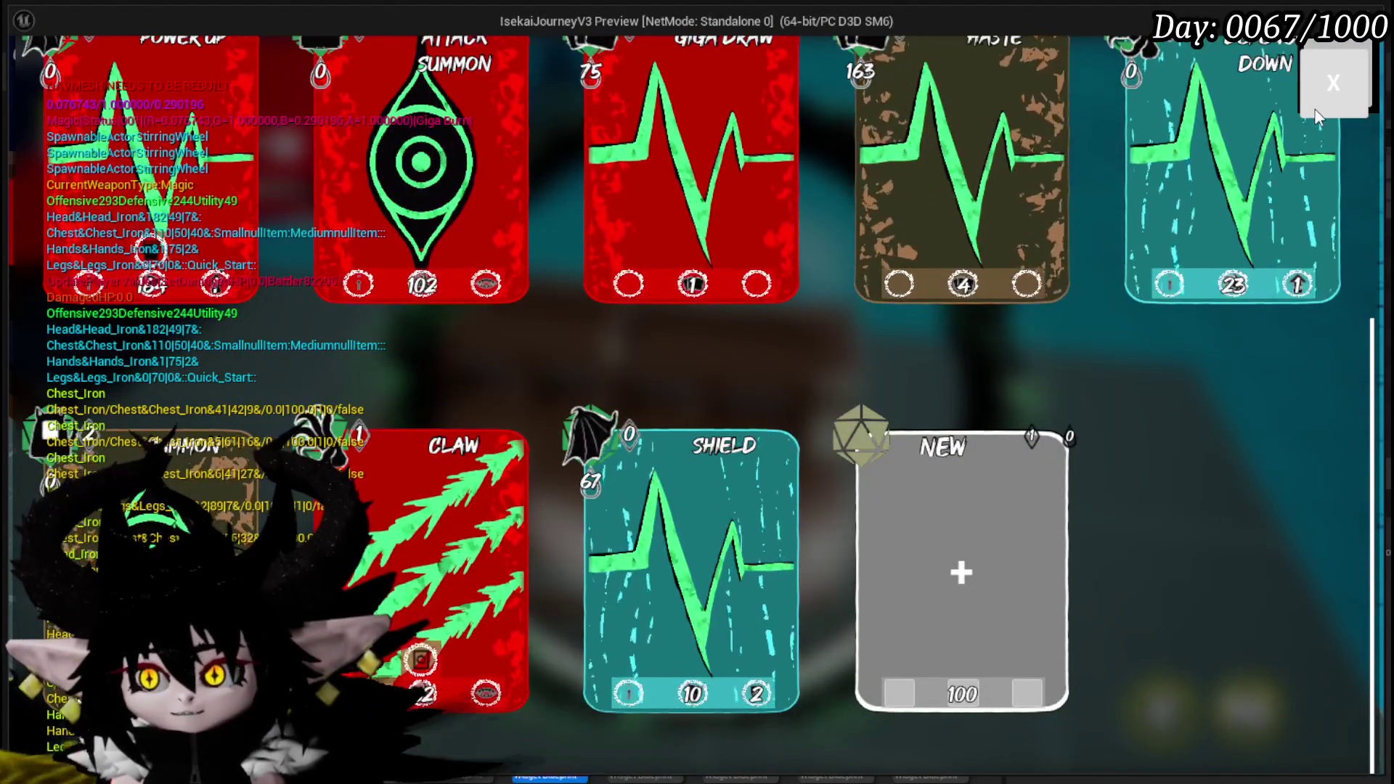
Step: Close the deck view and core panel with the X button, end play, and save the level
left_click(1326, 87)
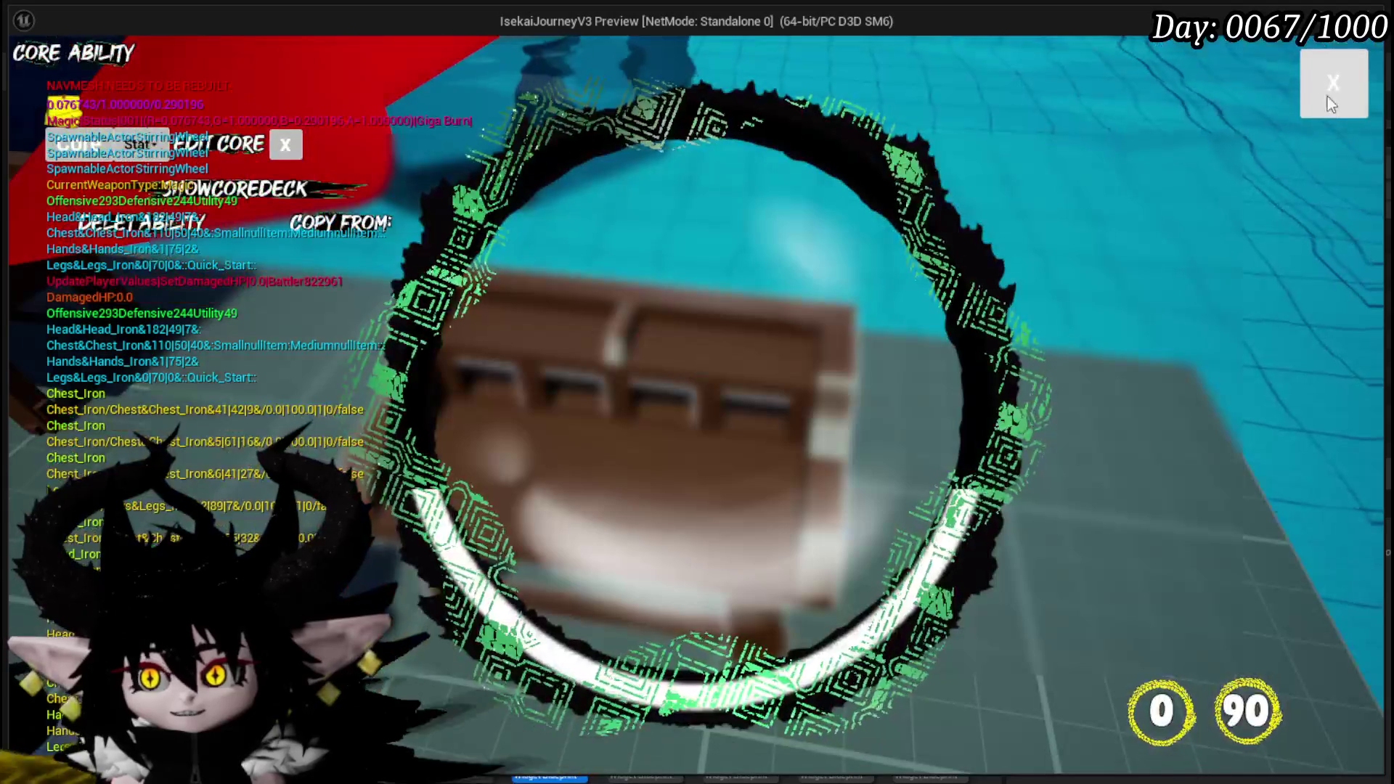
left_click(1318, 90)
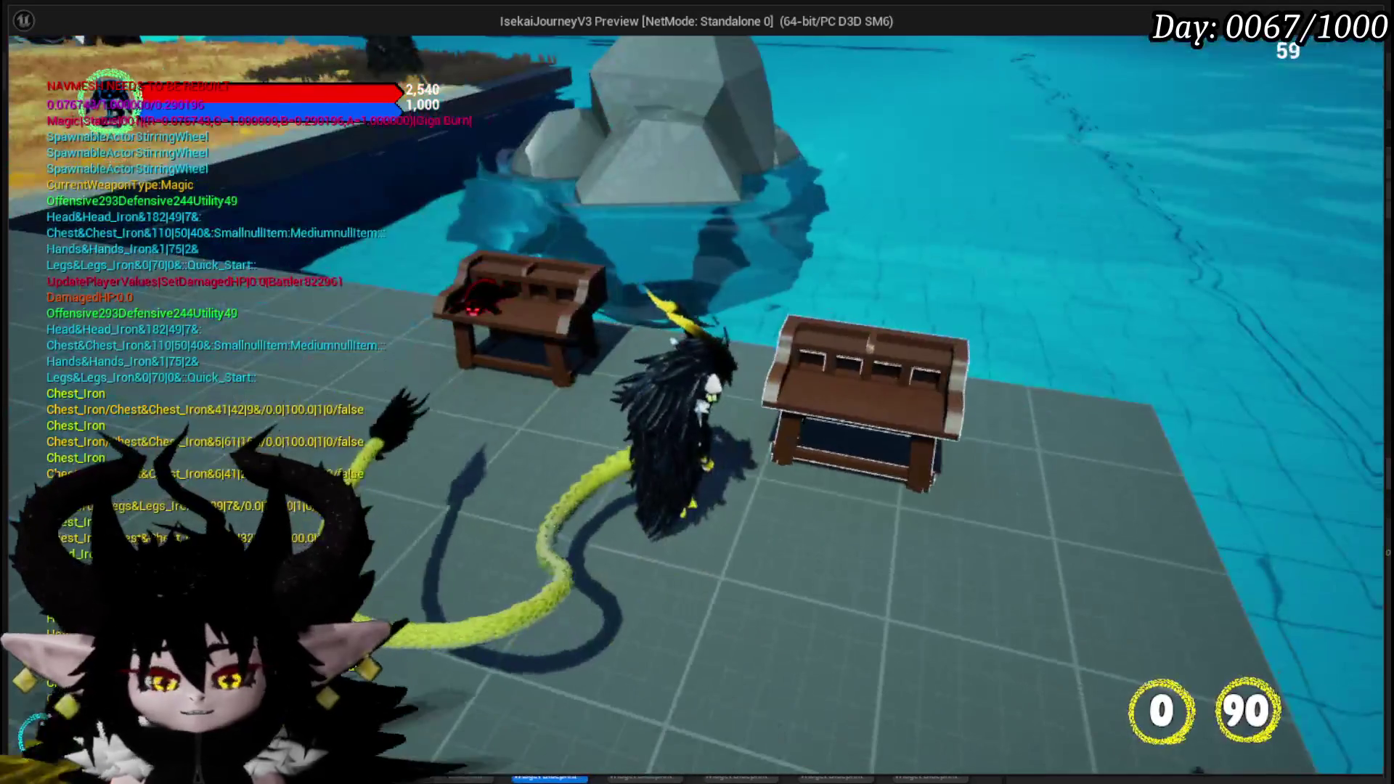
key("Escape")
key("ctrl+s")
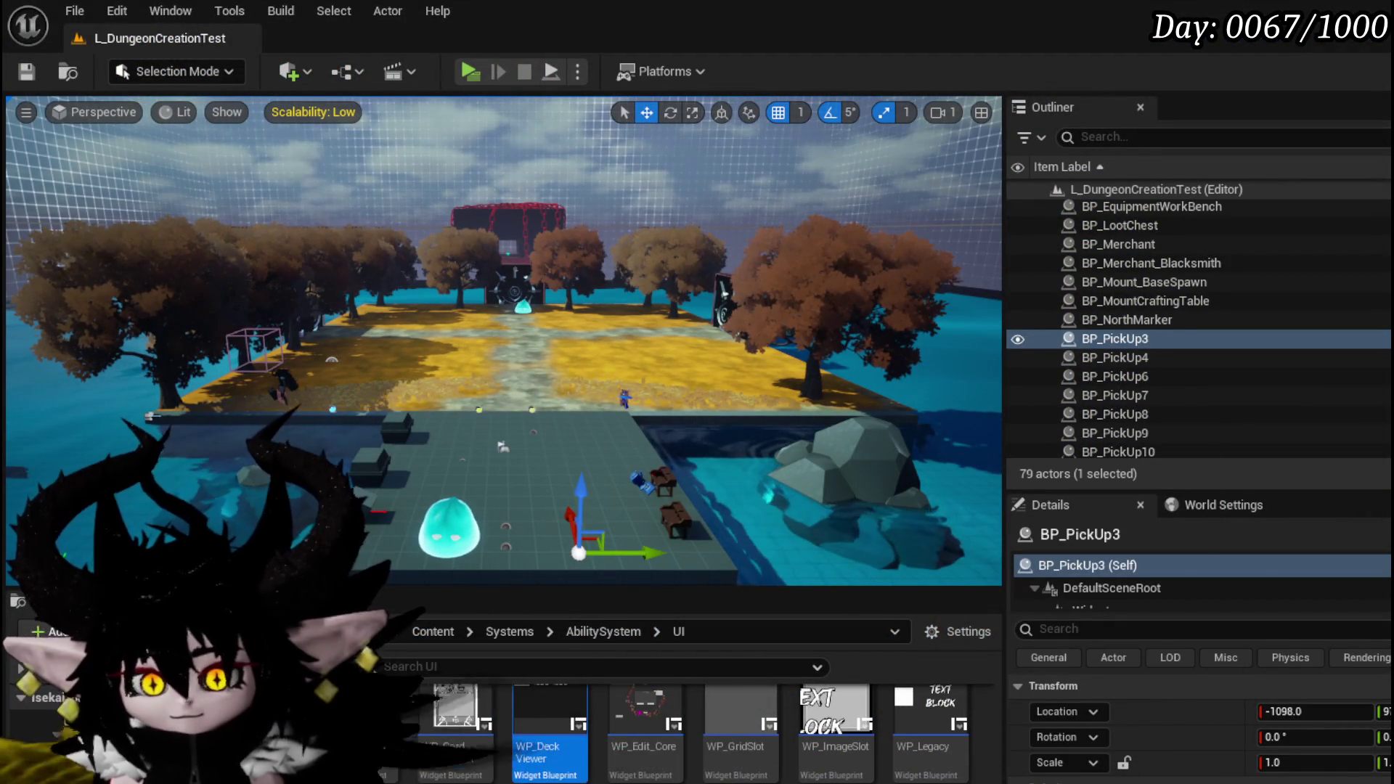
scroll(980, 780, "up", 5)
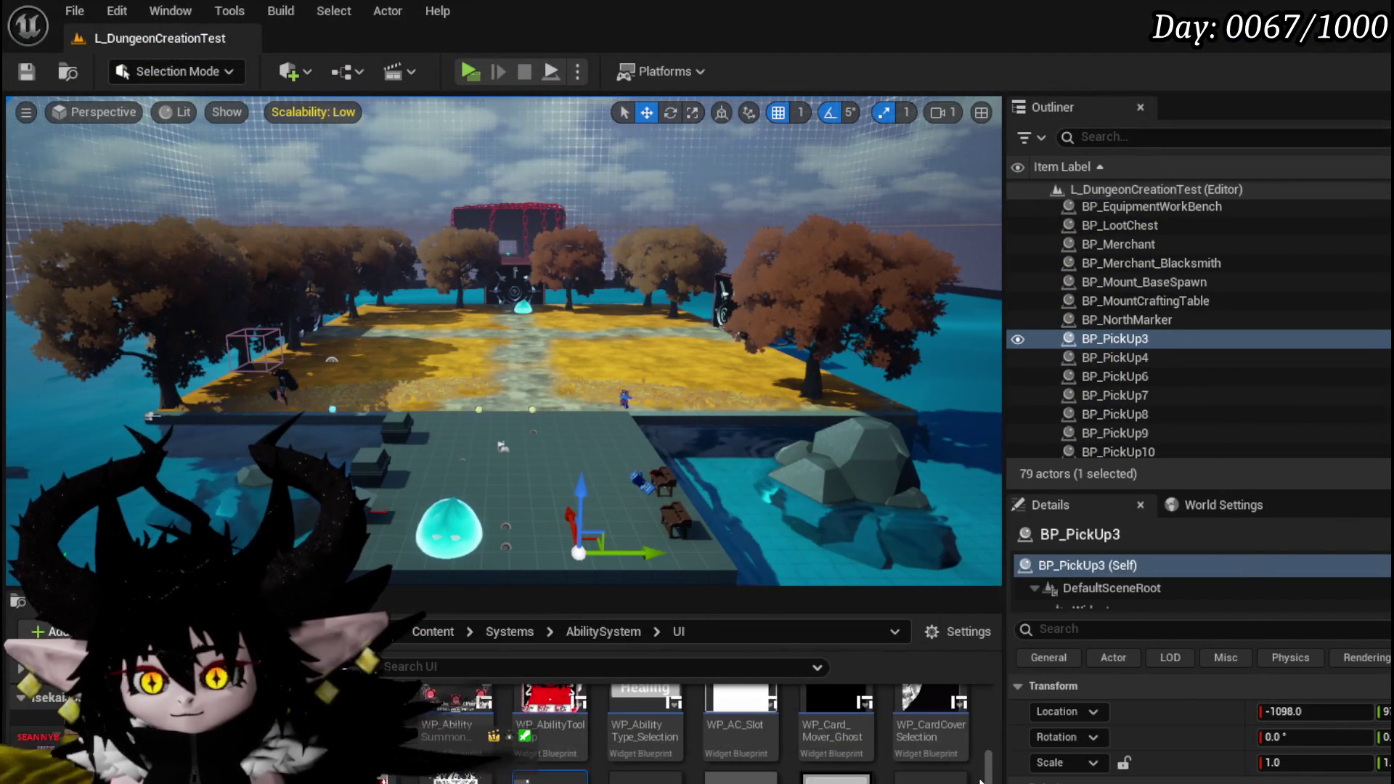
scroll(987, 726, "down", 3)
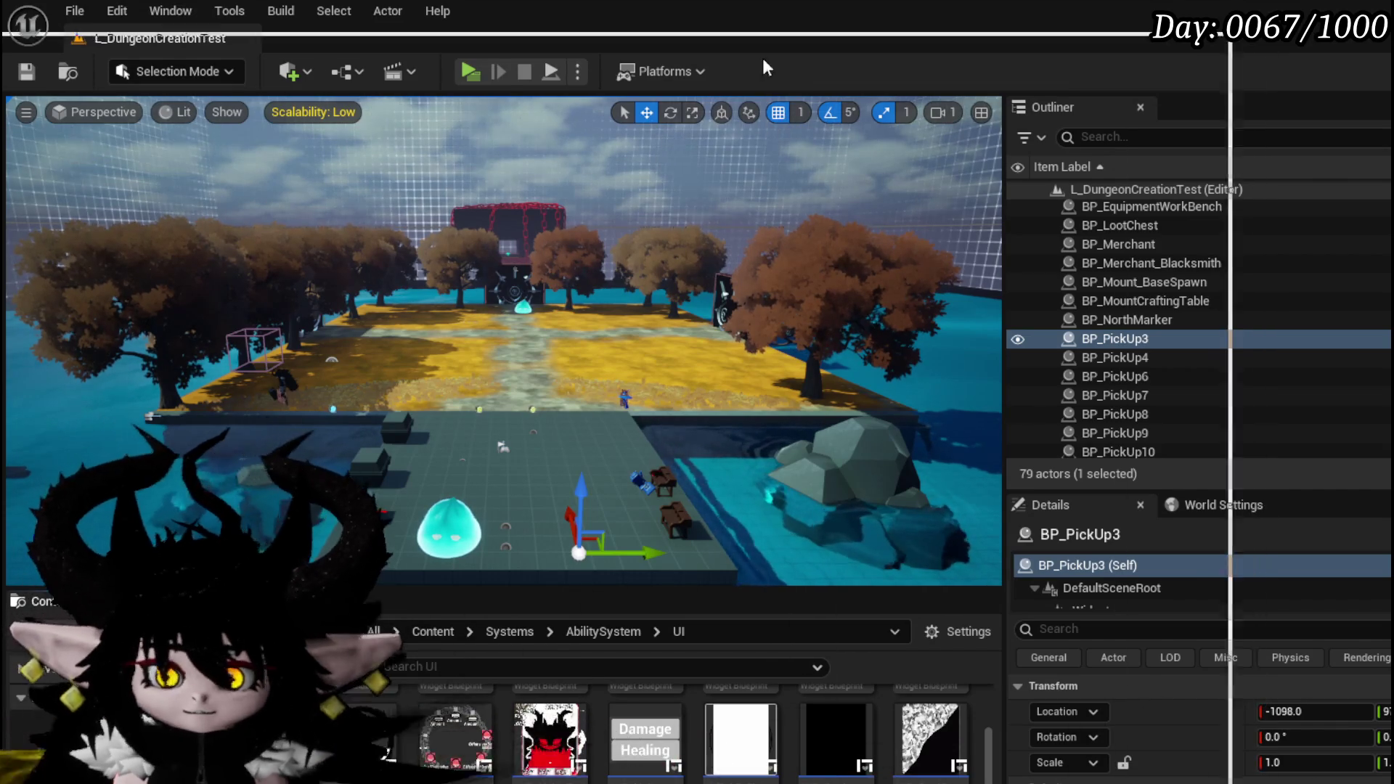
key("alt+Tab")
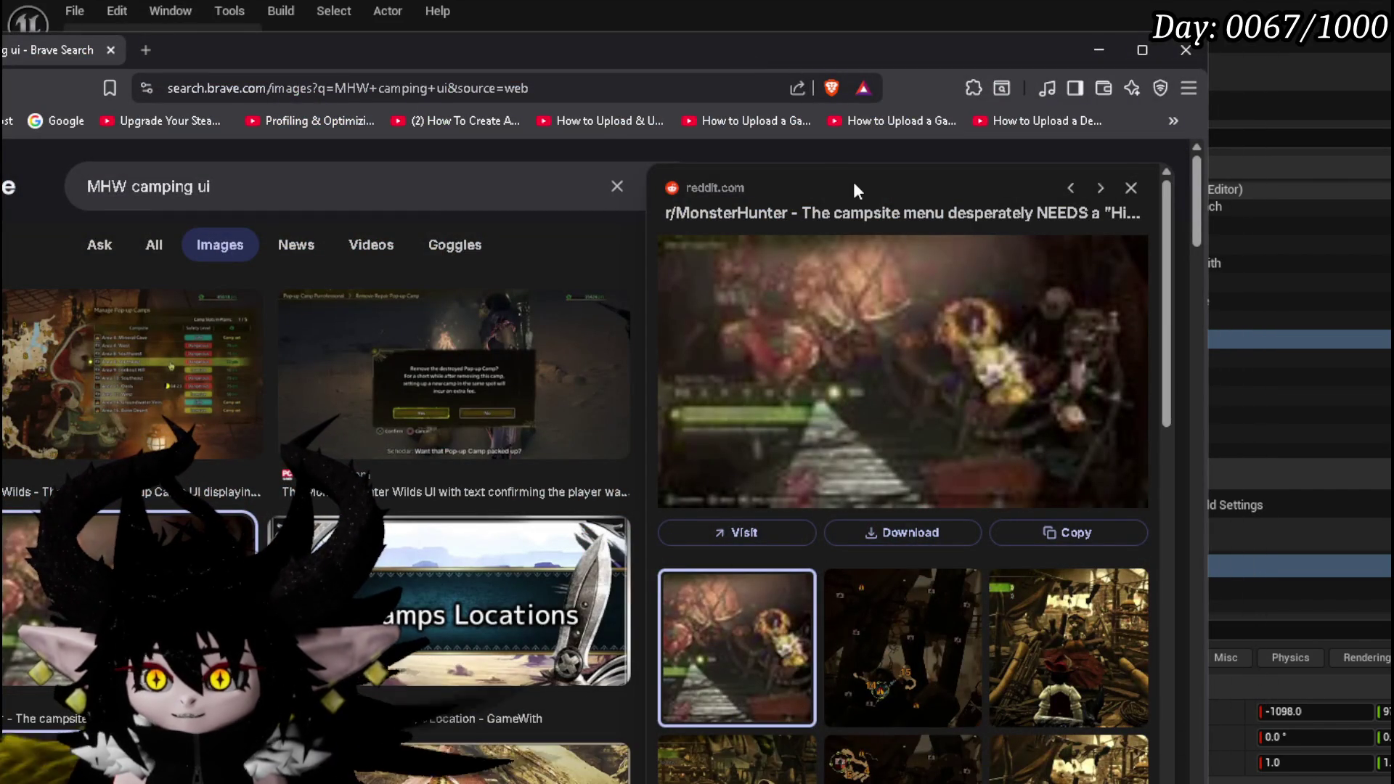
Step: Browse the camping UI image results and preview the Card image cap result
mouse_move(651, 56)
left_mouse_down()
mouse_move(800, 32)
mouse_move(696, 15)
left_mouse_up()
scroll(704, 284, "down", 10)
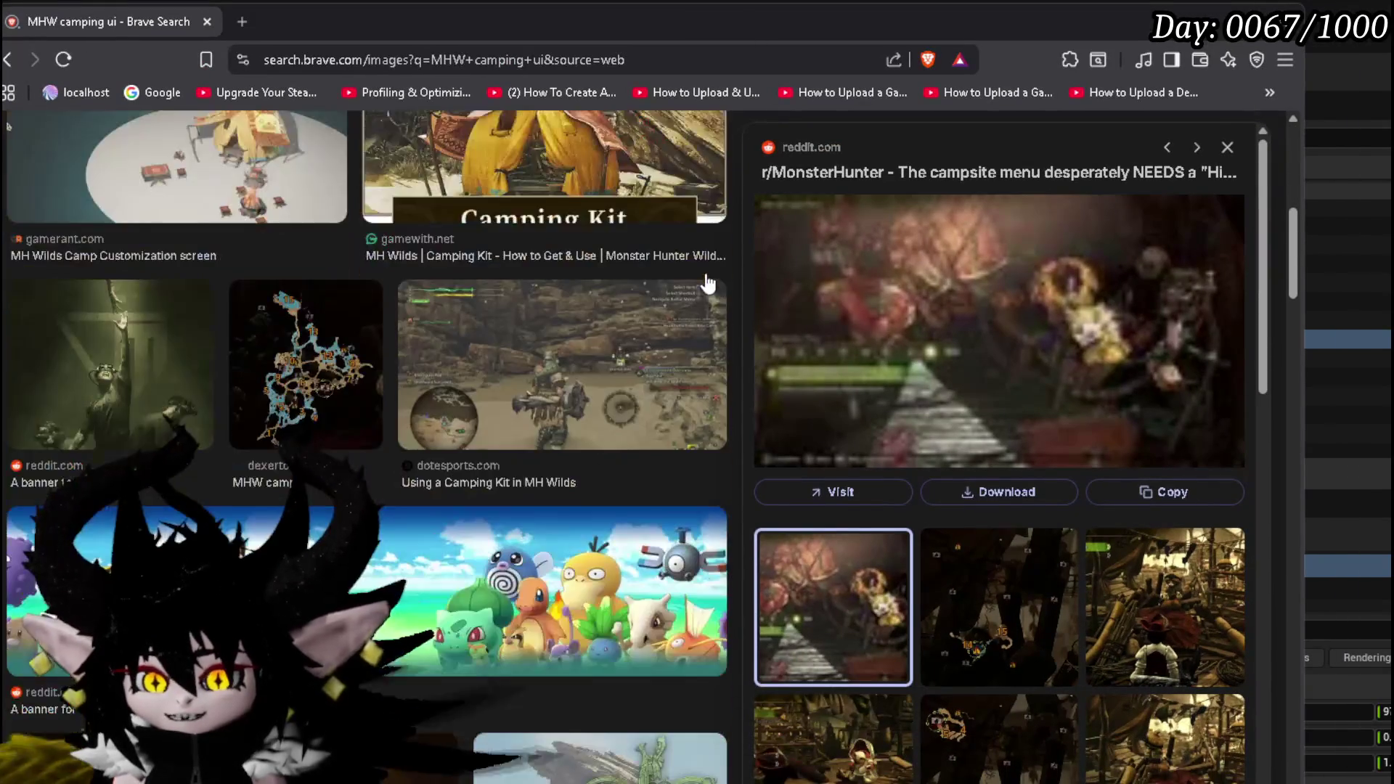
scroll(624, 296, "down", 6)
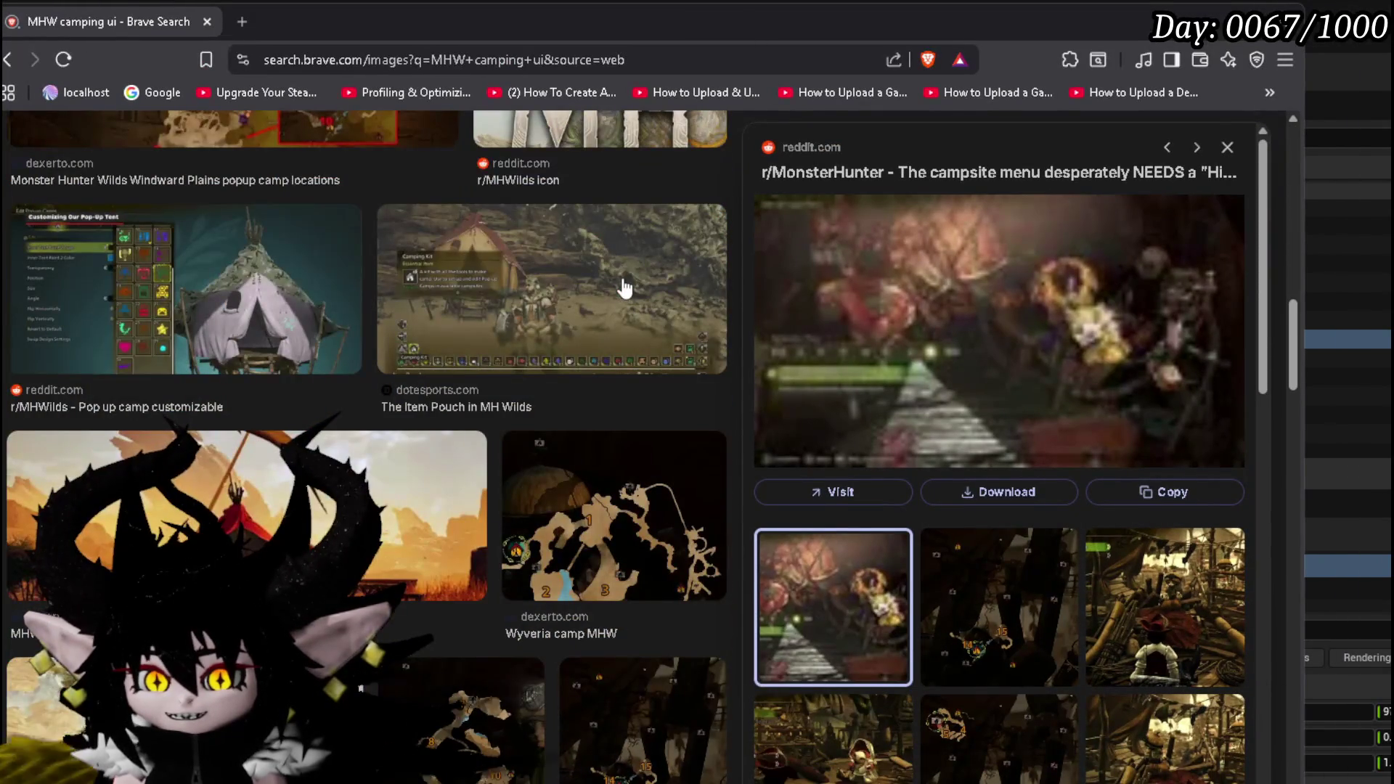
scroll(624, 288, "down", 8)
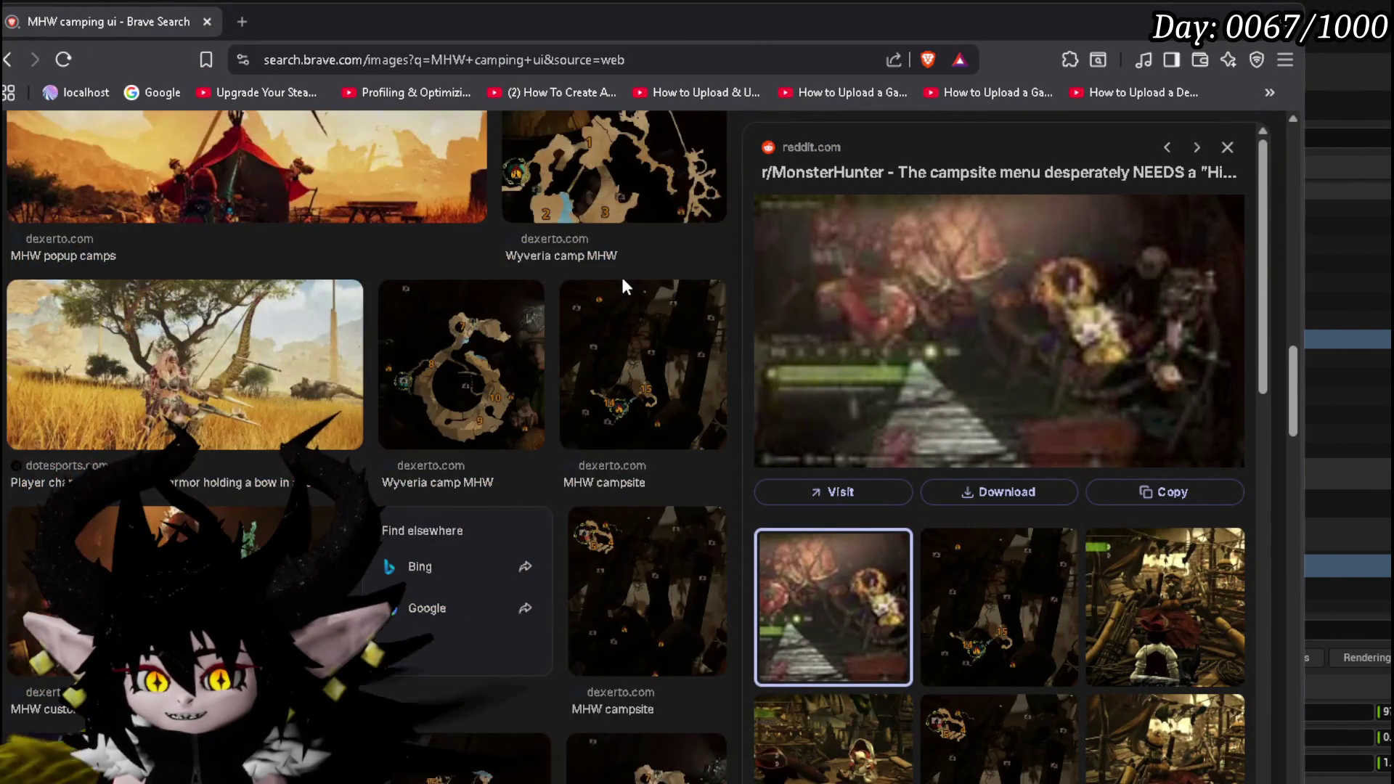
scroll(623, 287, "down", 2)
scroll(625, 287, "up", 2)
scroll(918, 326, "down", 6)
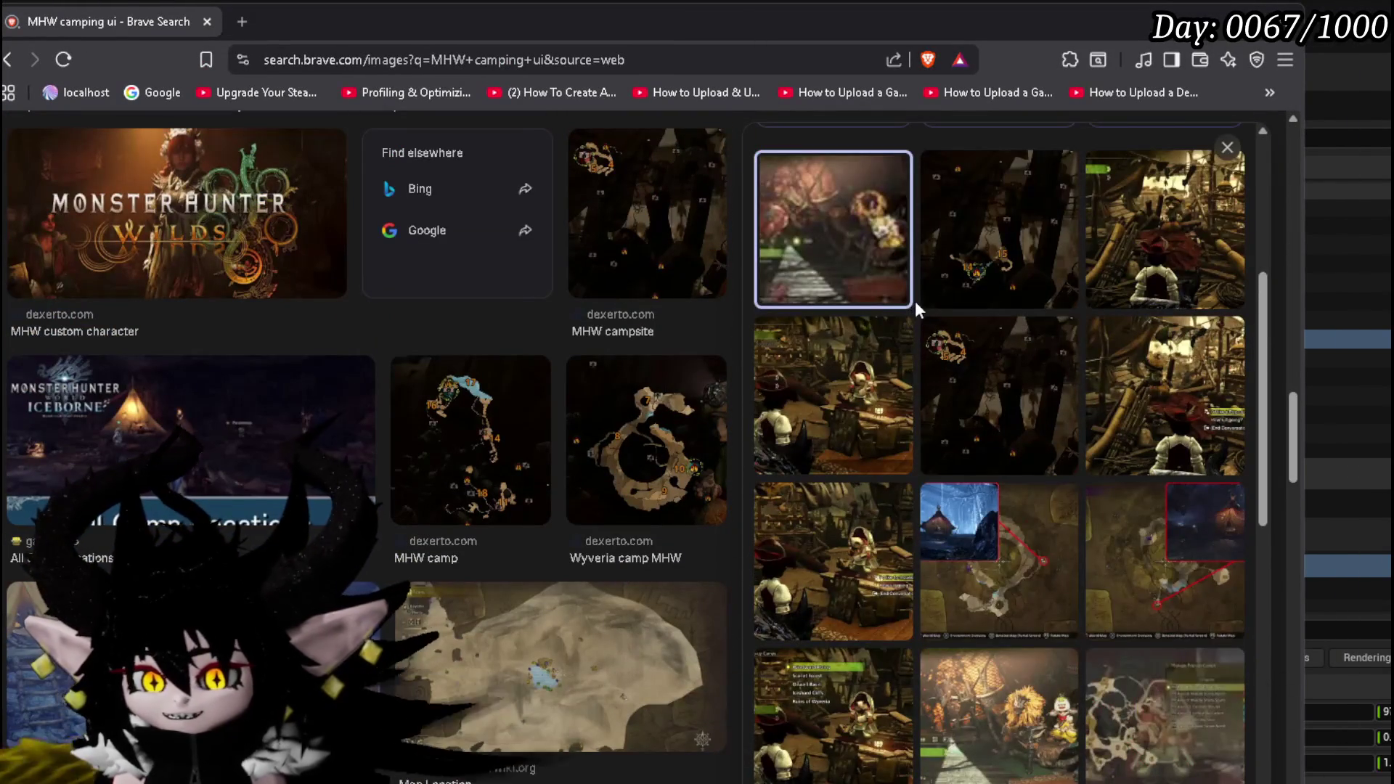
scroll(916, 301, "down", 10)
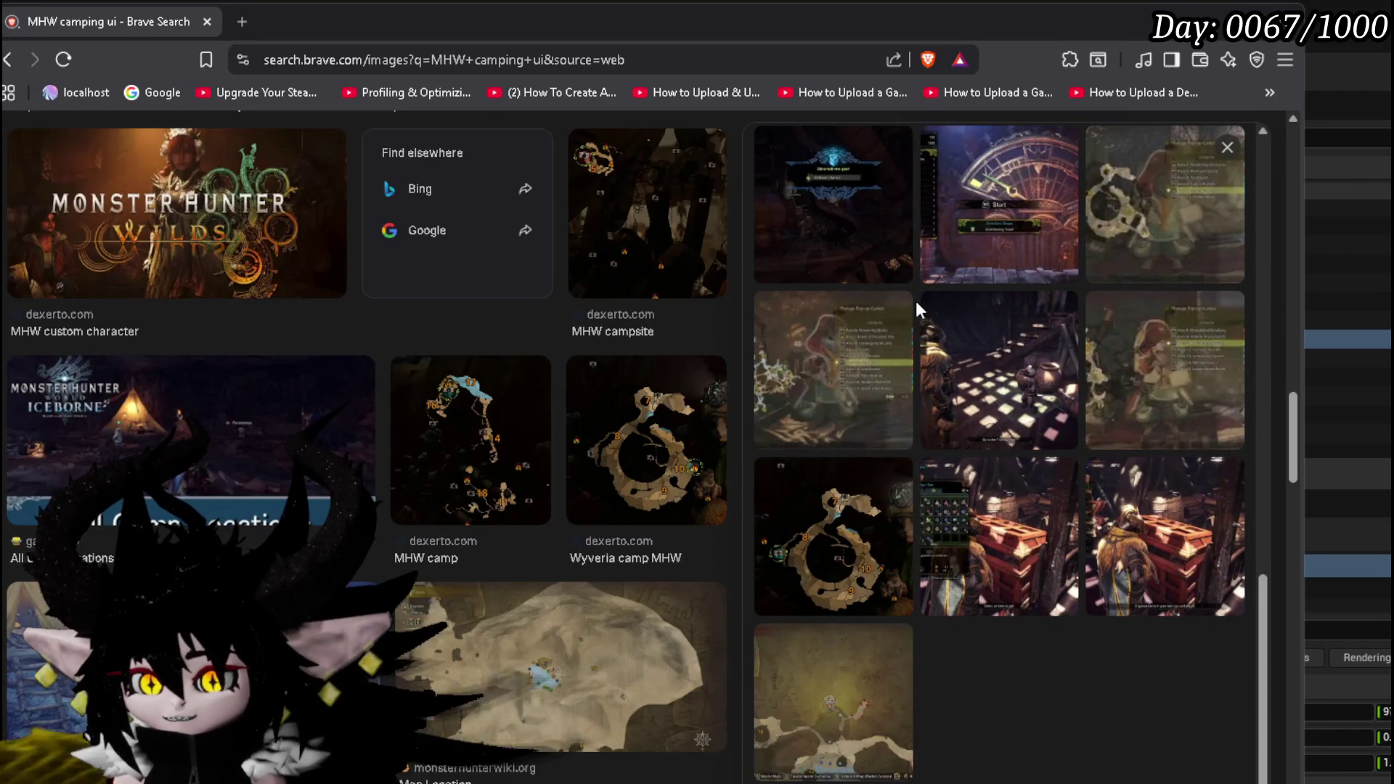
scroll(916, 301, "up", 4)
scroll(417, 316, "up", 5)
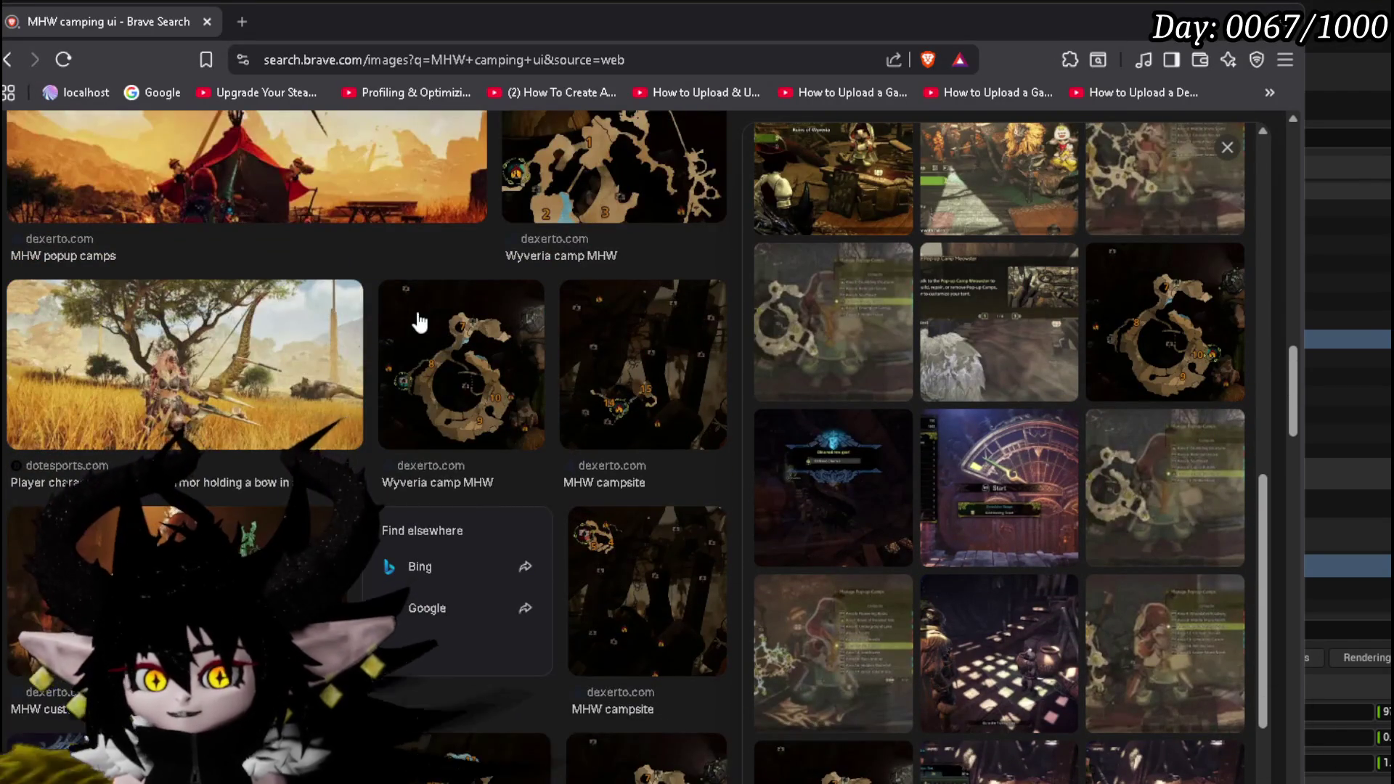
scroll(415, 313, "up", 3)
scroll(420, 322, "down", 3)
scroll(419, 321, "down", 5)
left_click(1060, 285)
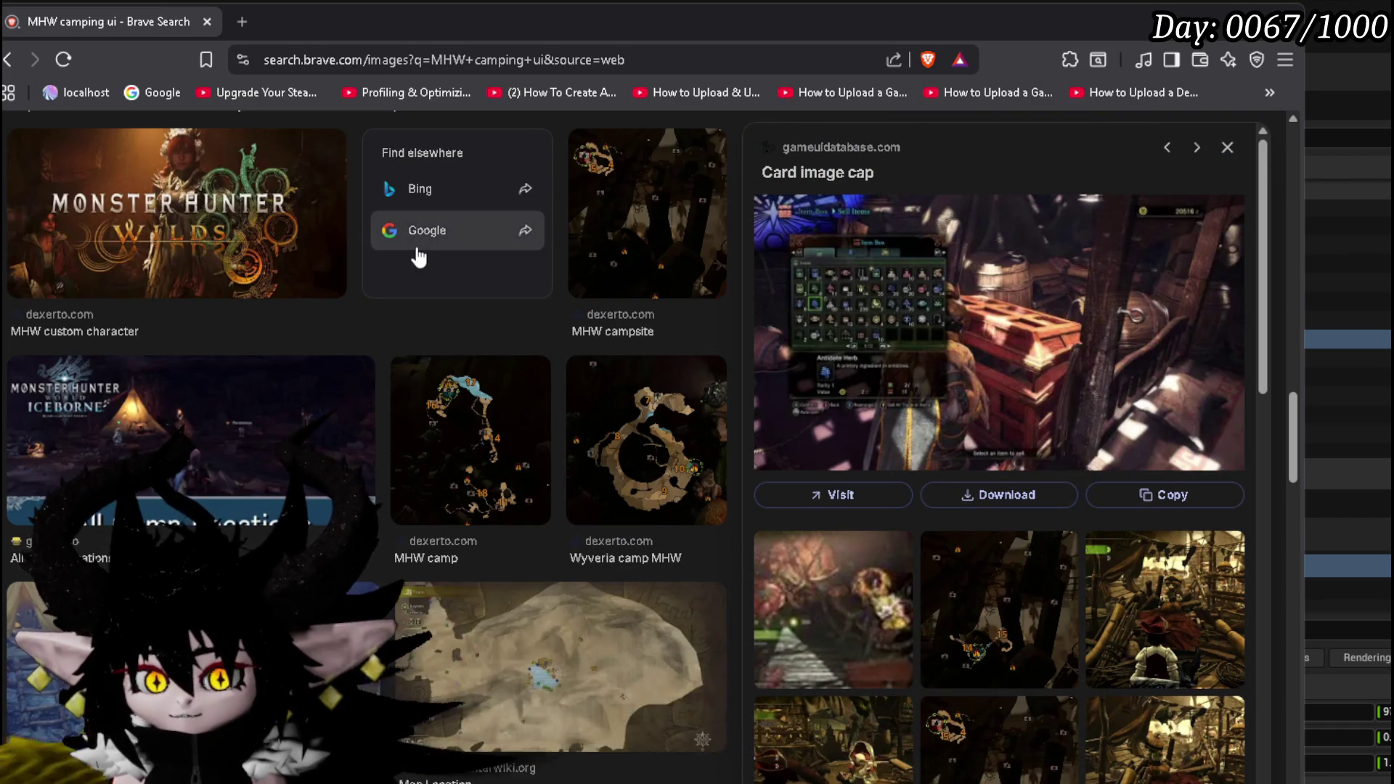
Step: Scroll further and preview the Canteen screenshot result
scroll(414, 255, "down", 10)
scroll(419, 256, "down", 15)
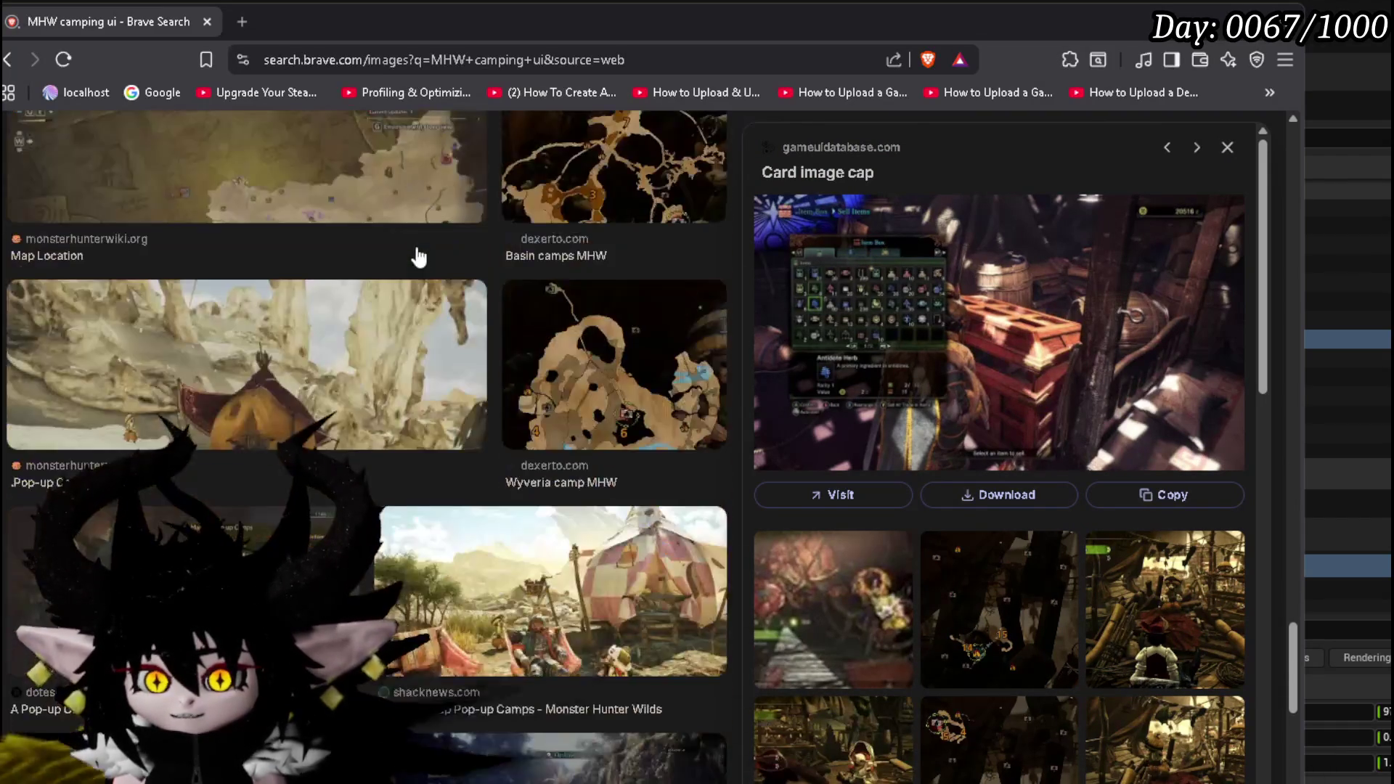
scroll(419, 255, "up", 4)
scroll(419, 256, "down", 3)
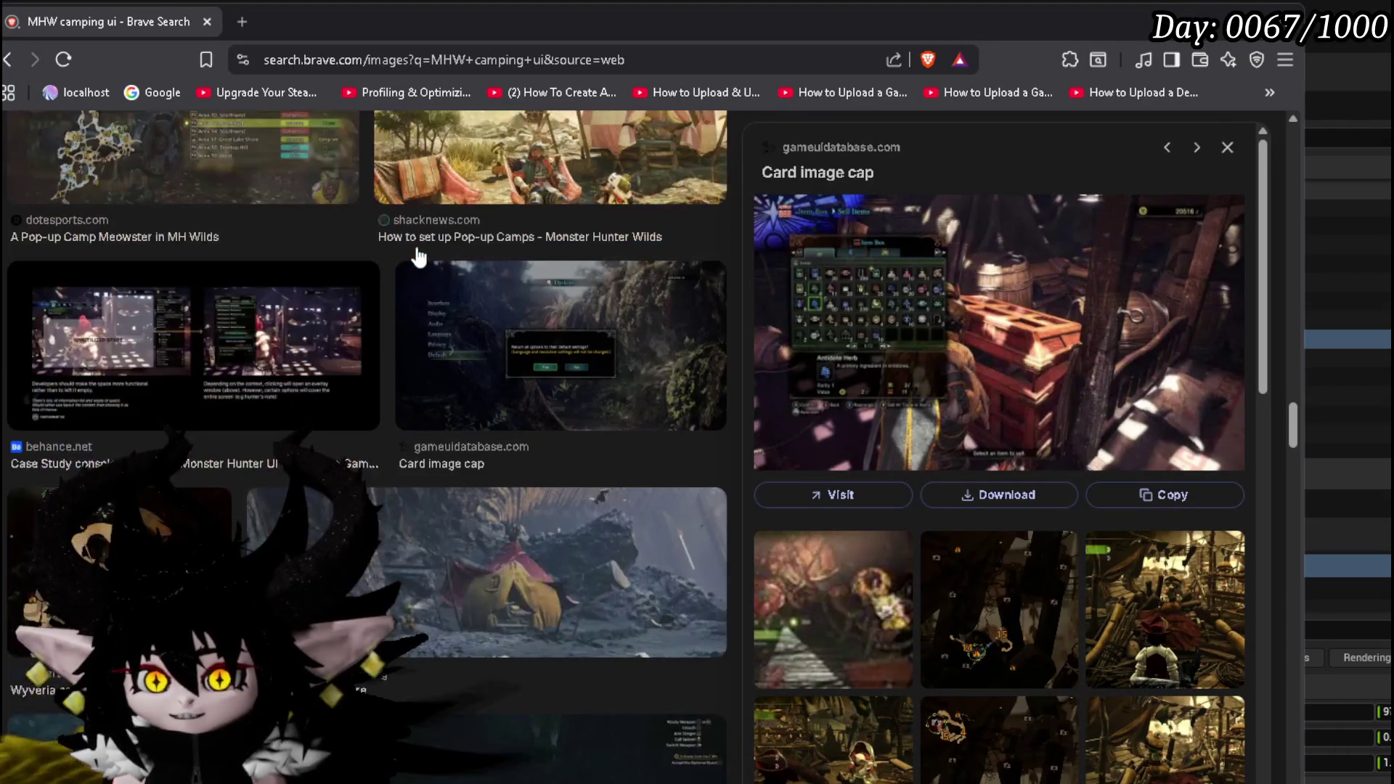
scroll(533, 312, "down", 6)
scroll(532, 312, "down", 3)
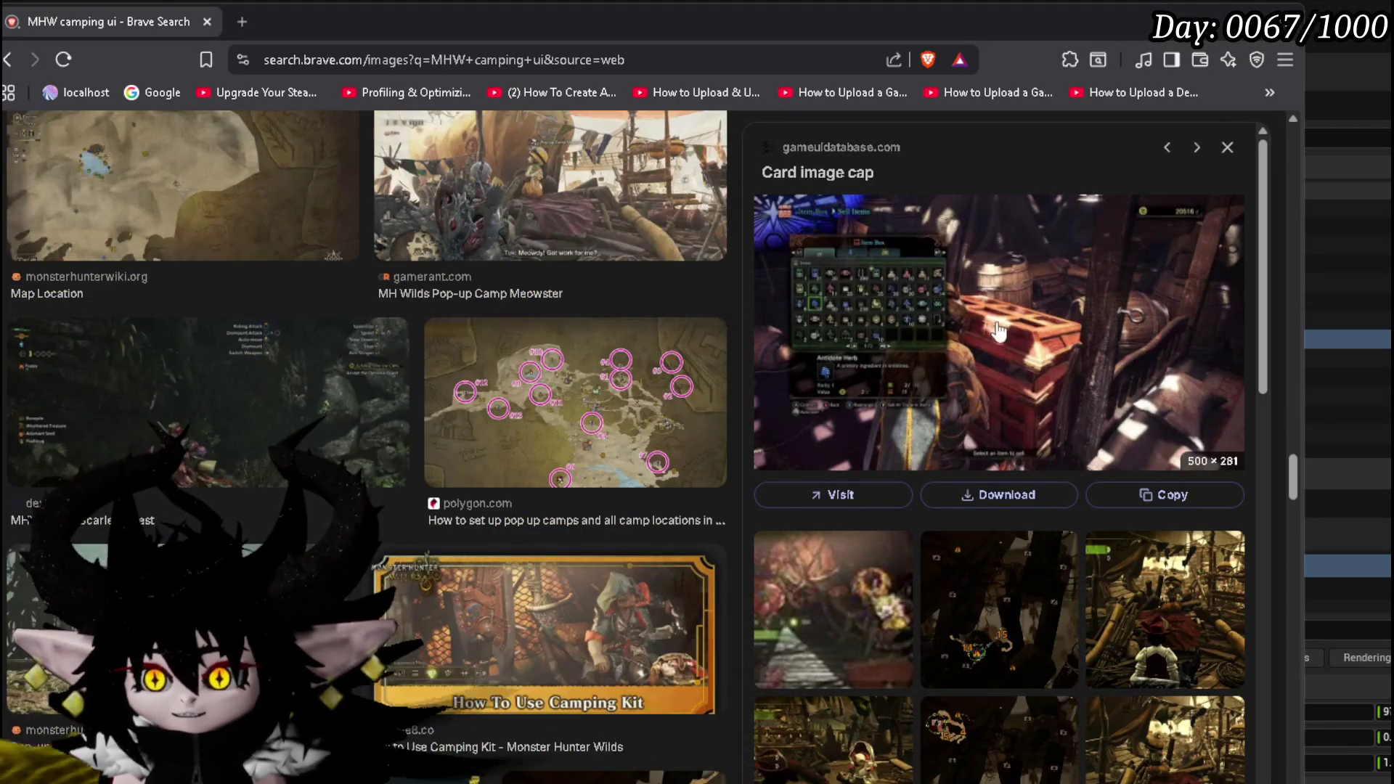
scroll(365, 400, "down", 15)
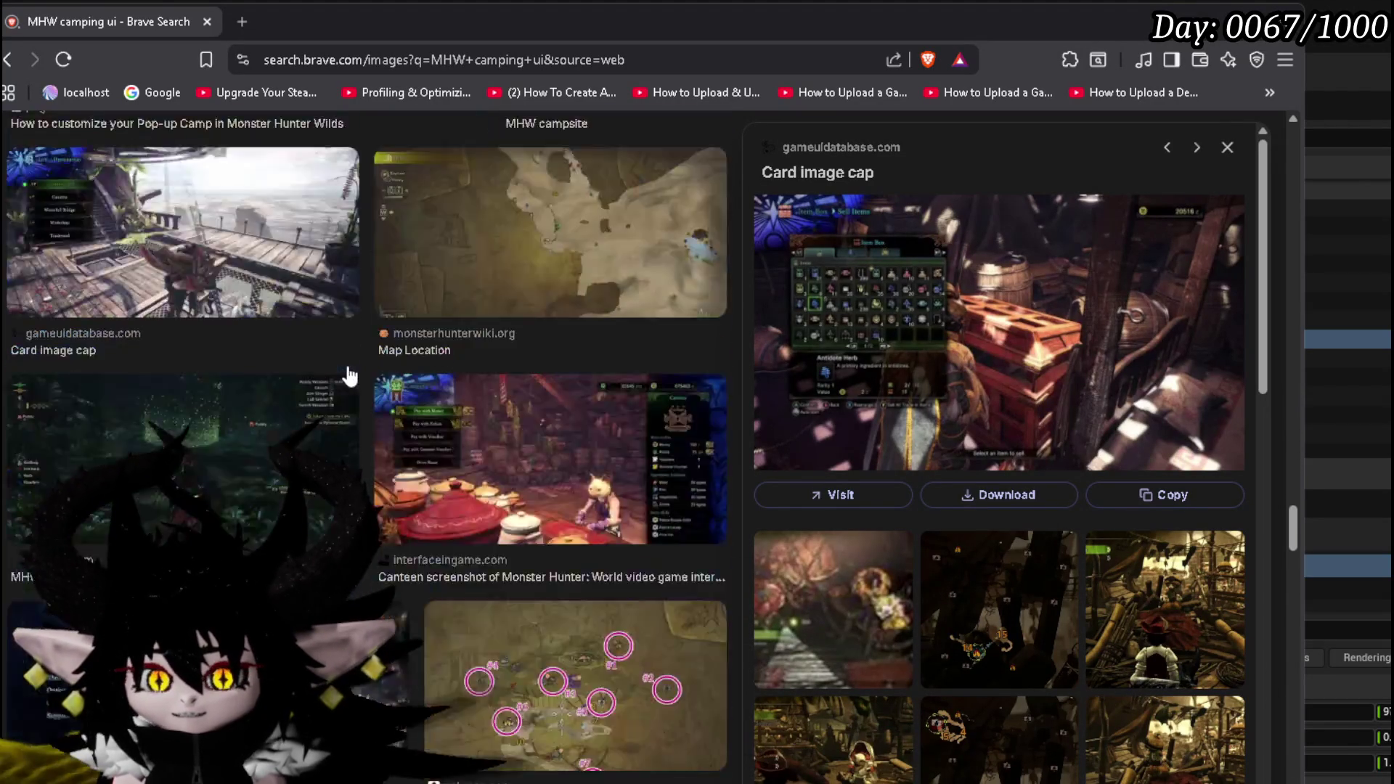
scroll(348, 376, "down", 2)
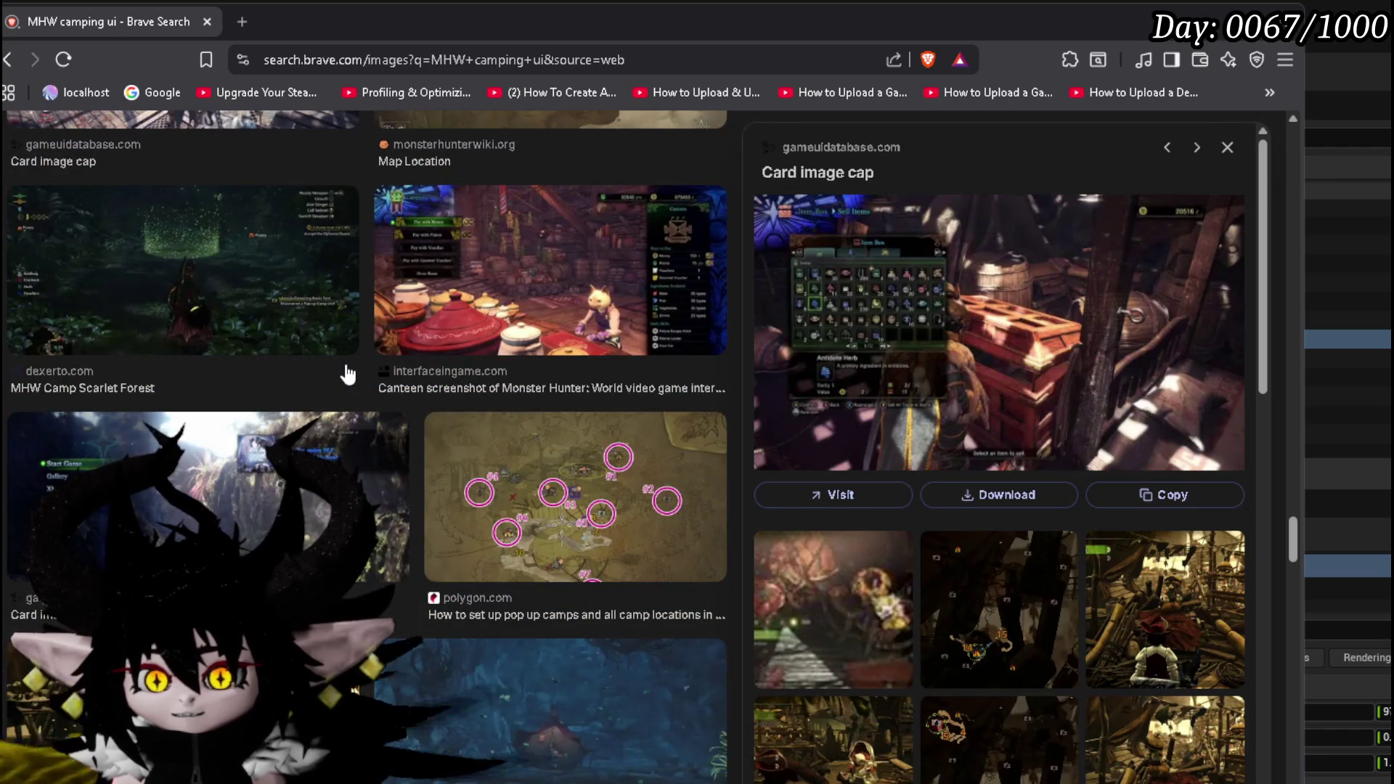
left_click(549, 278)
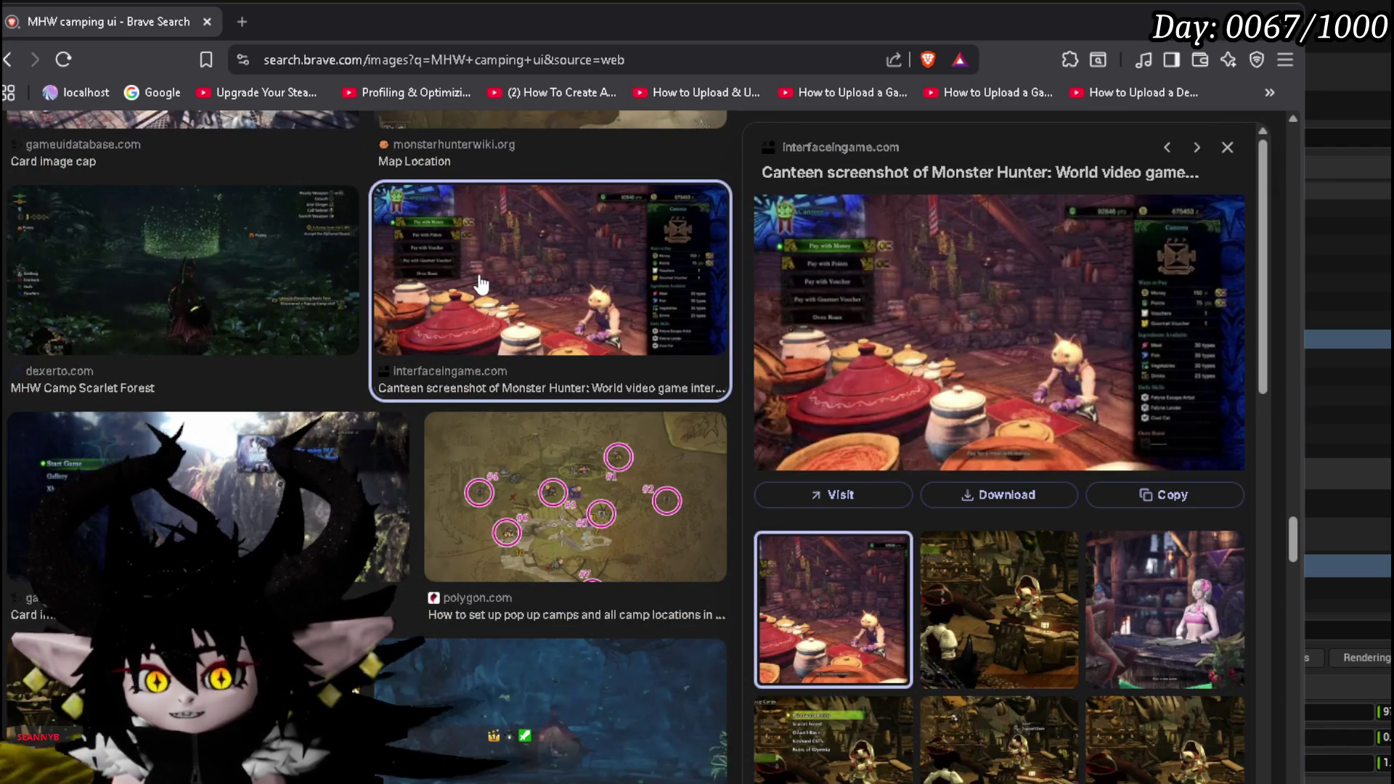
Step: Scroll on and preview the Camping Kit En image result
scroll(482, 283, "down", 8)
scroll(479, 283, "down", 6)
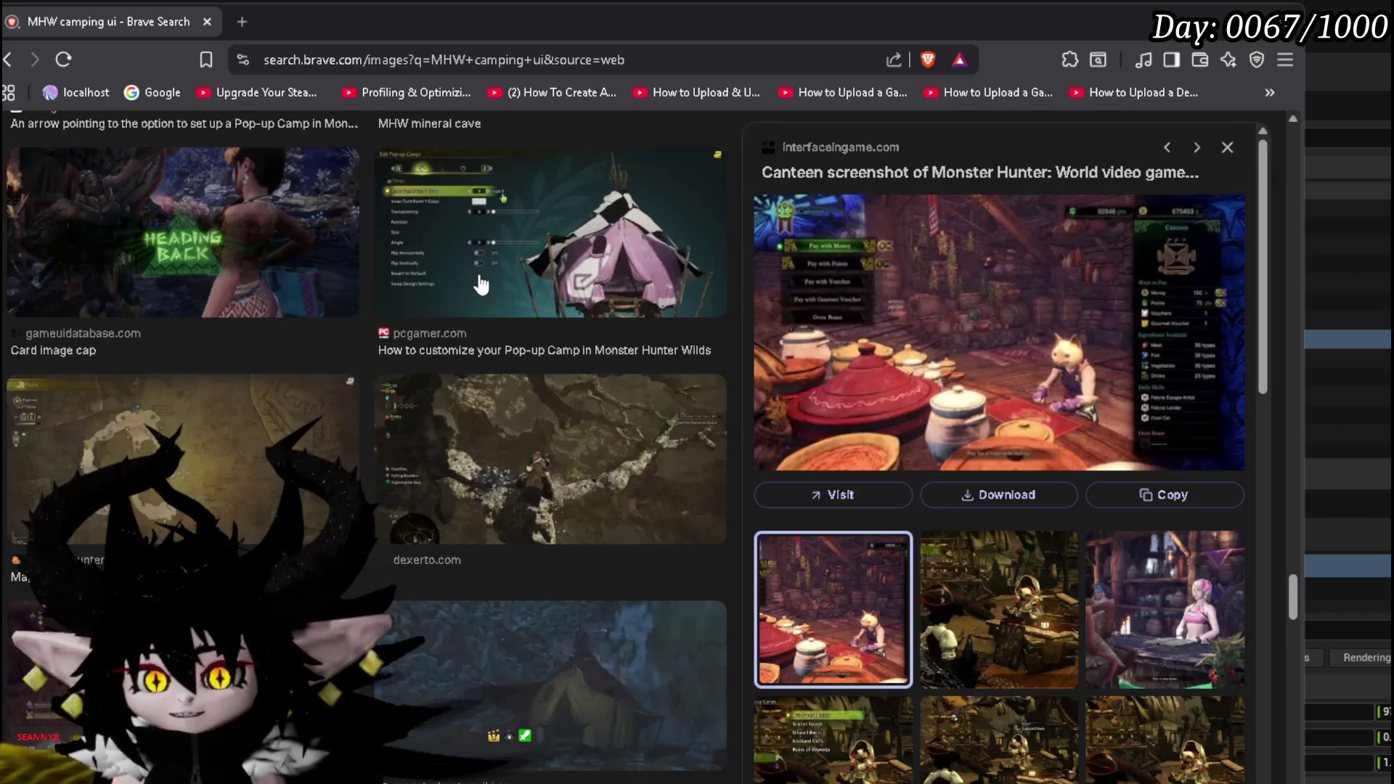
scroll(481, 283, "down", 4)
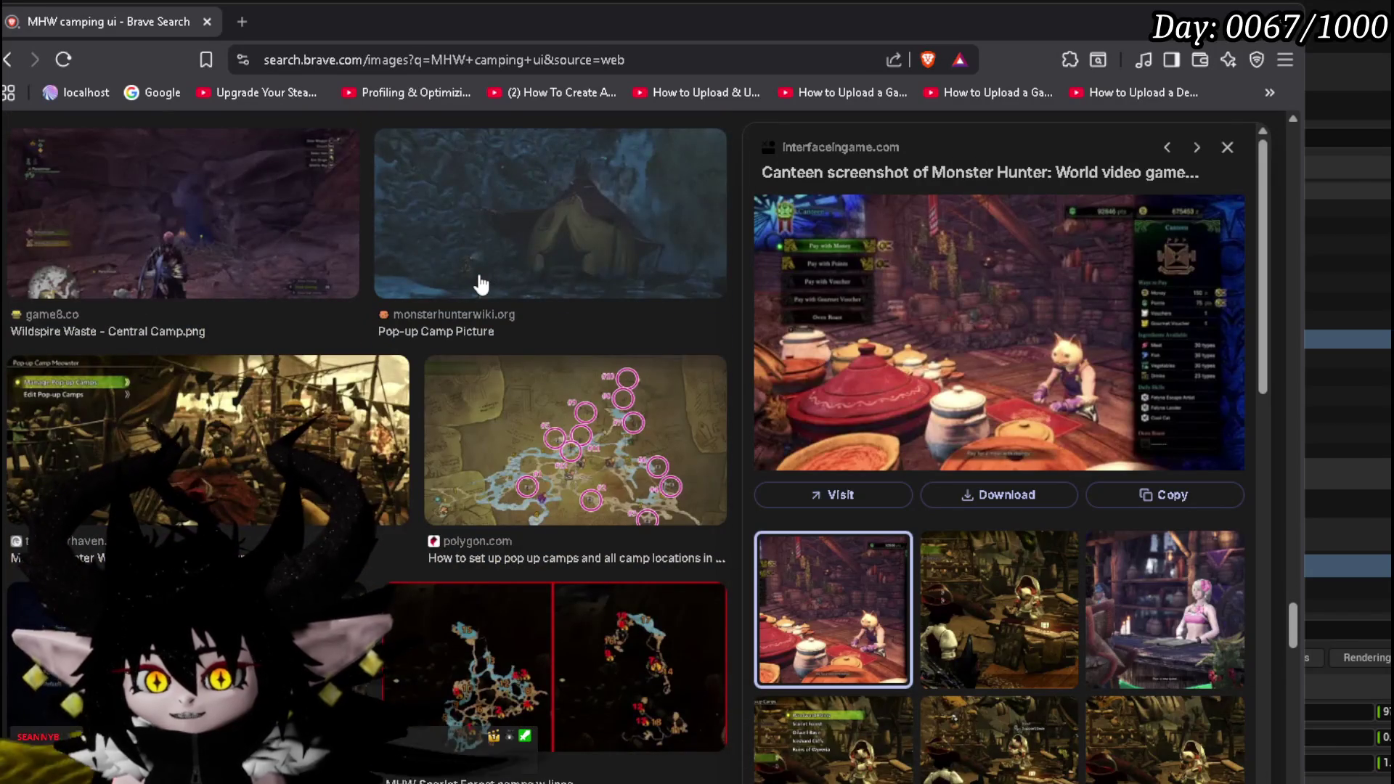
scroll(481, 283, "down", 4)
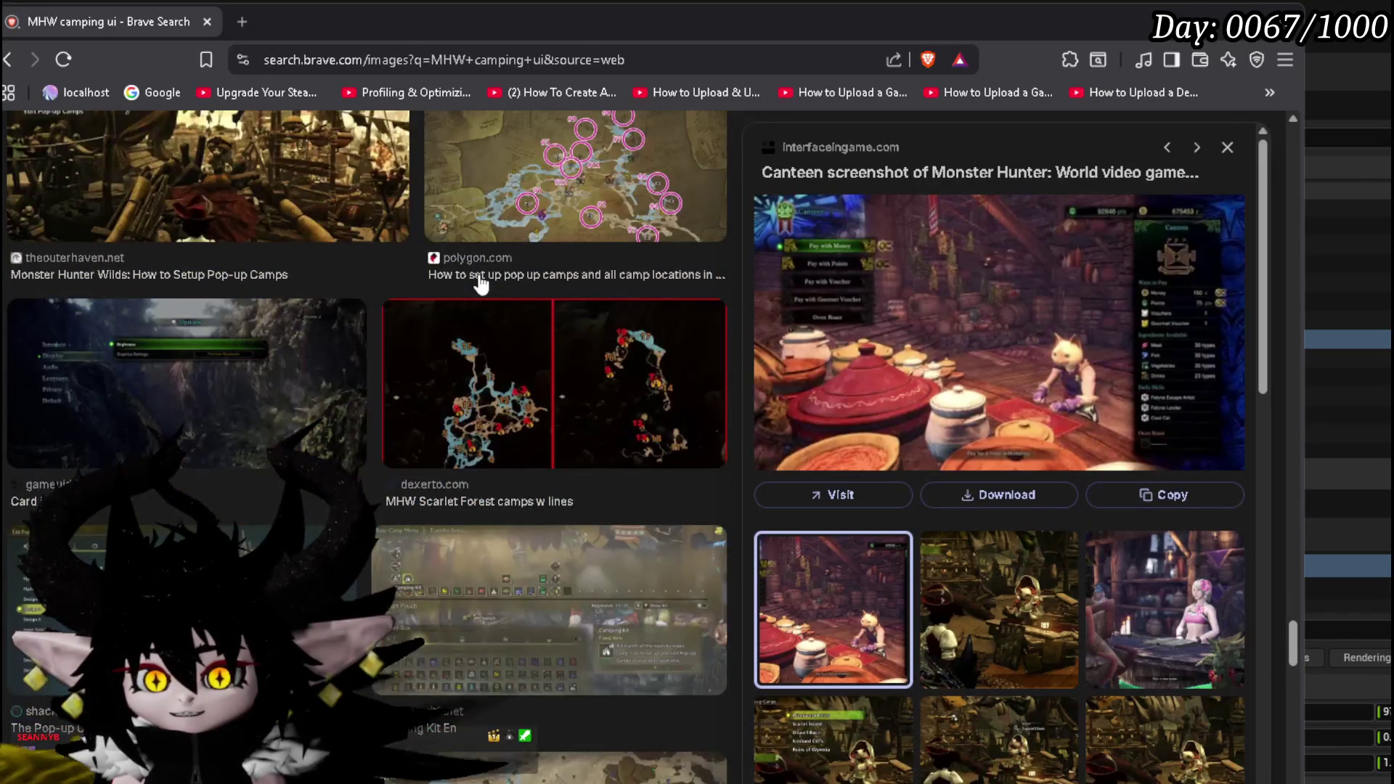
scroll(481, 283, "down", 5)
left_click(518, 265)
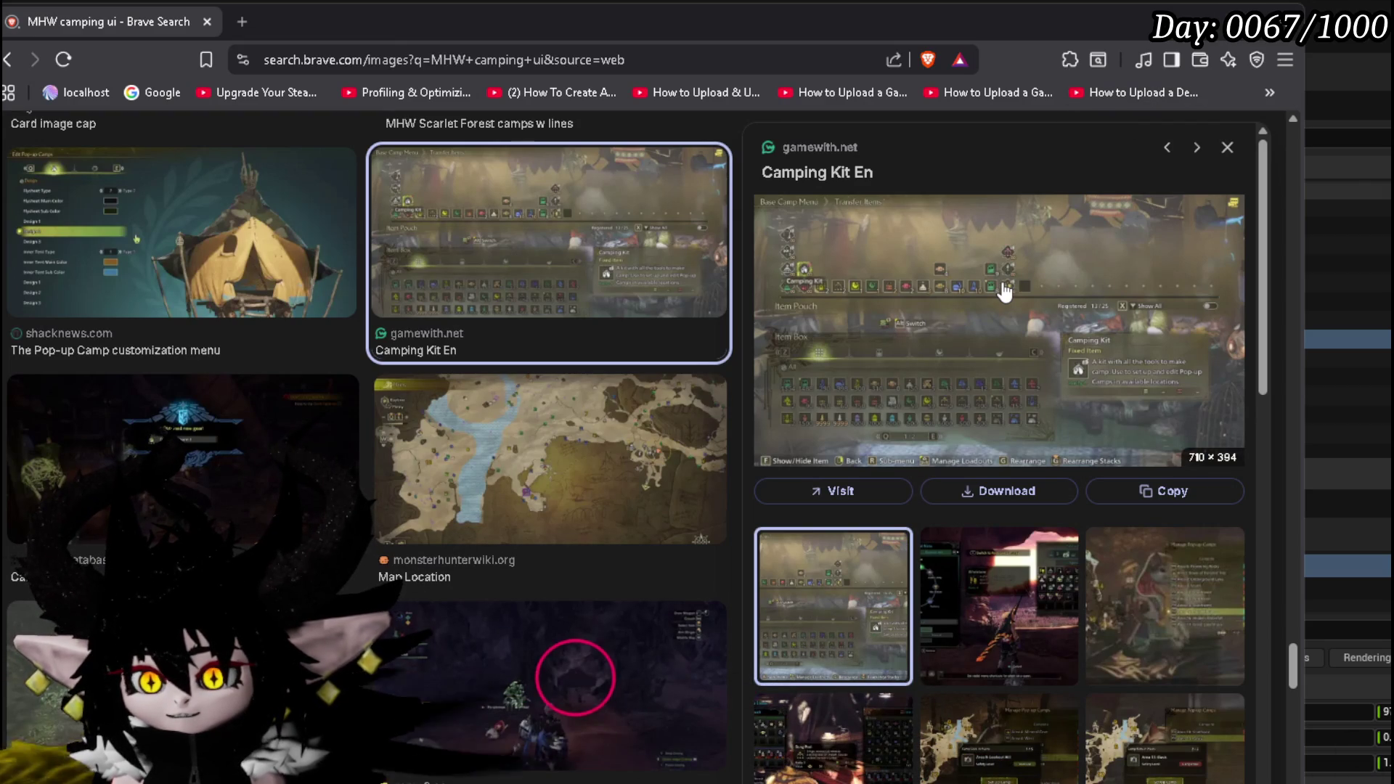
Step: Preview the Monster Hunter World forge armor screenshot and open that image in a new tab
scroll(1002, 290, "down", 5)
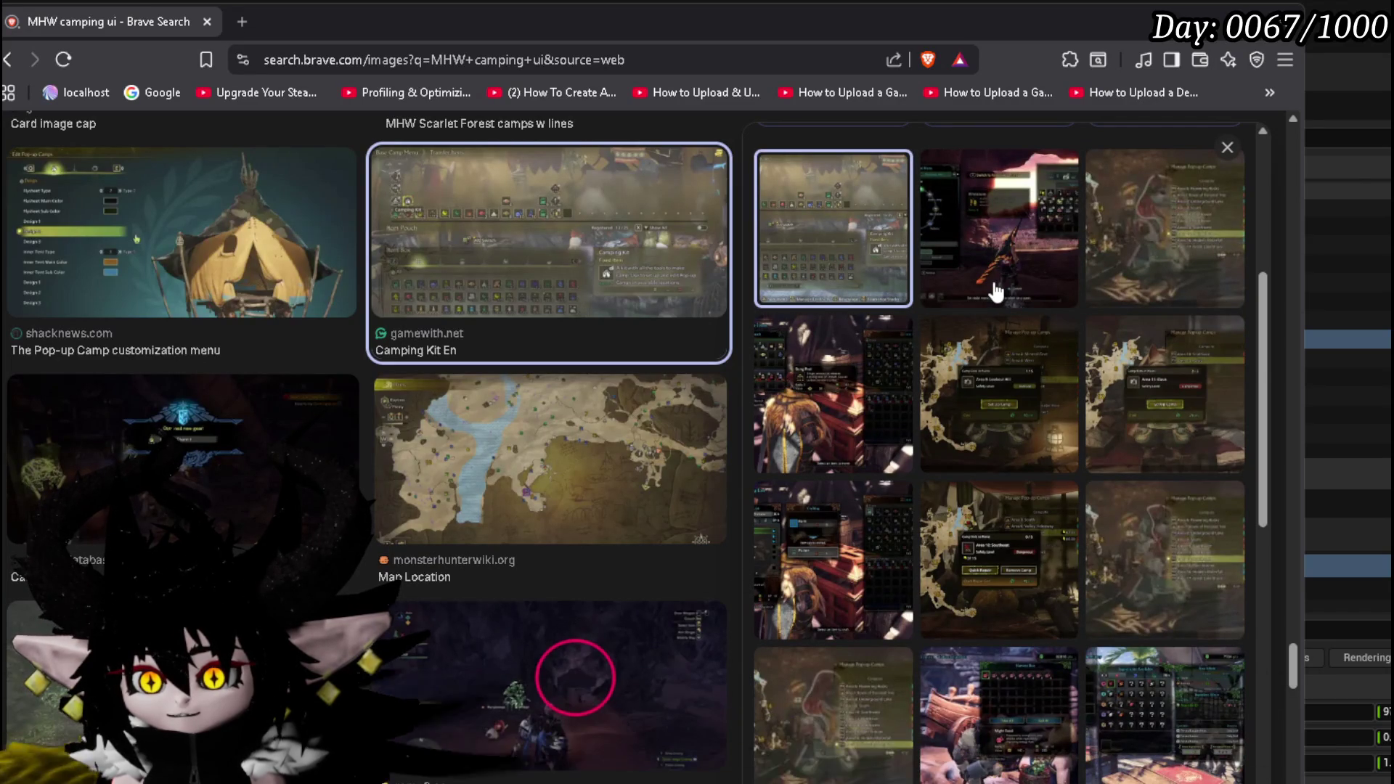
scroll(999, 290, "down", 4)
scroll(997, 292, "down", 4)
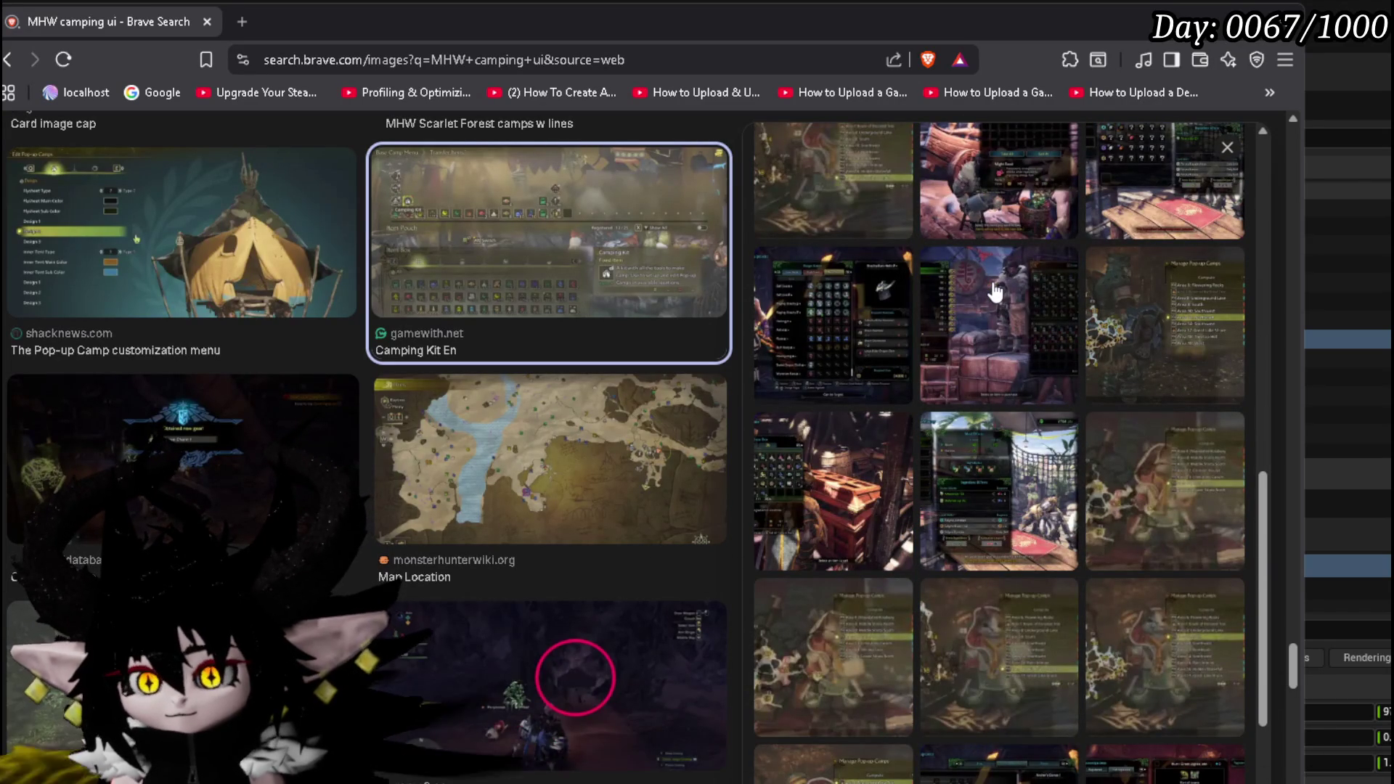
left_click(830, 311)
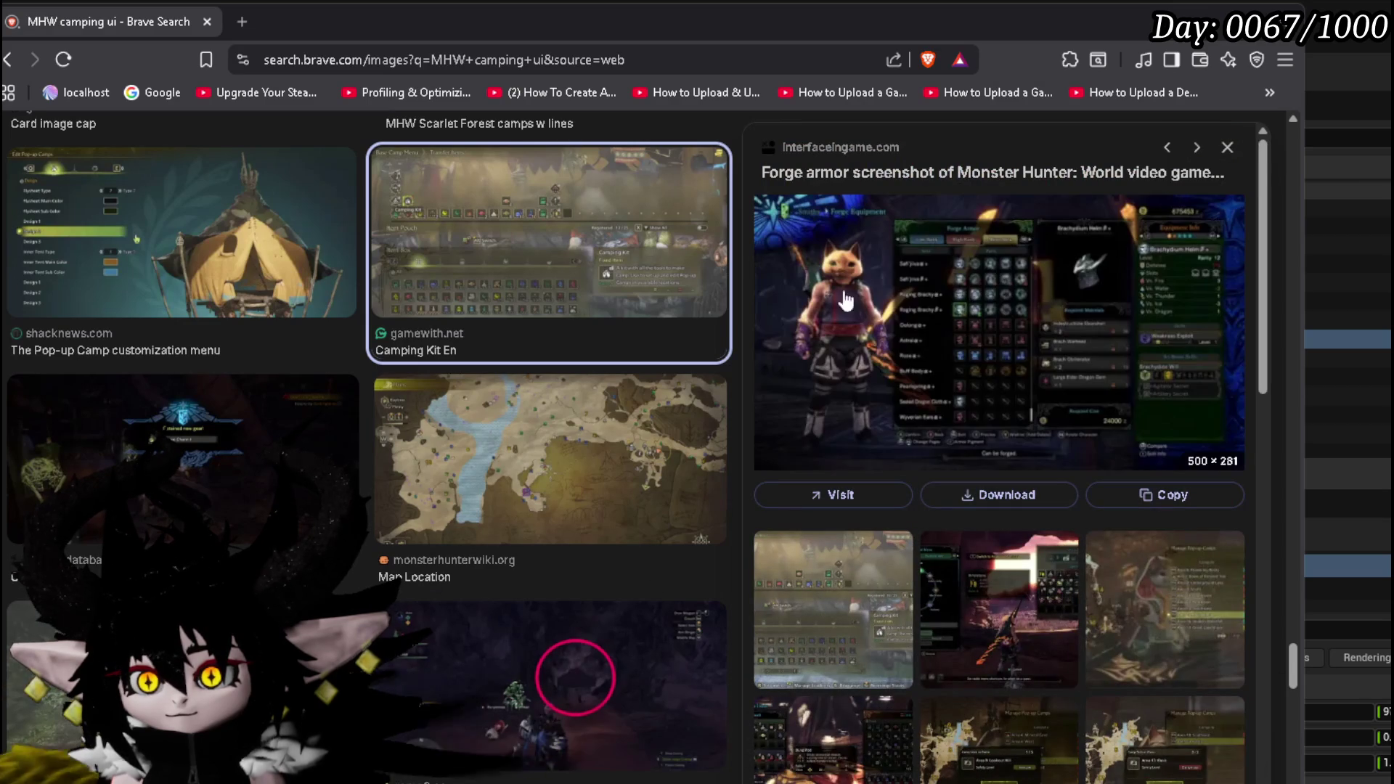
double_click(1234, 25)
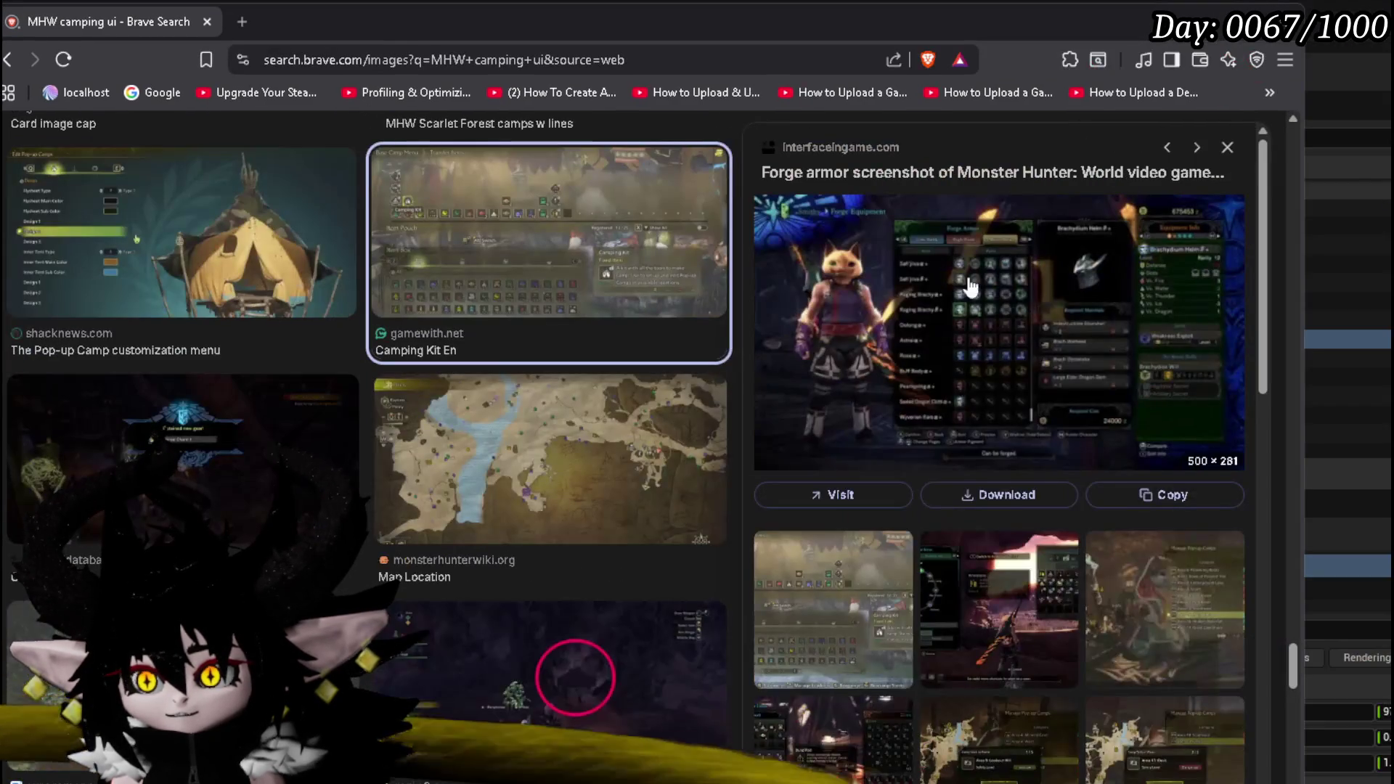
right_click(897, 298)
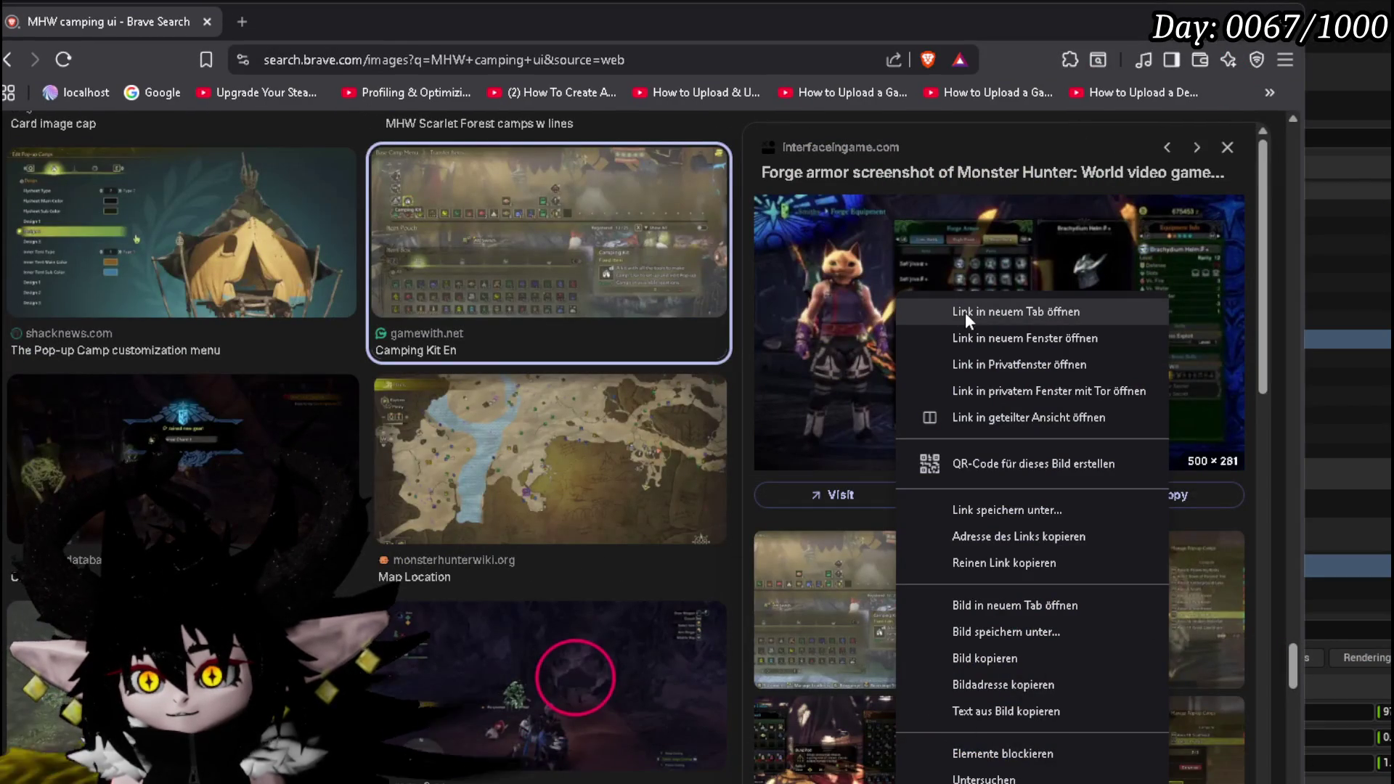
left_click(997, 604)
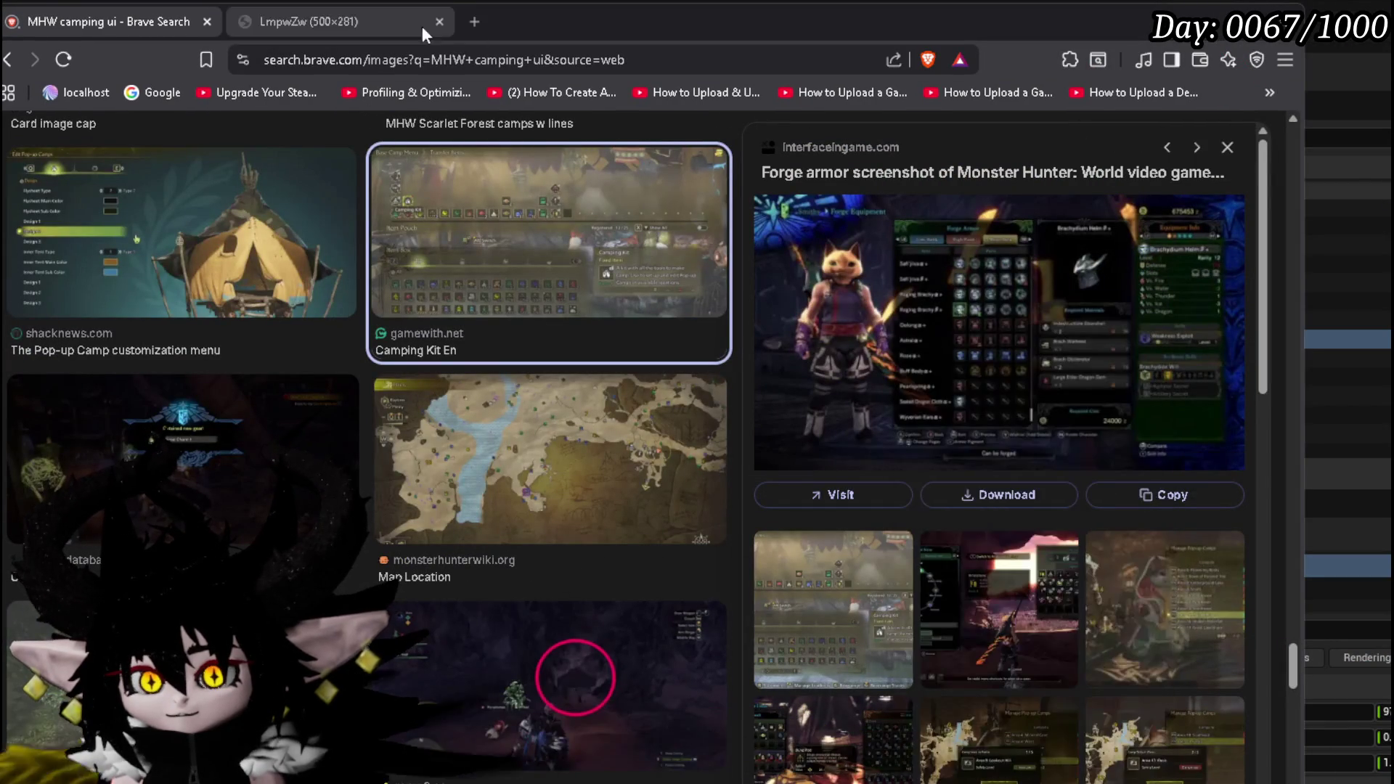
Step: Switch to the forge armor image tab, move Brave aside, then minimize it
left_click(324, 26)
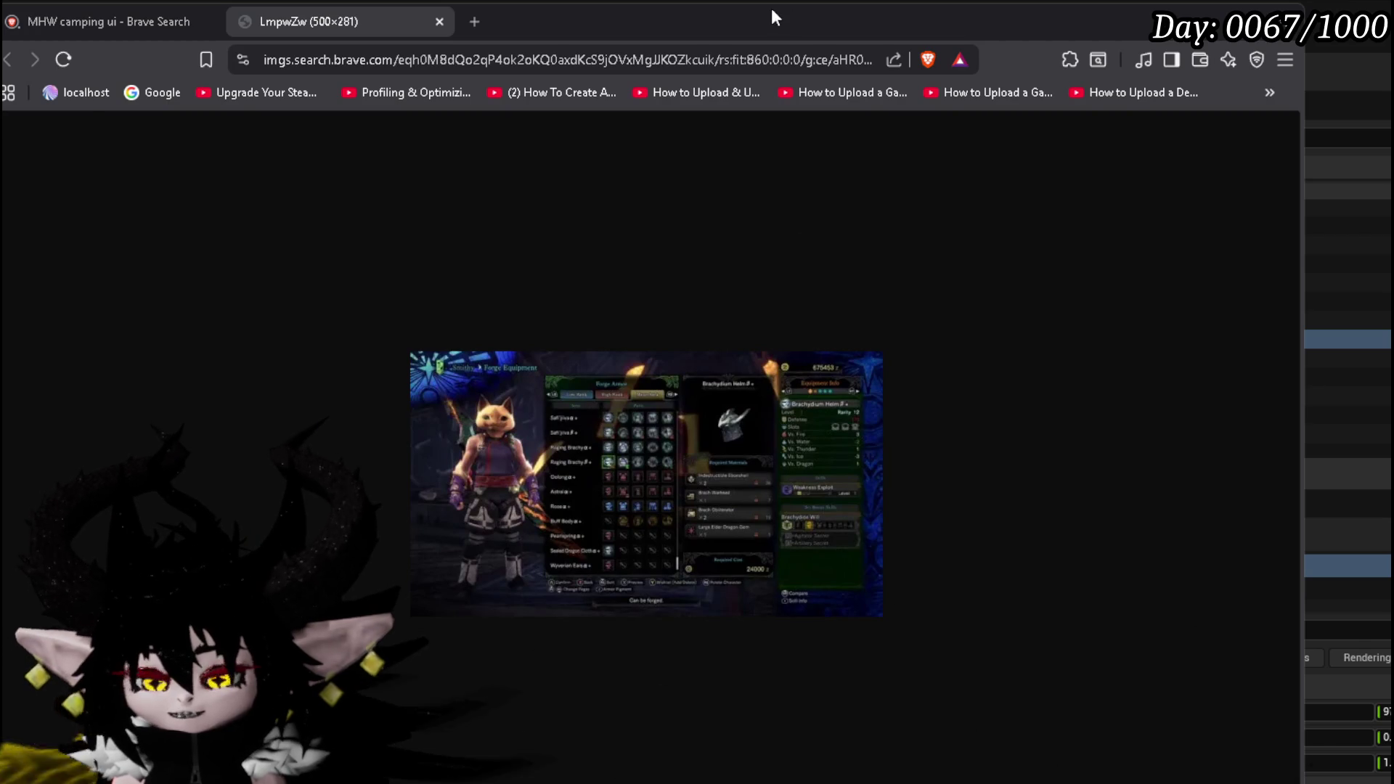
left_click_drag(873, 4, 974, 3)
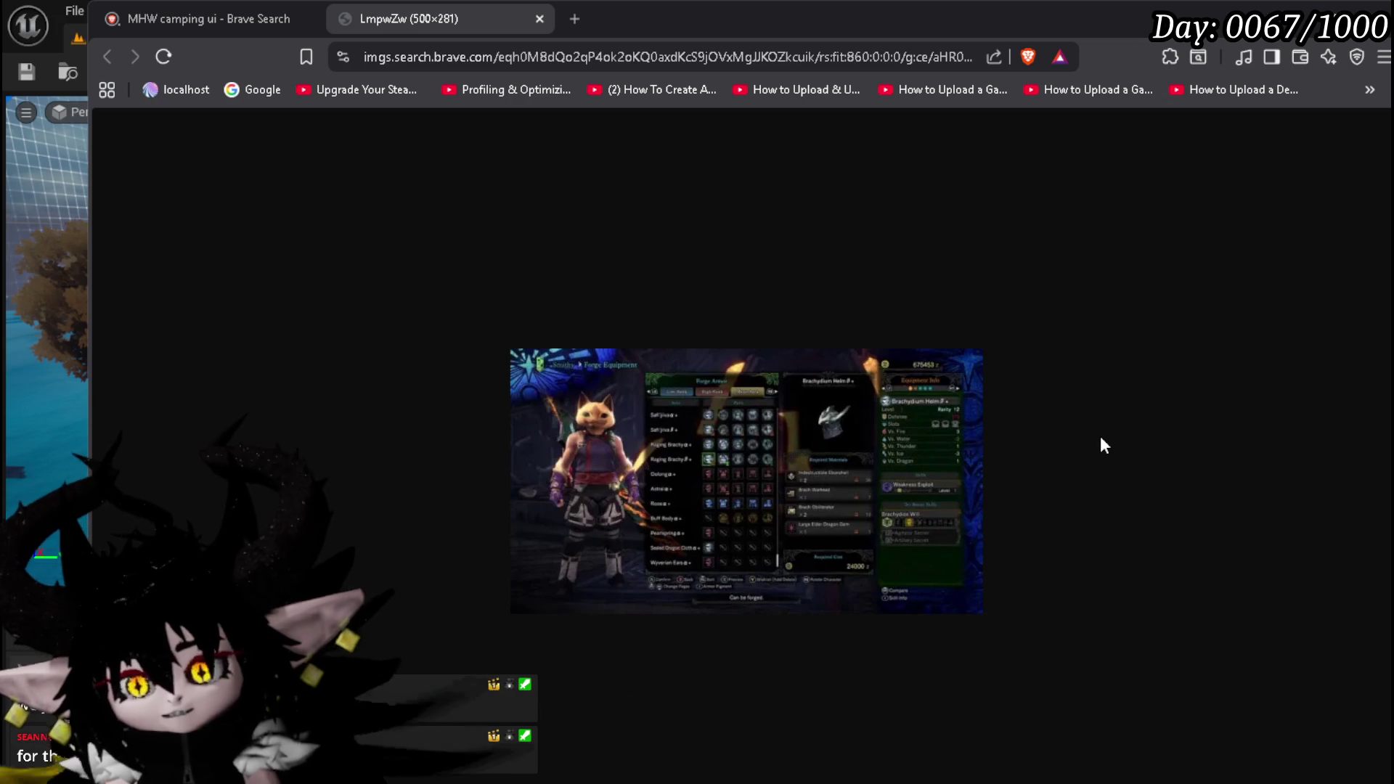
left_click(704, 28)
left_click(1299, 18)
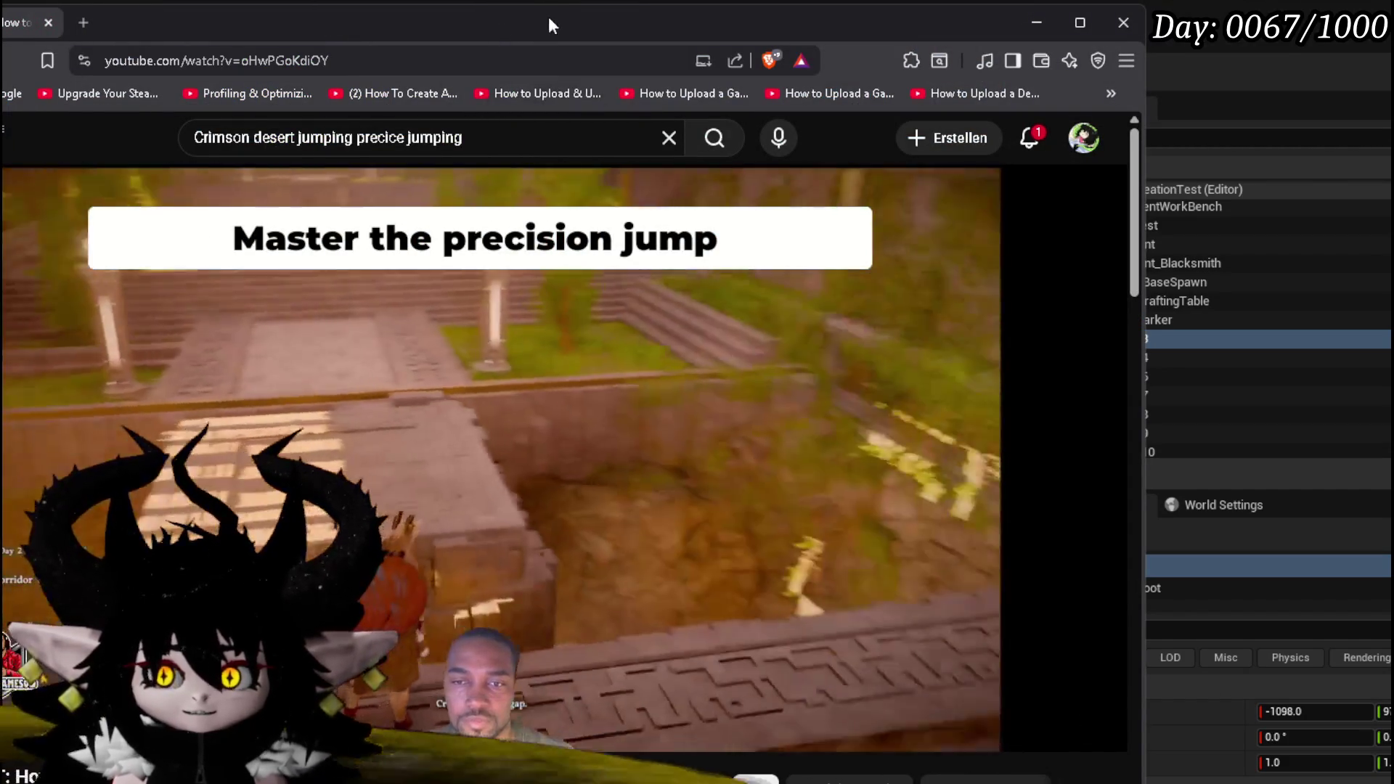
Step: Seek back and forth through the Crimson Desert precision jump video in five-second jumps
left_click_drag(549, 19, 715, 16)
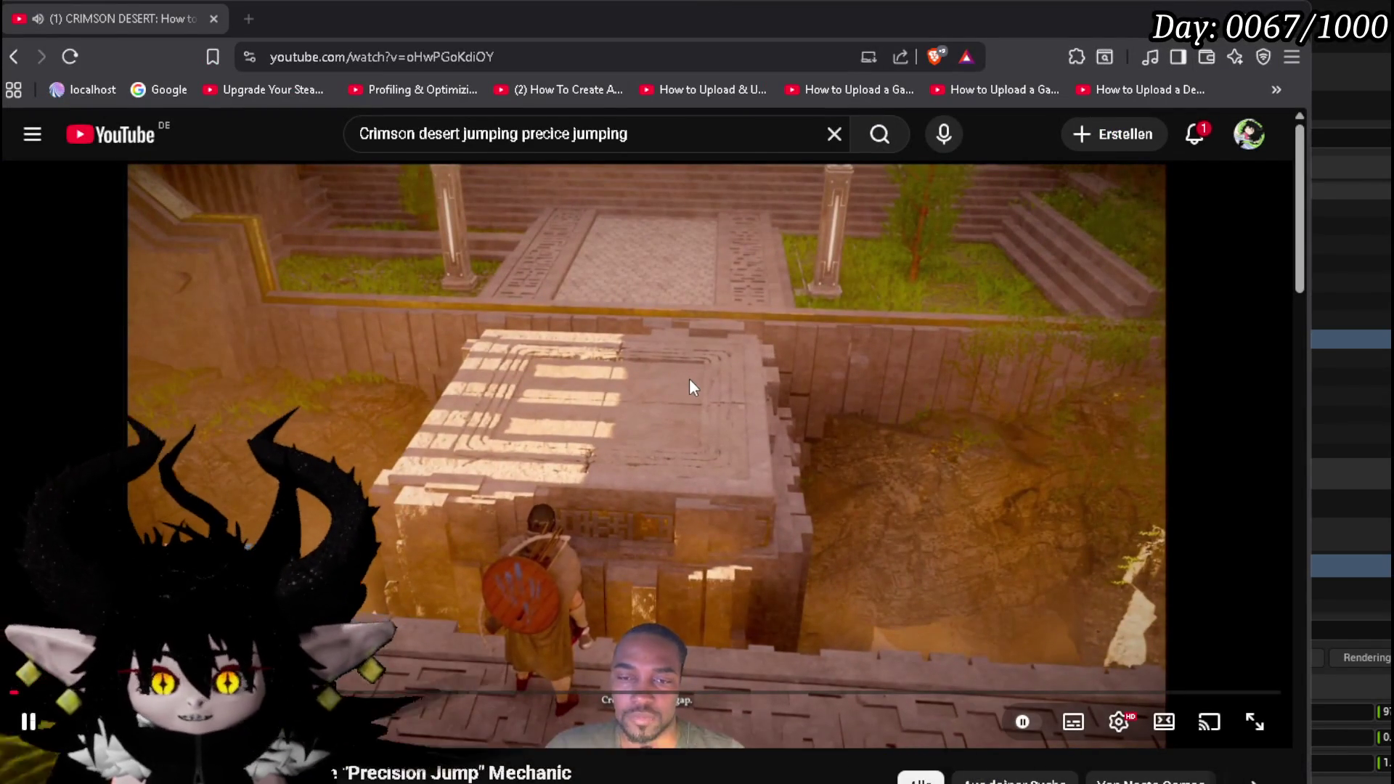
key("Right")
key("Right")
key("Right")
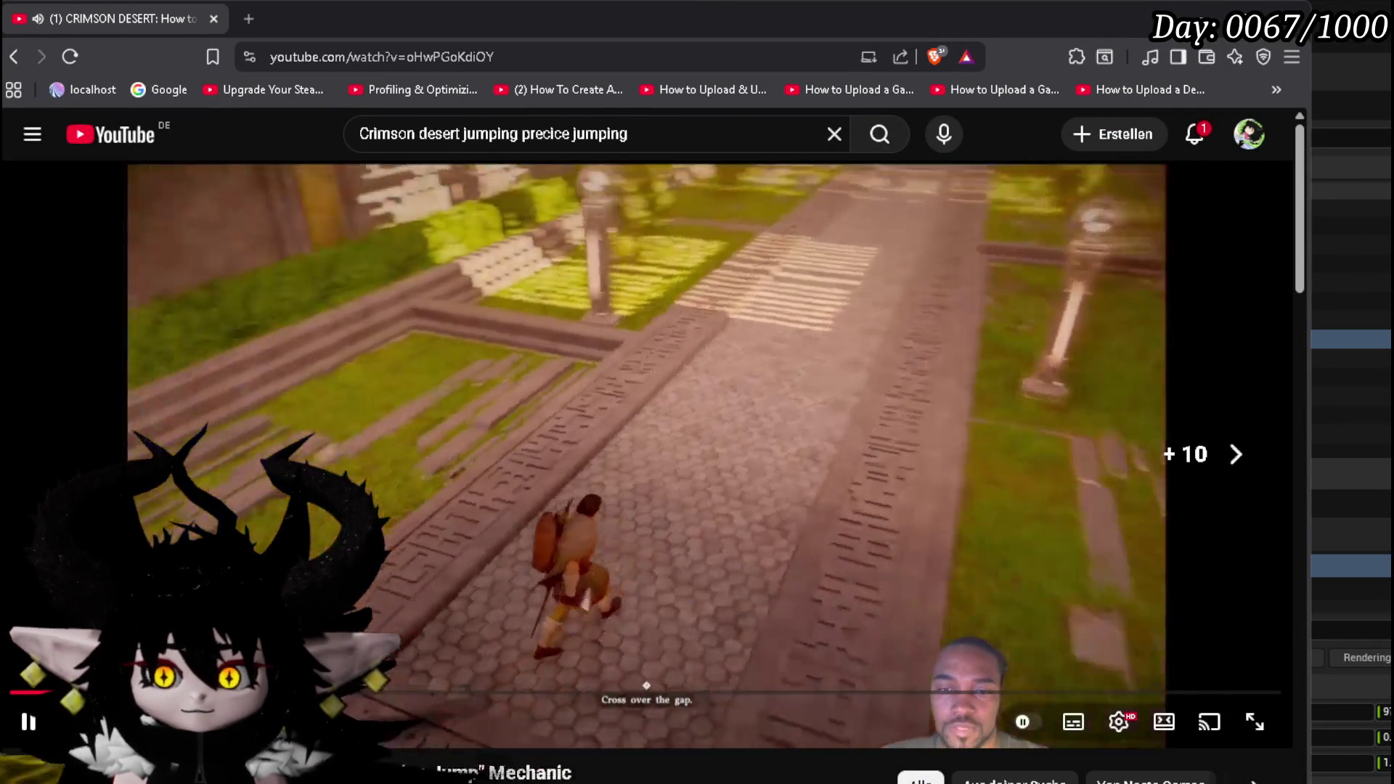
key("Left")
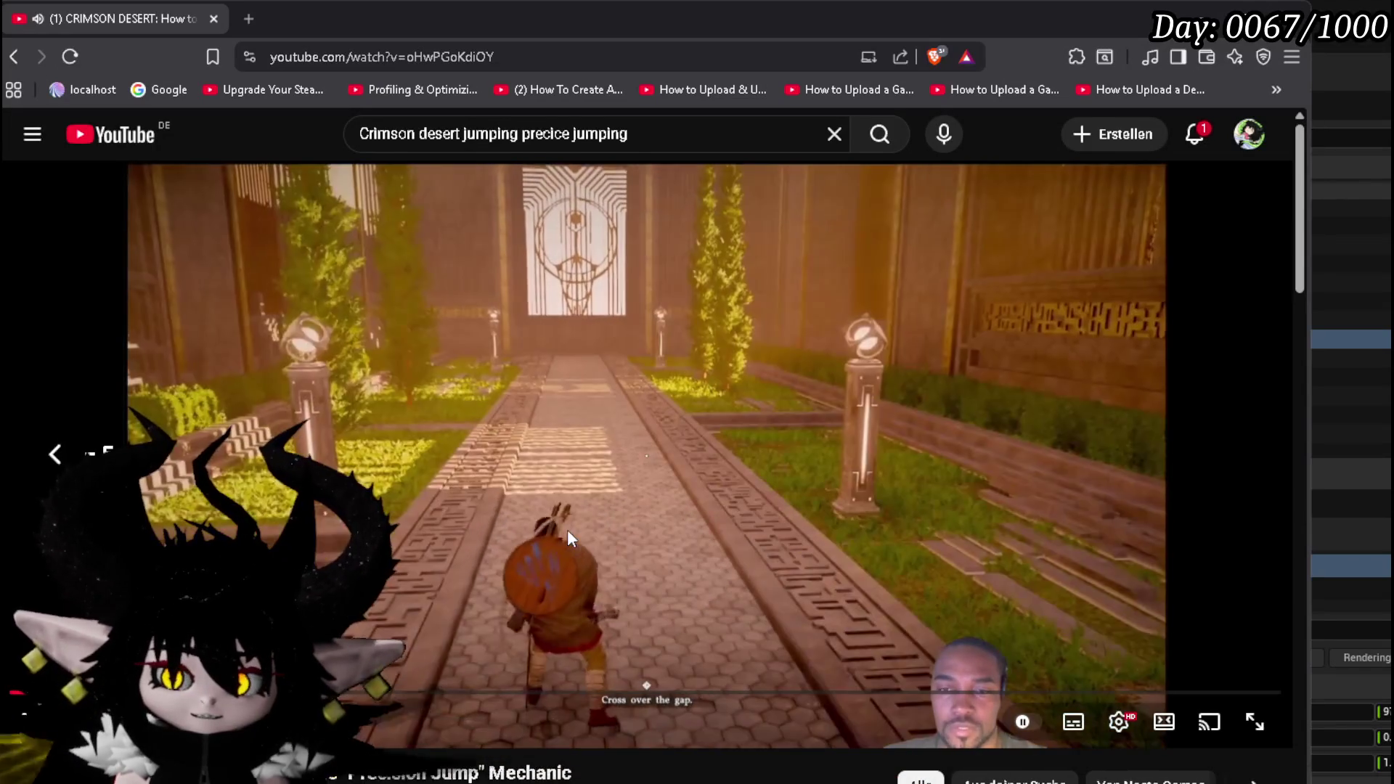
key("Right")
key("Right")
key("Right")
key("Right")
key("Right")
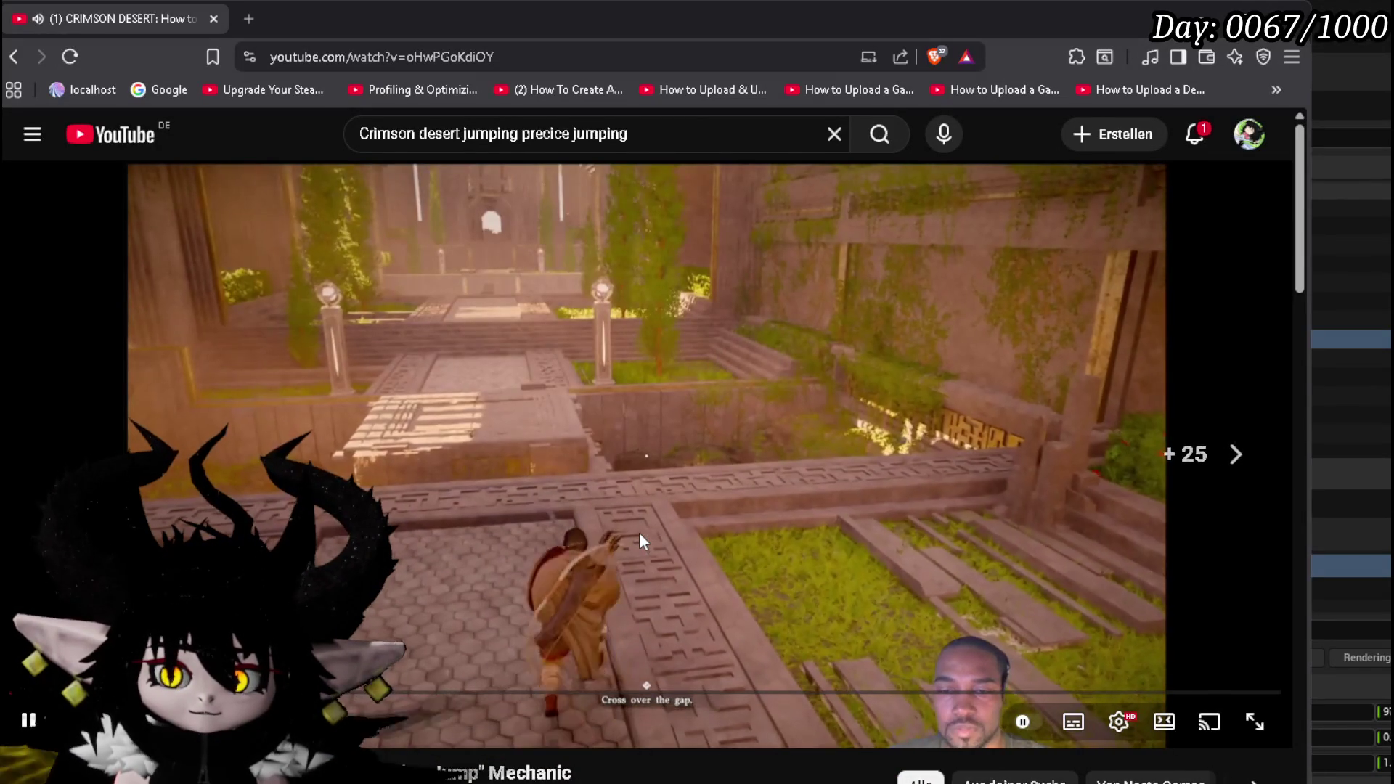
key("Right")
key("Right")
key("Right")
key("Right")
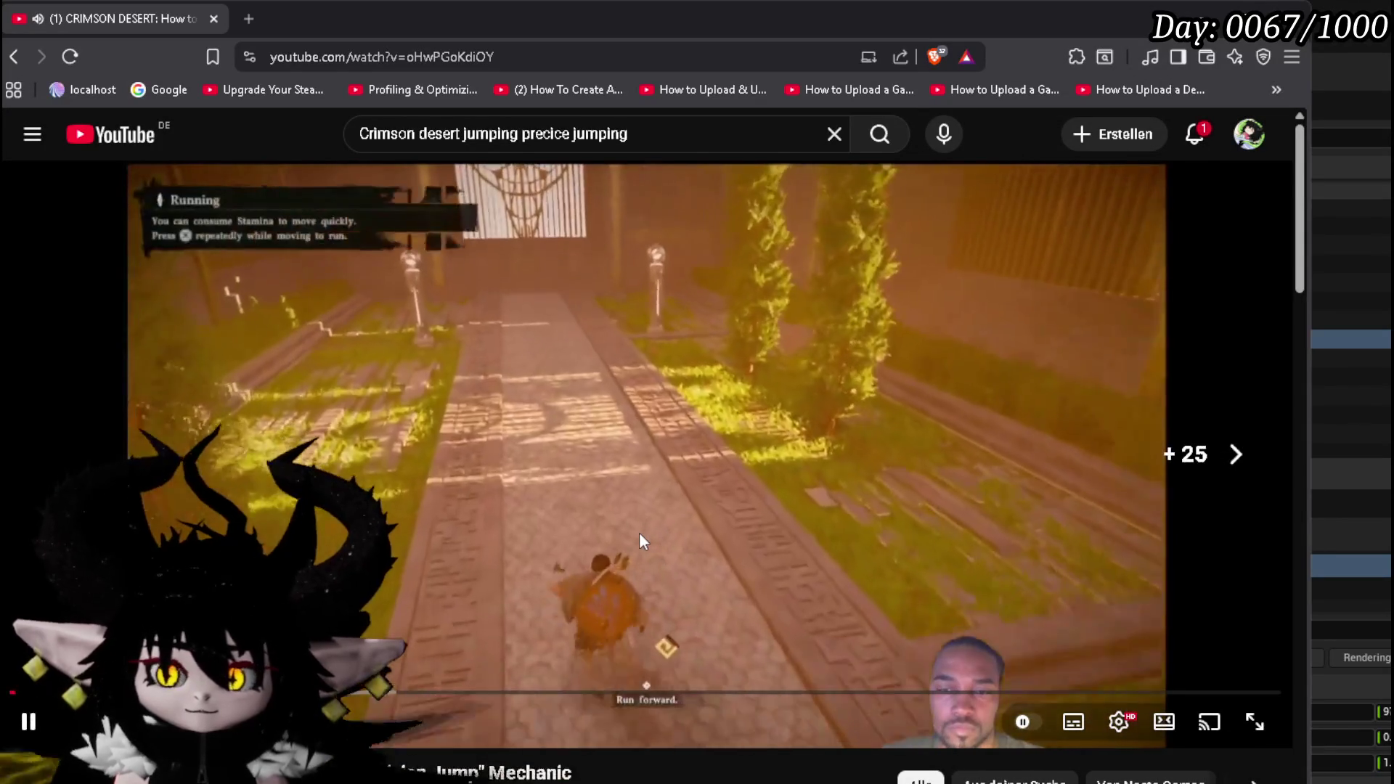
key("Left")
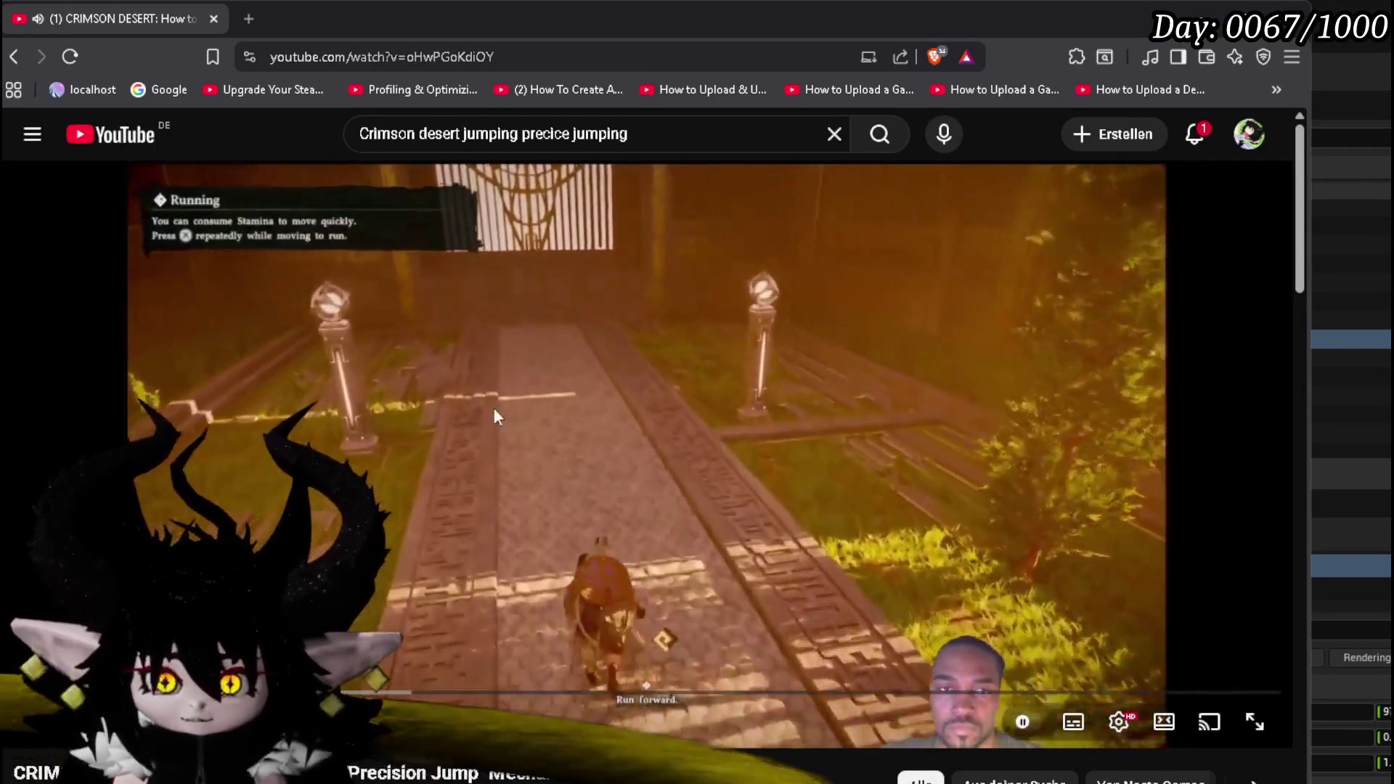
key("Right")
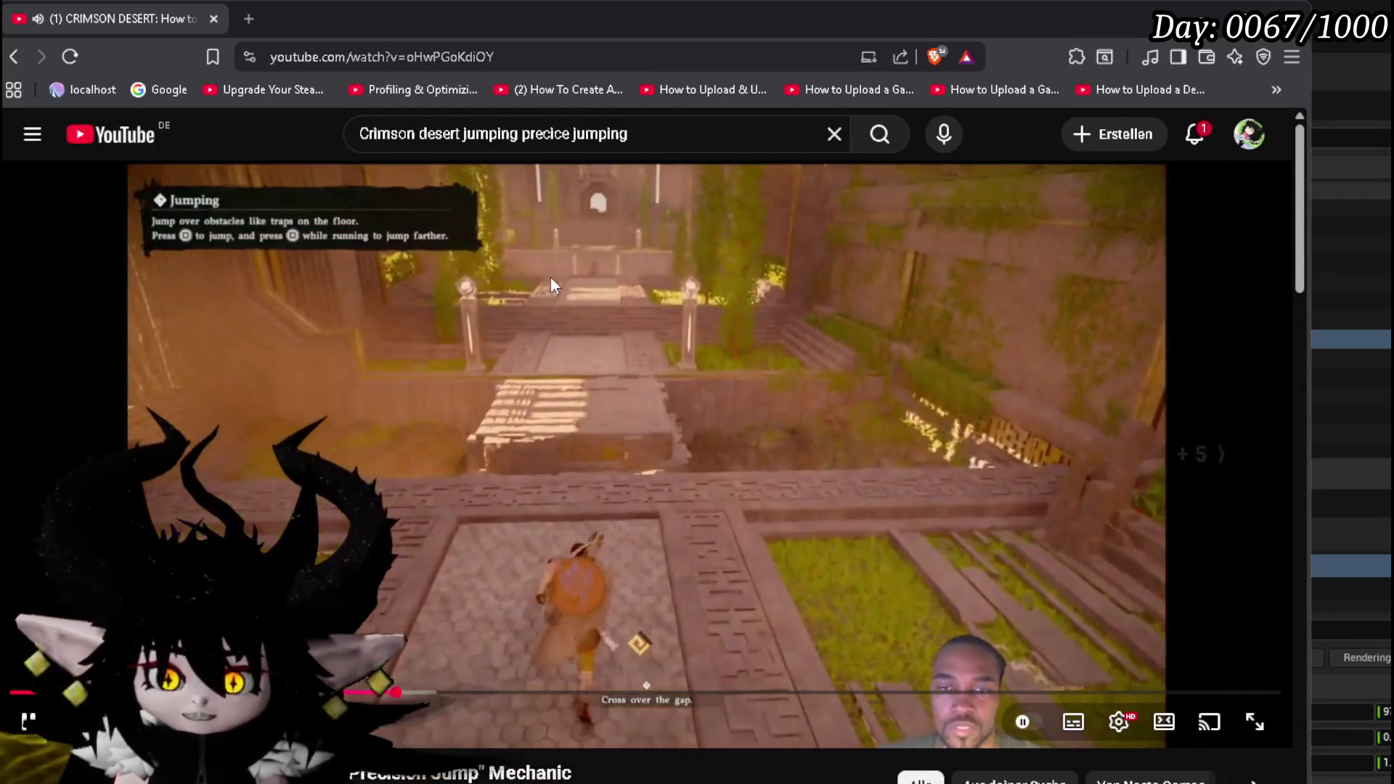
key("Right")
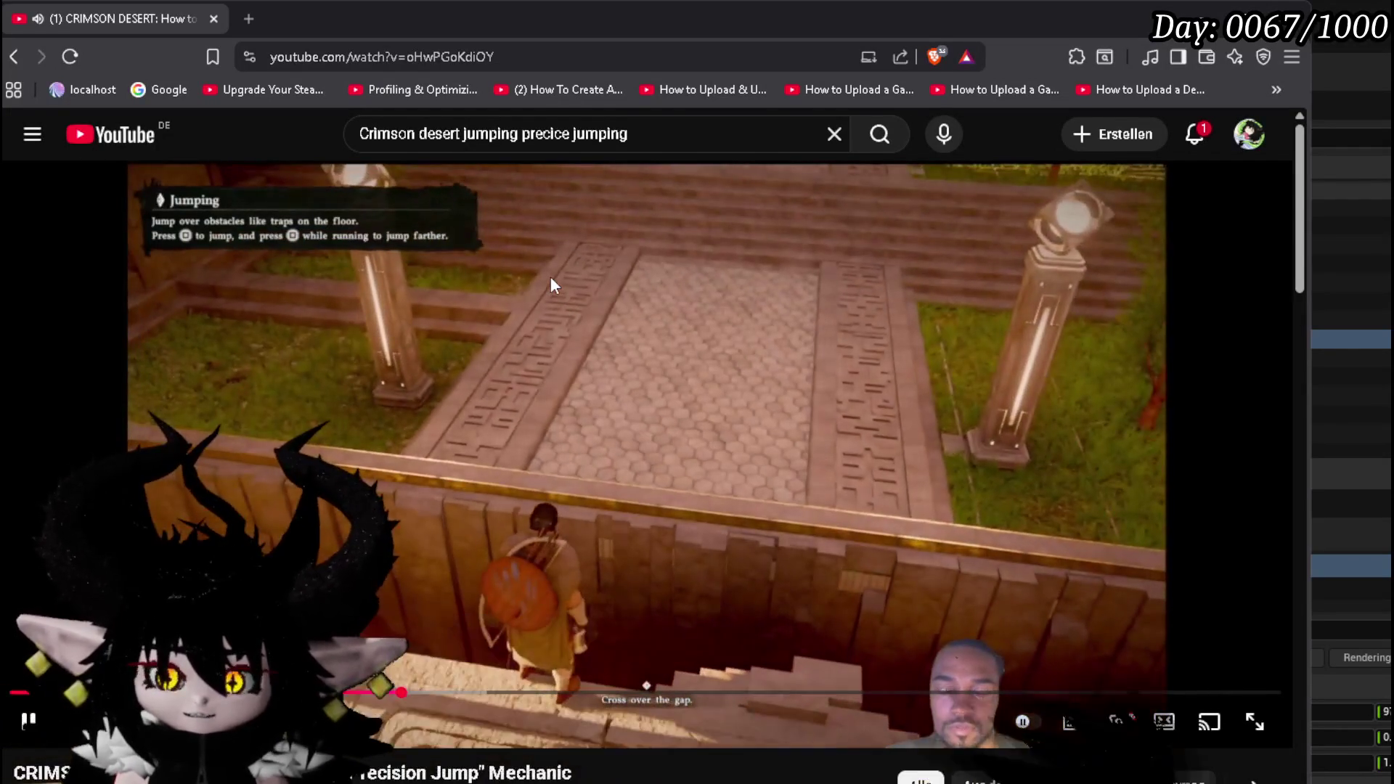
key("Left")
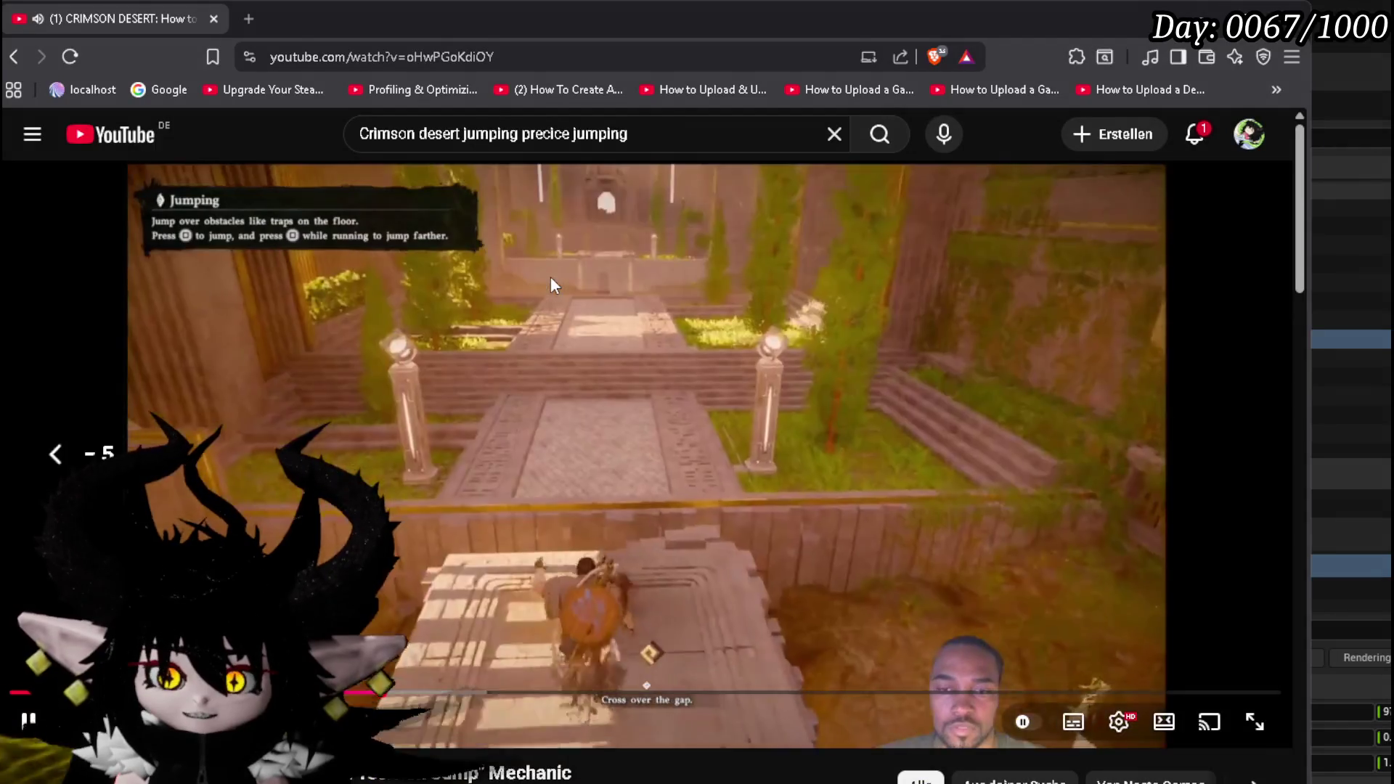
key("Right")
key("Right")
key("Right")
key("Right")
key("Right")
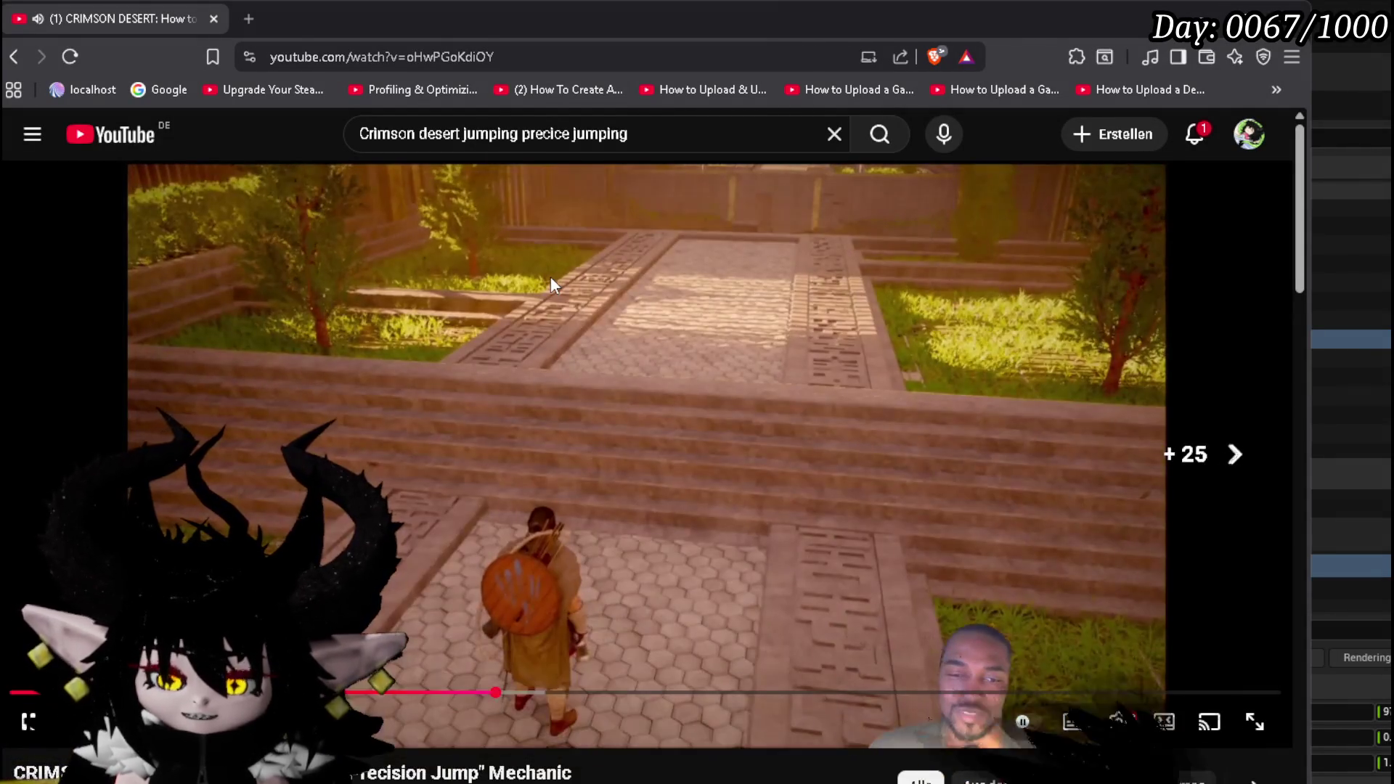
key("Right")
key("Right")
key("Right")
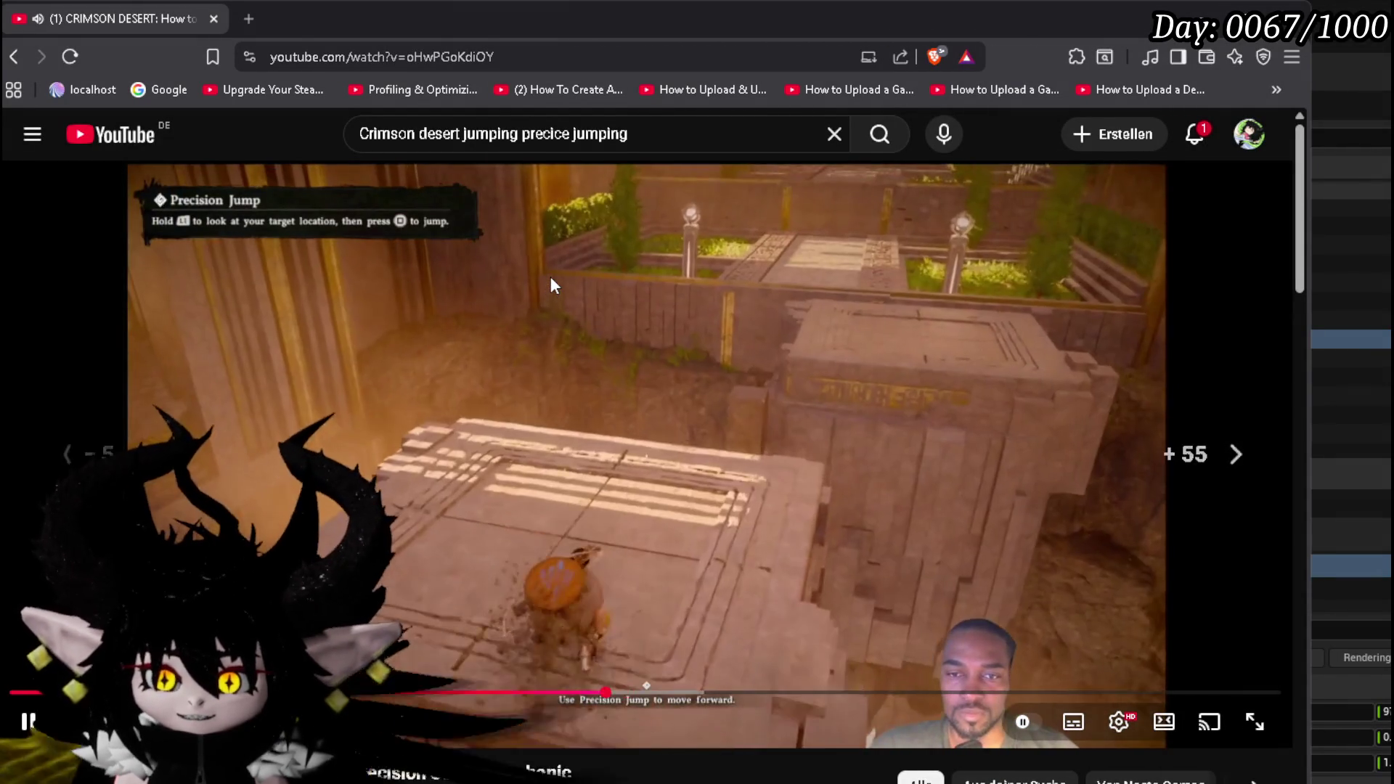
key("Left")
key("Left")
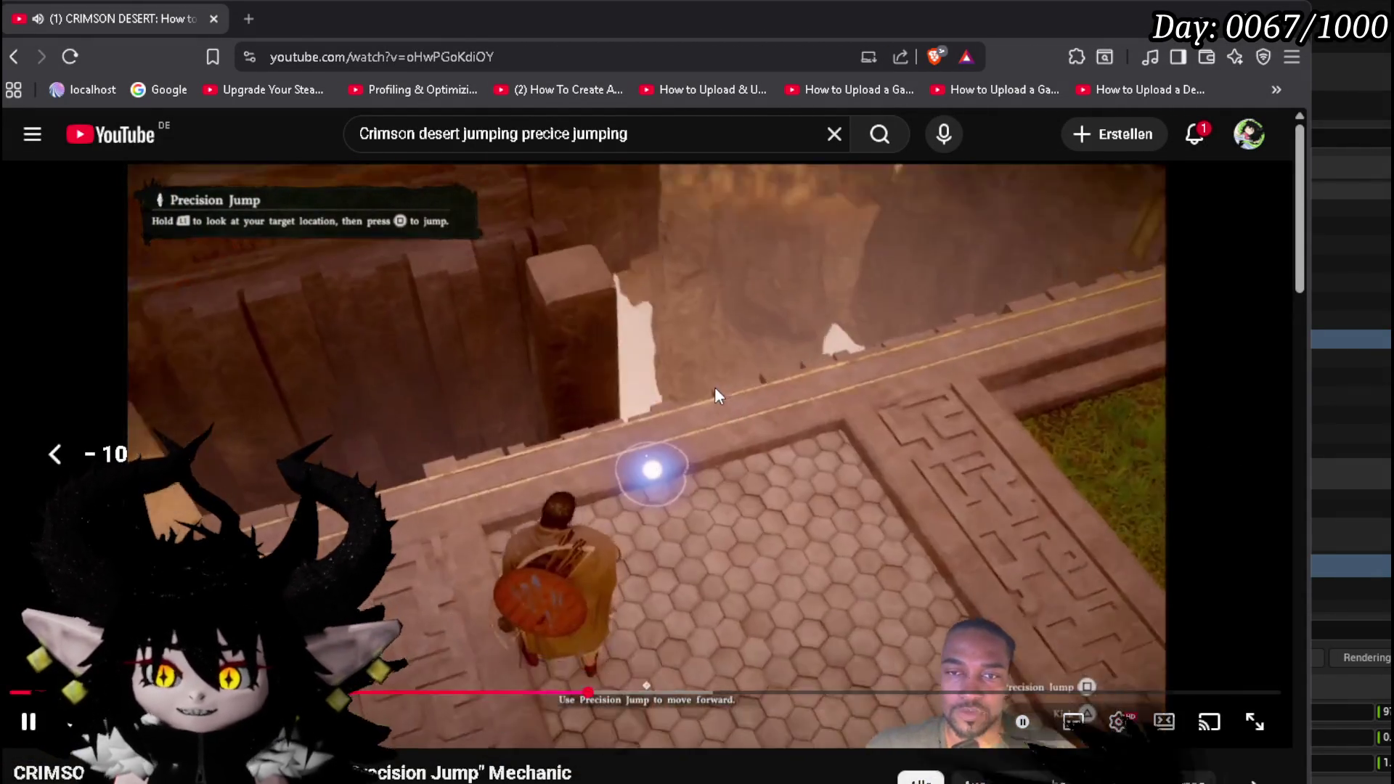
Step: Pause and rewatch the Precision Jump demonstration, then return to Unreal Editor
left_click(693, 451)
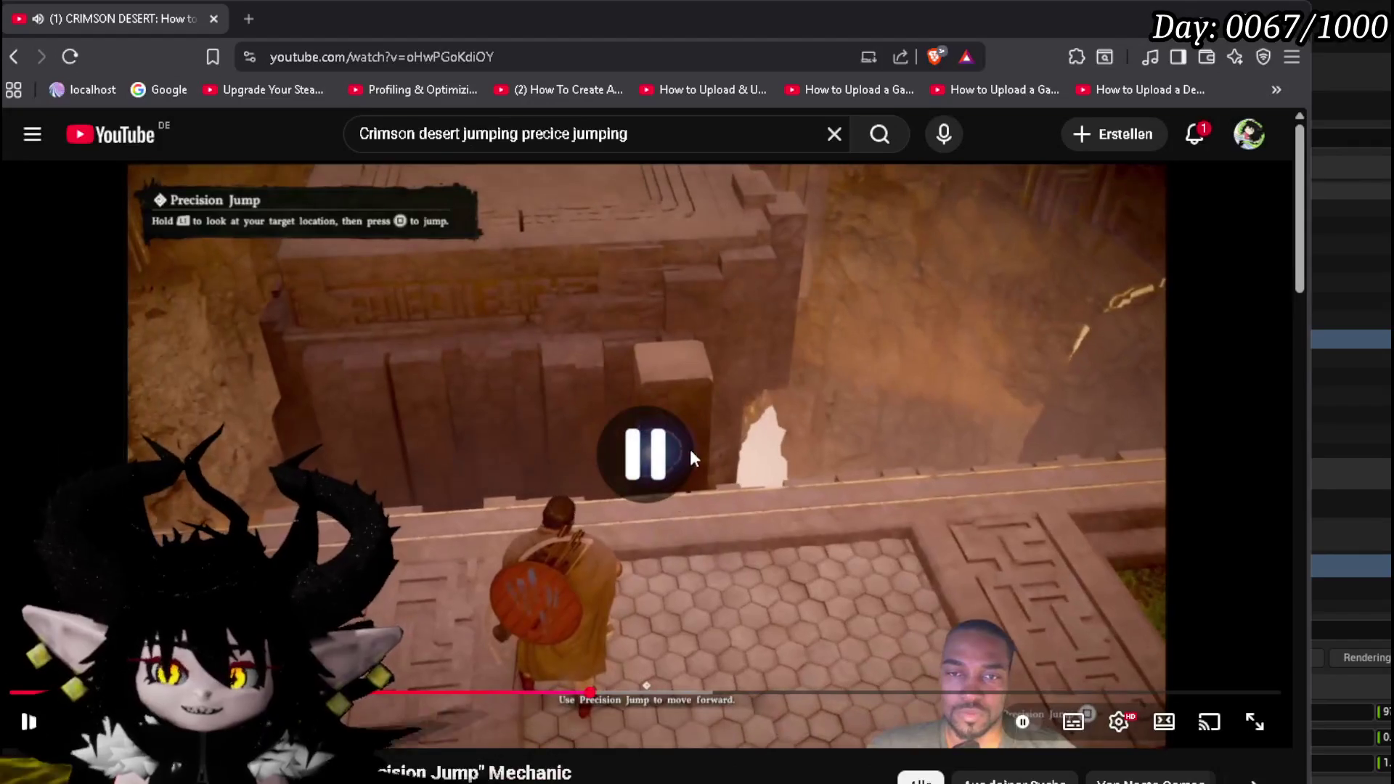
key("Left")
left_click(663, 513)
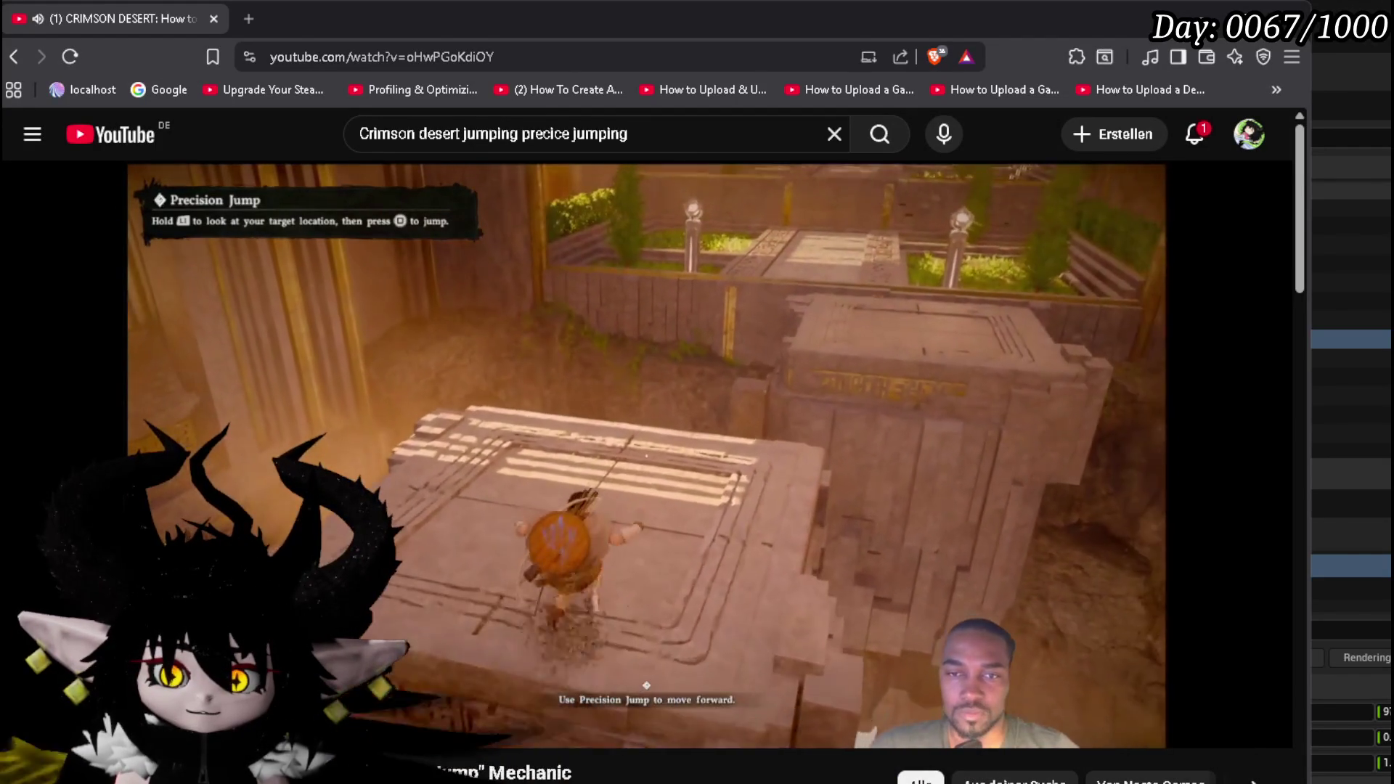
left_click(675, 481)
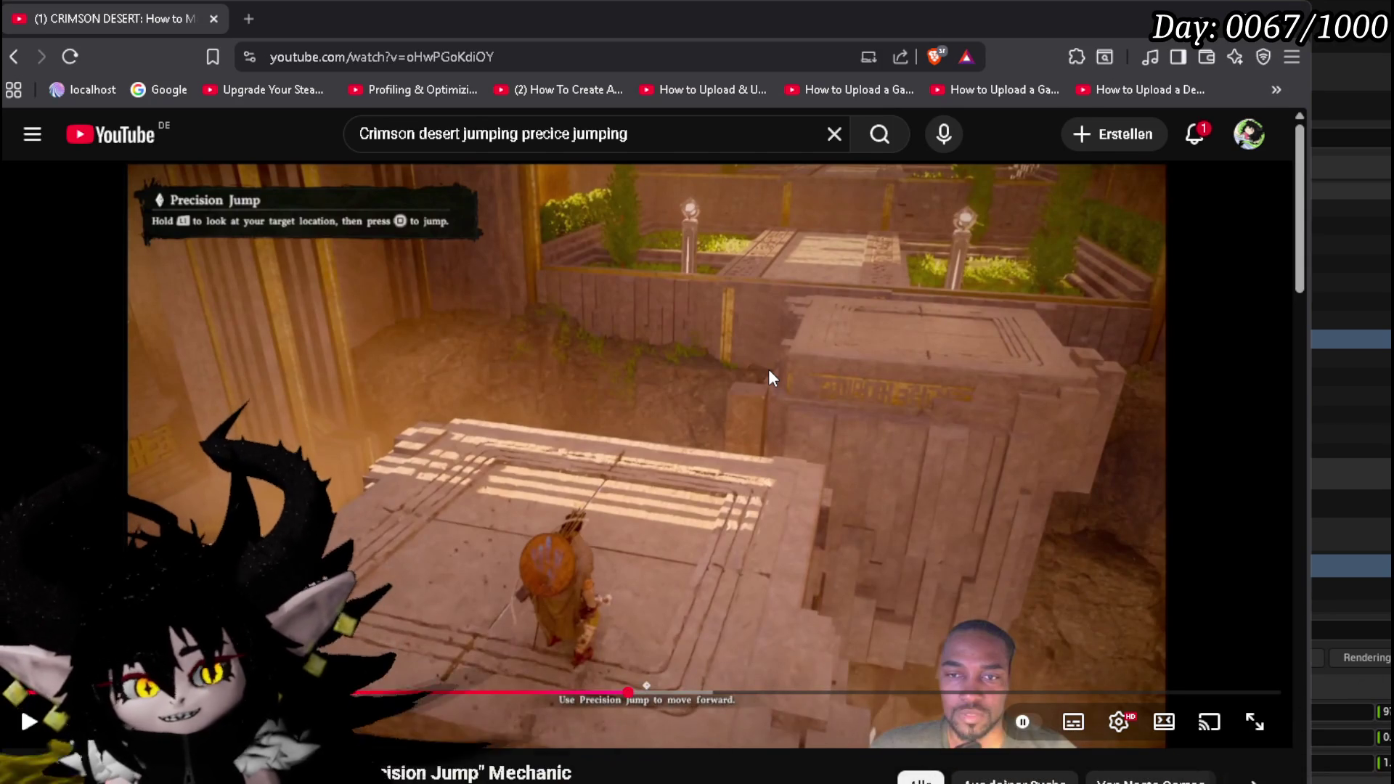
key("Left")
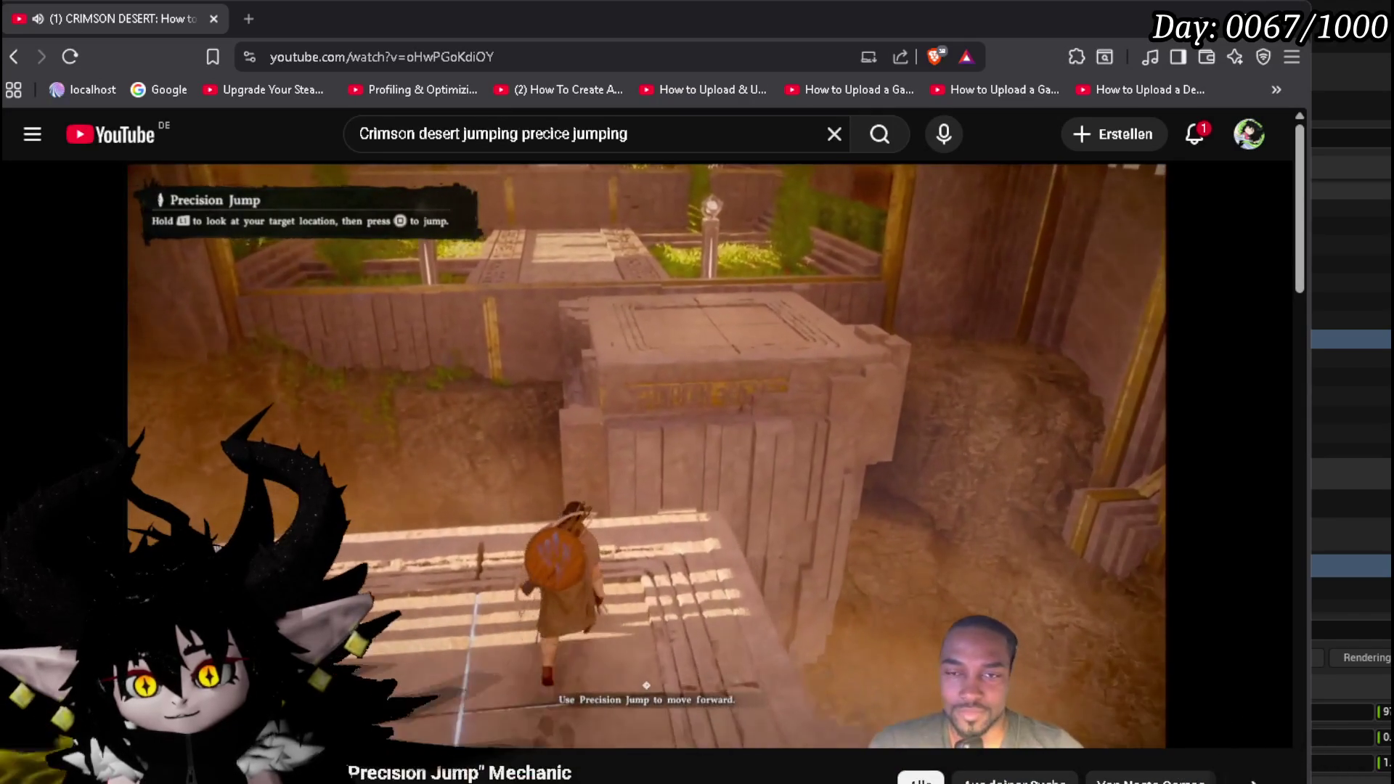
left_click(768, 369)
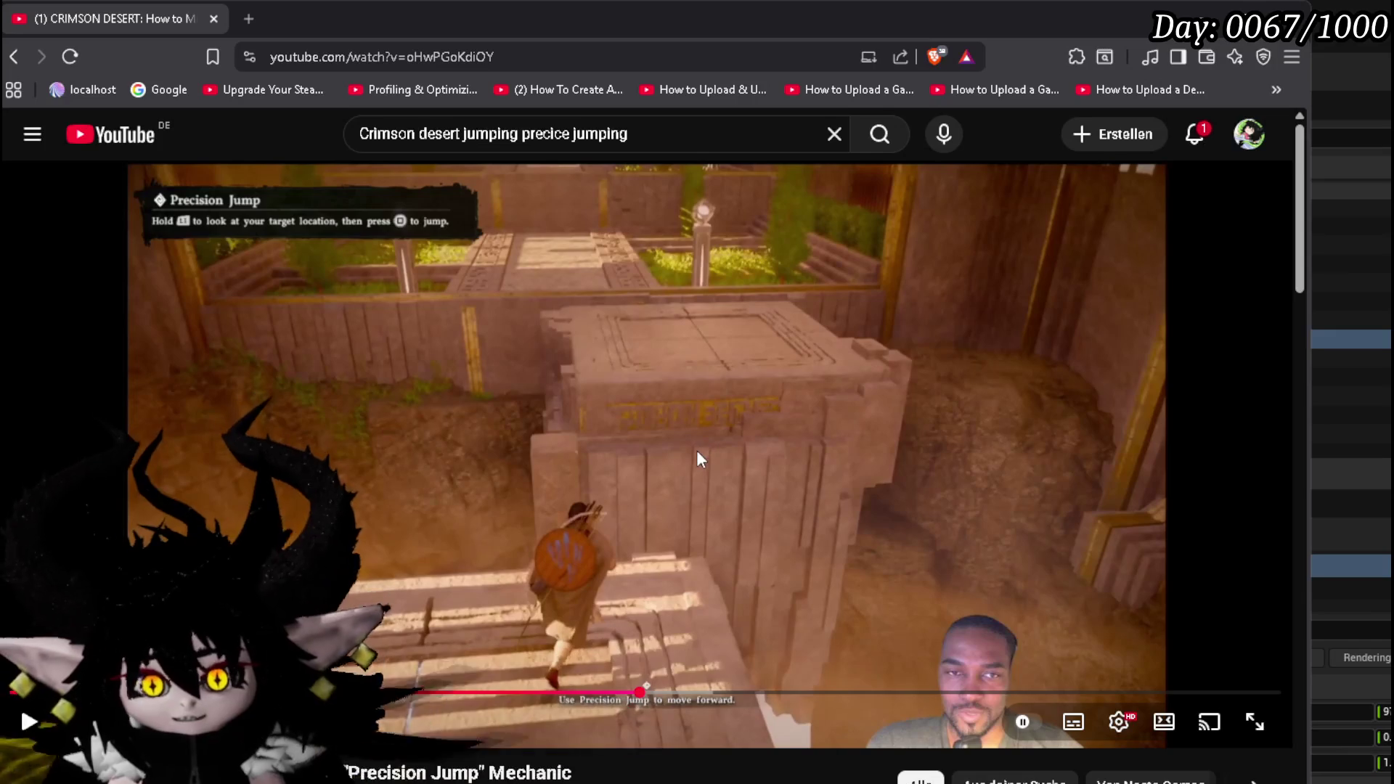
left_click(646, 689)
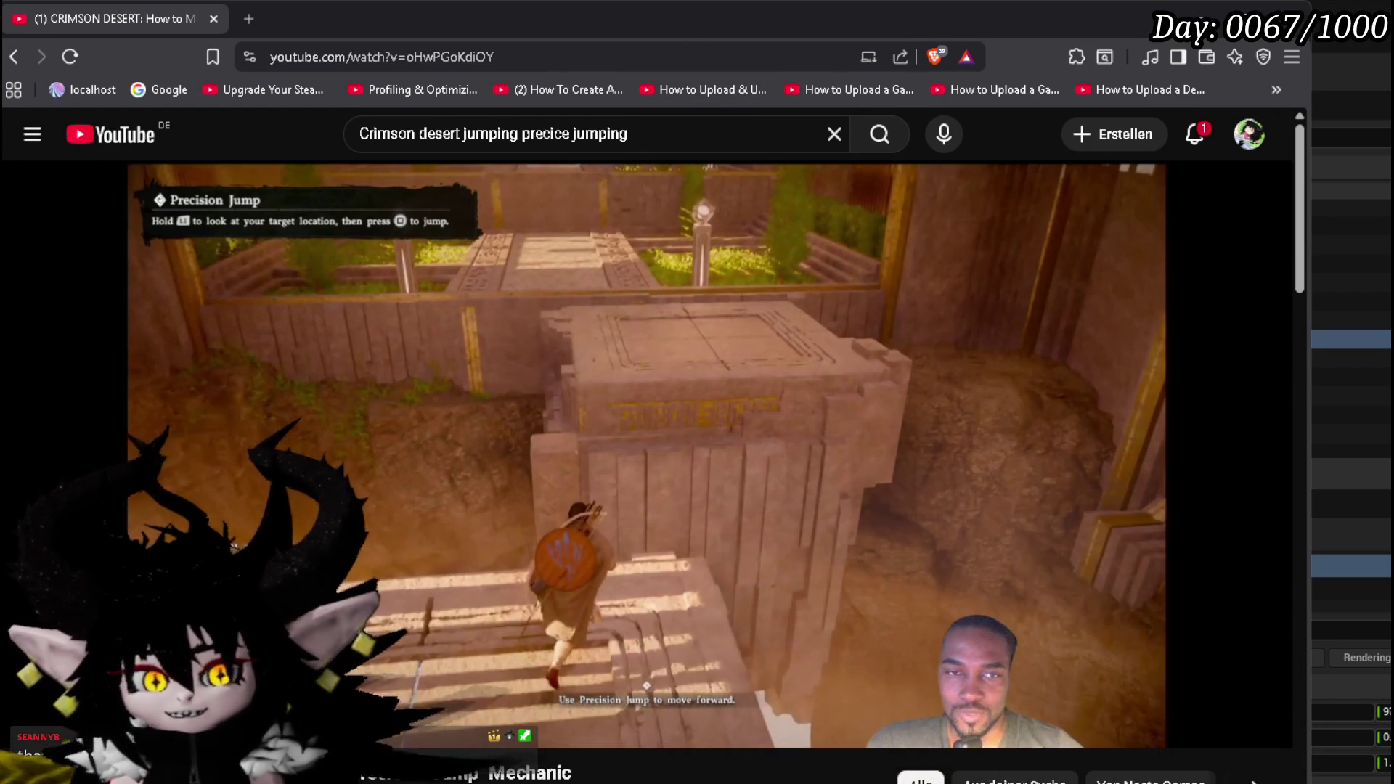
key("alt+Tab")
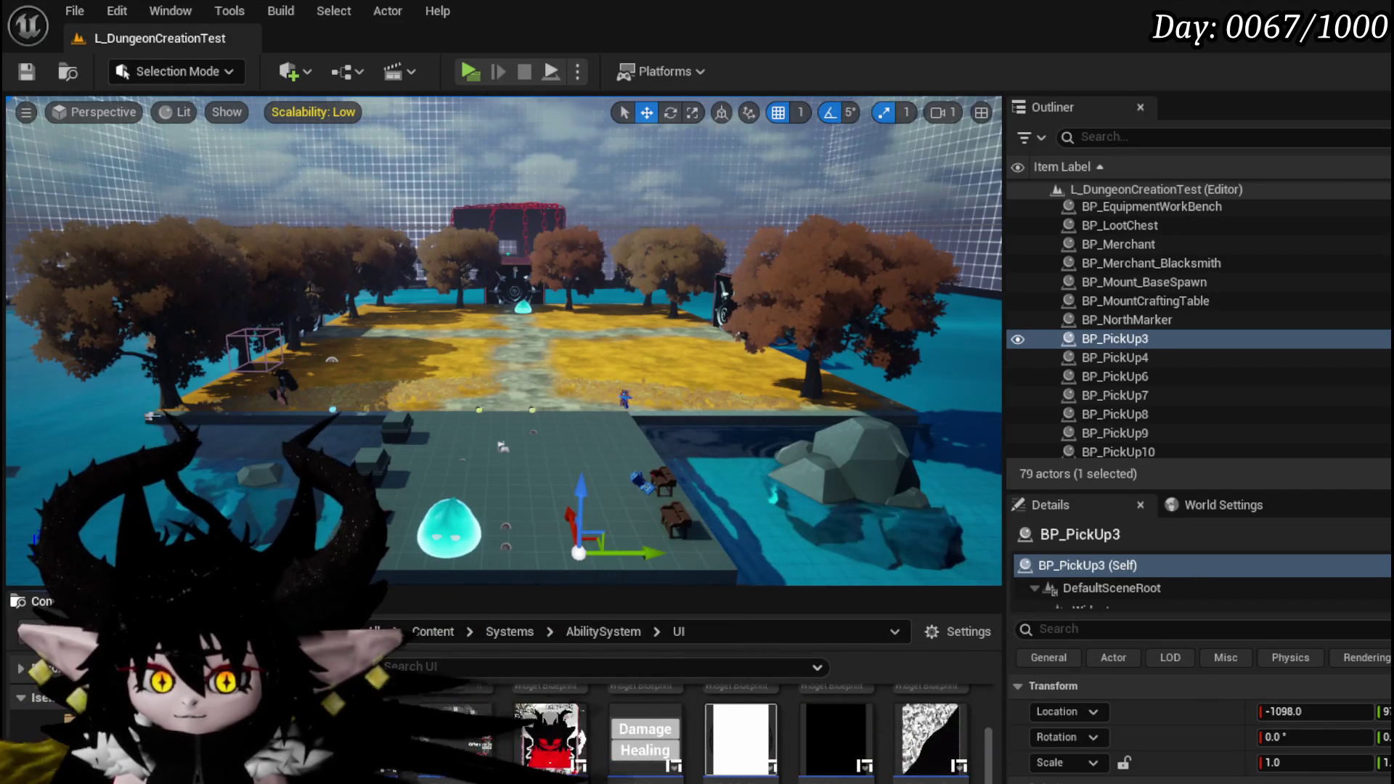
Step: Open the AbilityWorkBenchUI widget blueprint from the Content Browser
scroll(955, 776, "down", 2)
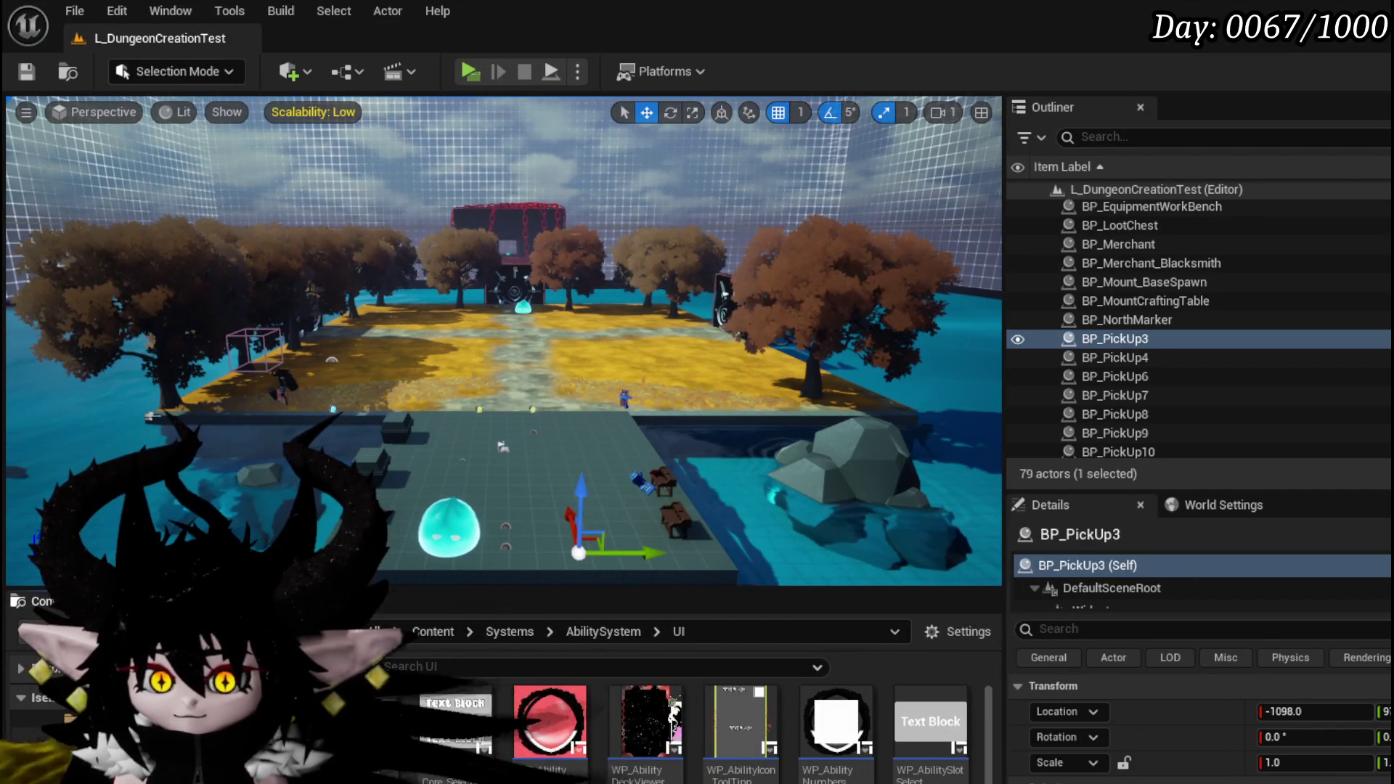
double_click(377, 748)
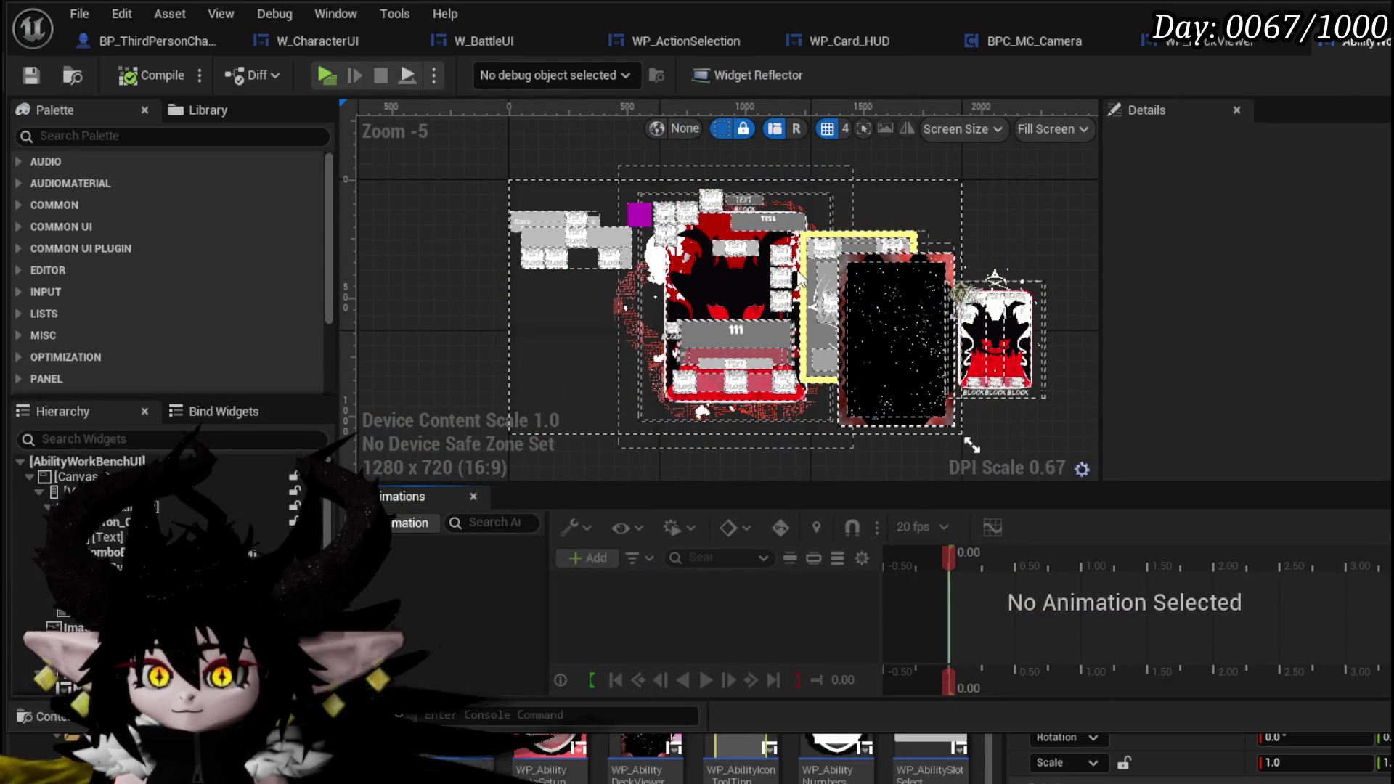
Step: Marquee-select the six Set Visibility/Fill Grid nodes and move them up and to the right
scroll(799, 291, "down", 6)
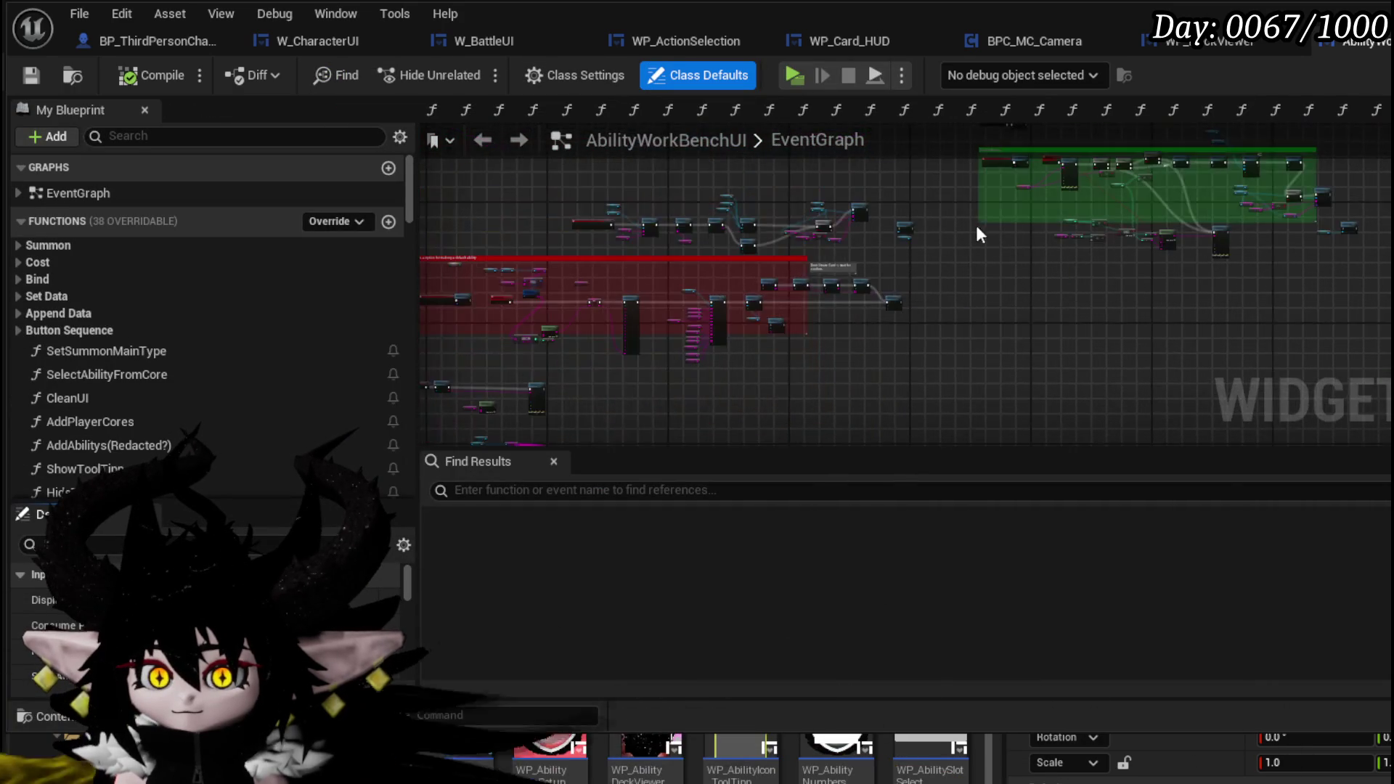
scroll(775, 224, "up", 6)
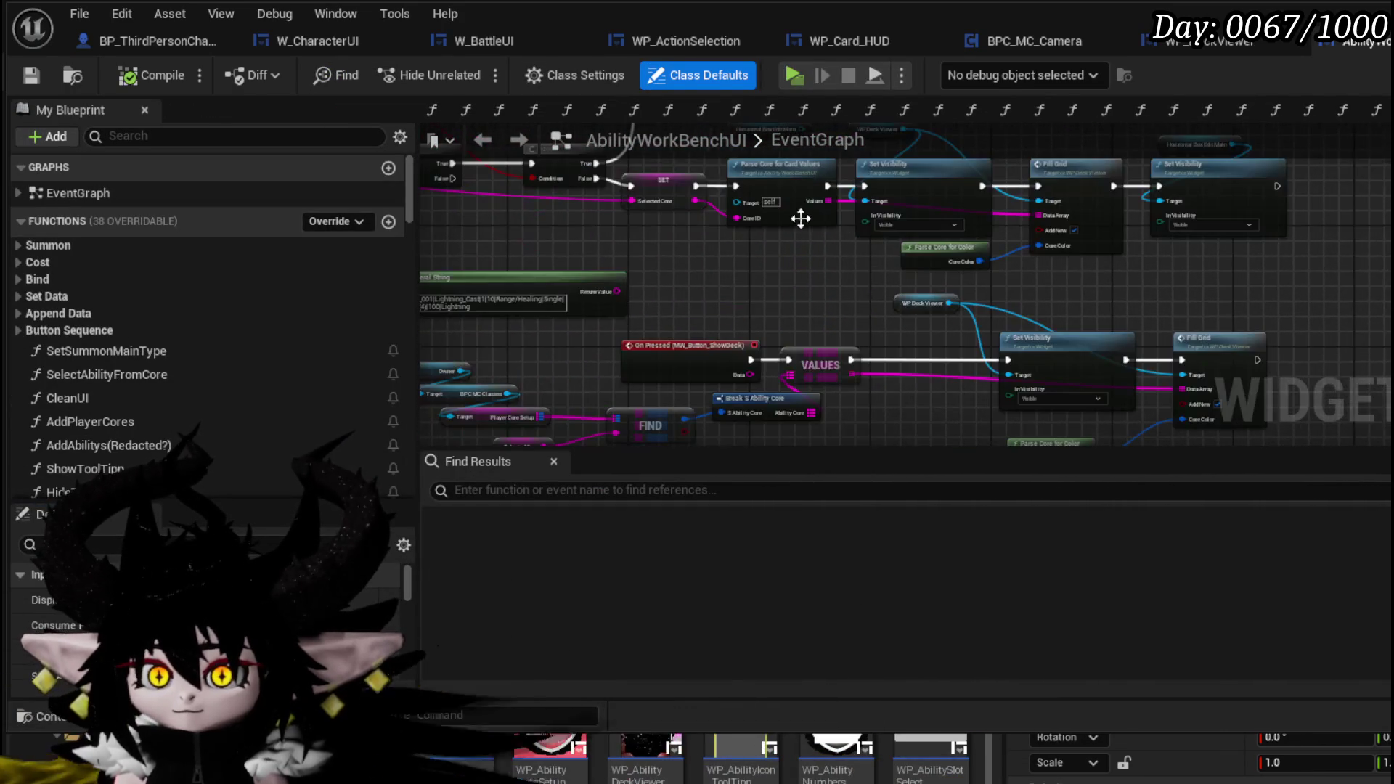
scroll(747, 305, "up", 3)
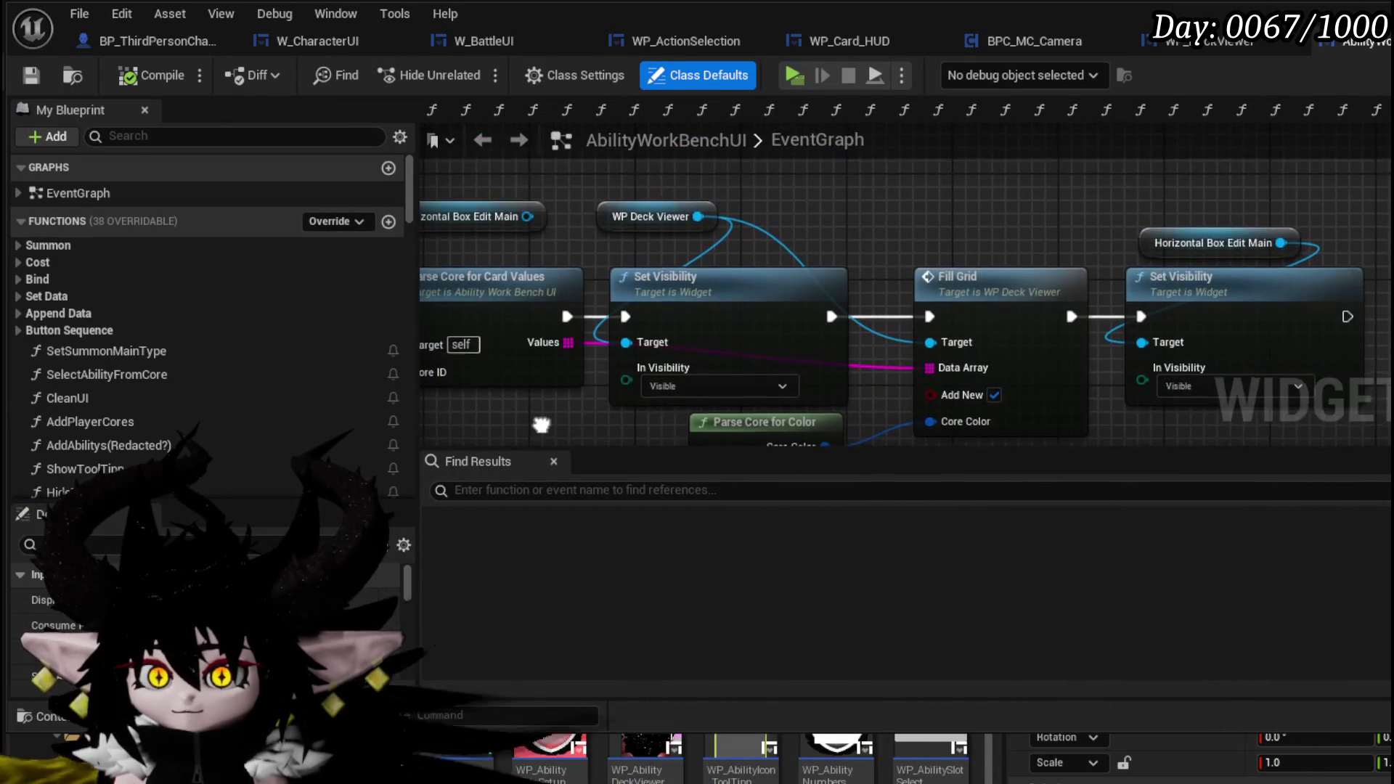
scroll(617, 207, "down", 1)
left_click_drag(648, 172, 1110, 419)
left_click_drag(1109, 276, 1304, 196)
Step: Review the moved nodes, return to the Designer view and save AbilityWorkBenchUI
mouse_move(674, 207)
left_mouse_down()
mouse_move(576, 289)
mouse_move(906, 255)
mouse_move(678, 296)
mouse_move(878, 280)
left_mouse_up()
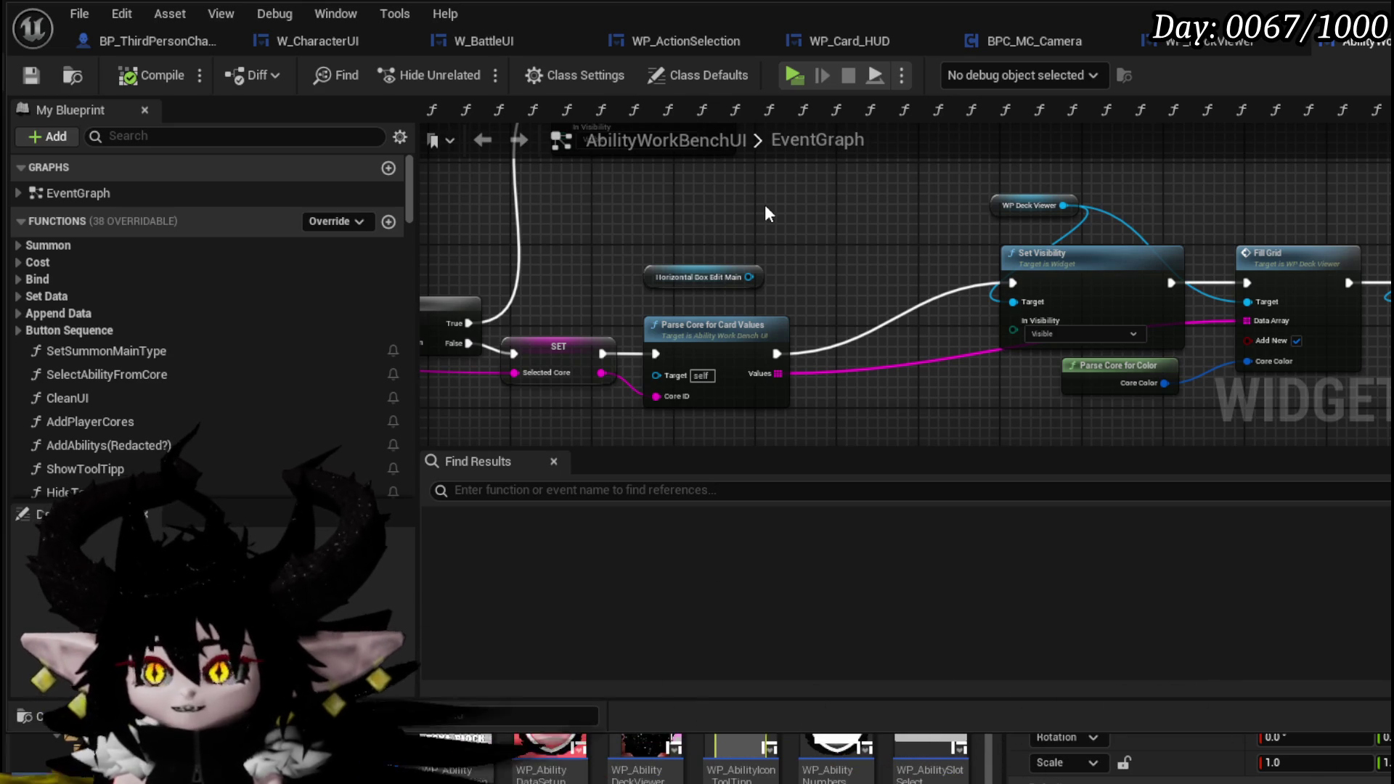
mouse_move(768, 212)
left_mouse_down()
mouse_move(933, 228)
mouse_move(663, 240)
mouse_move(807, 232)
left_mouse_up()
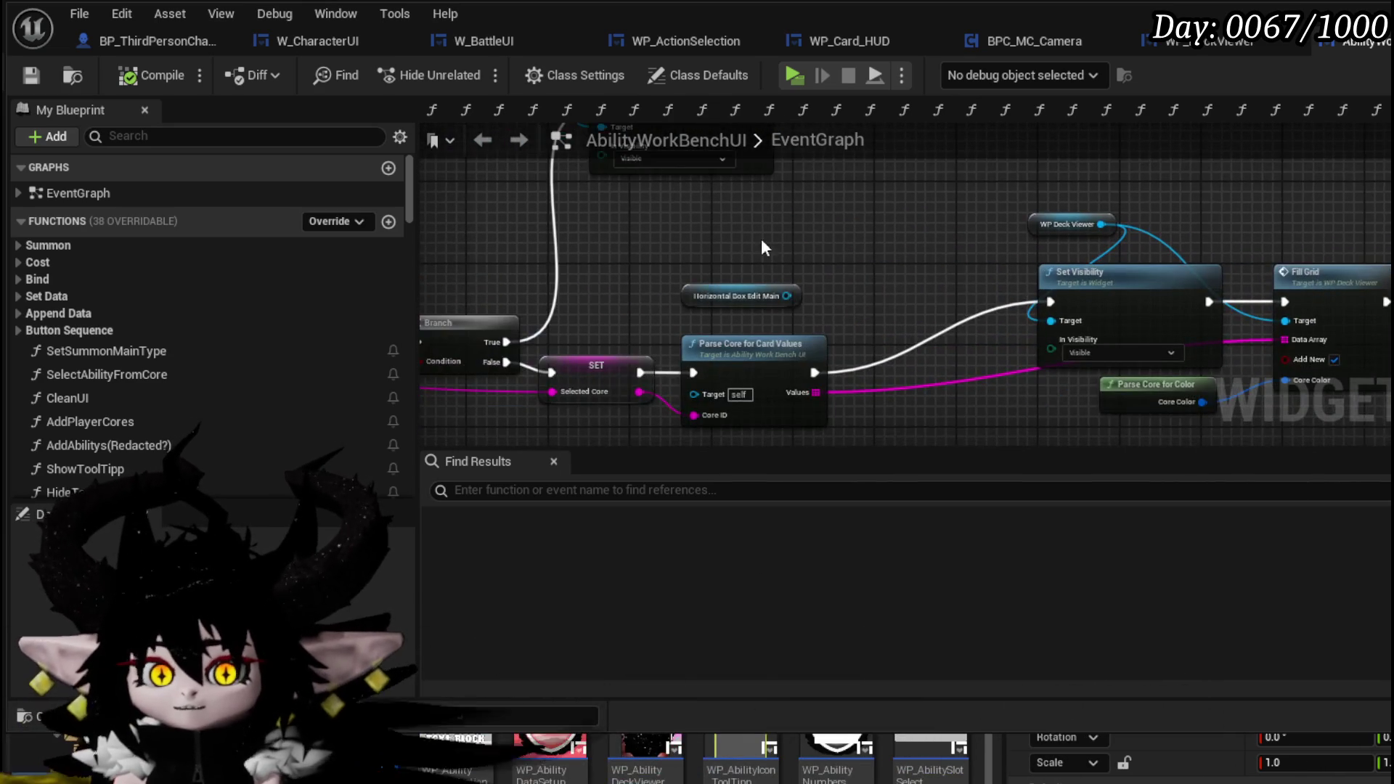
scroll(260, 363, "down", 20)
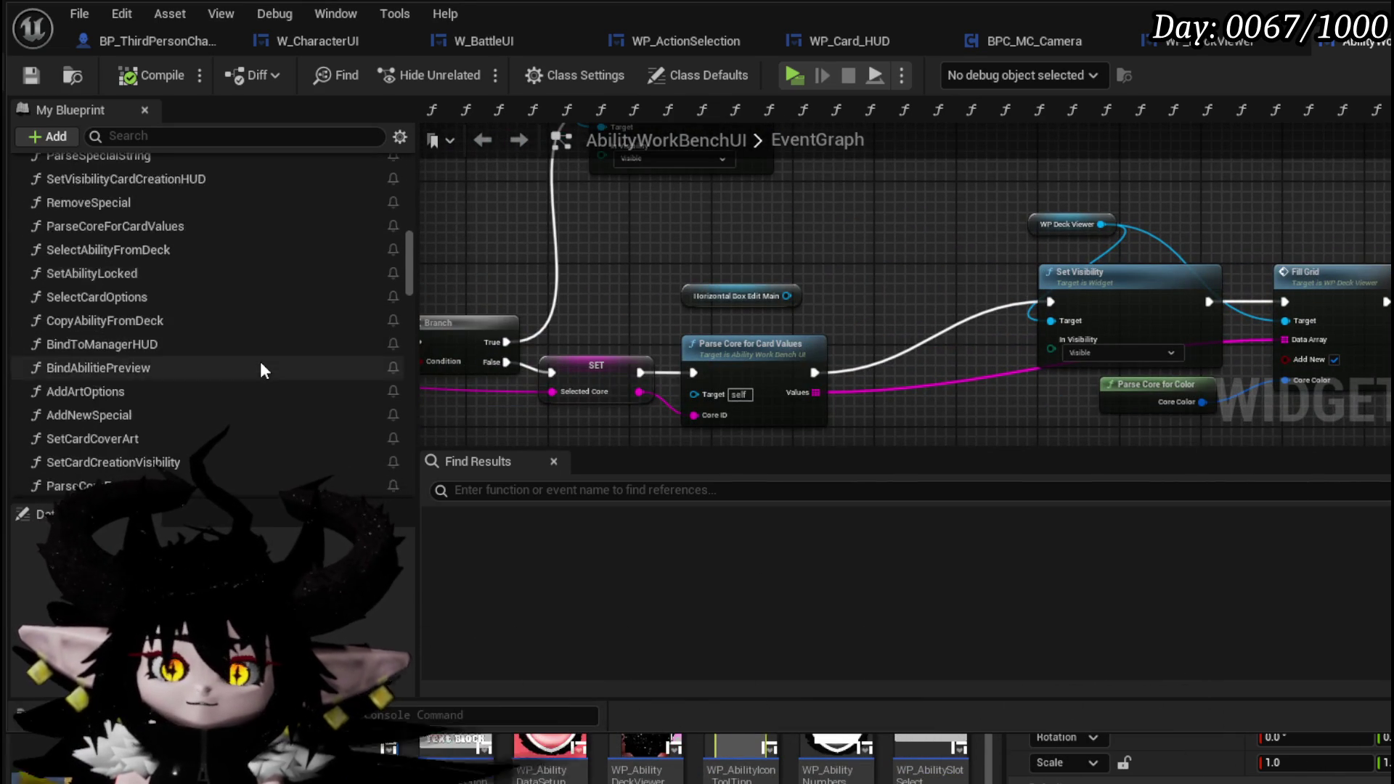
scroll(260, 363, "down", 6)
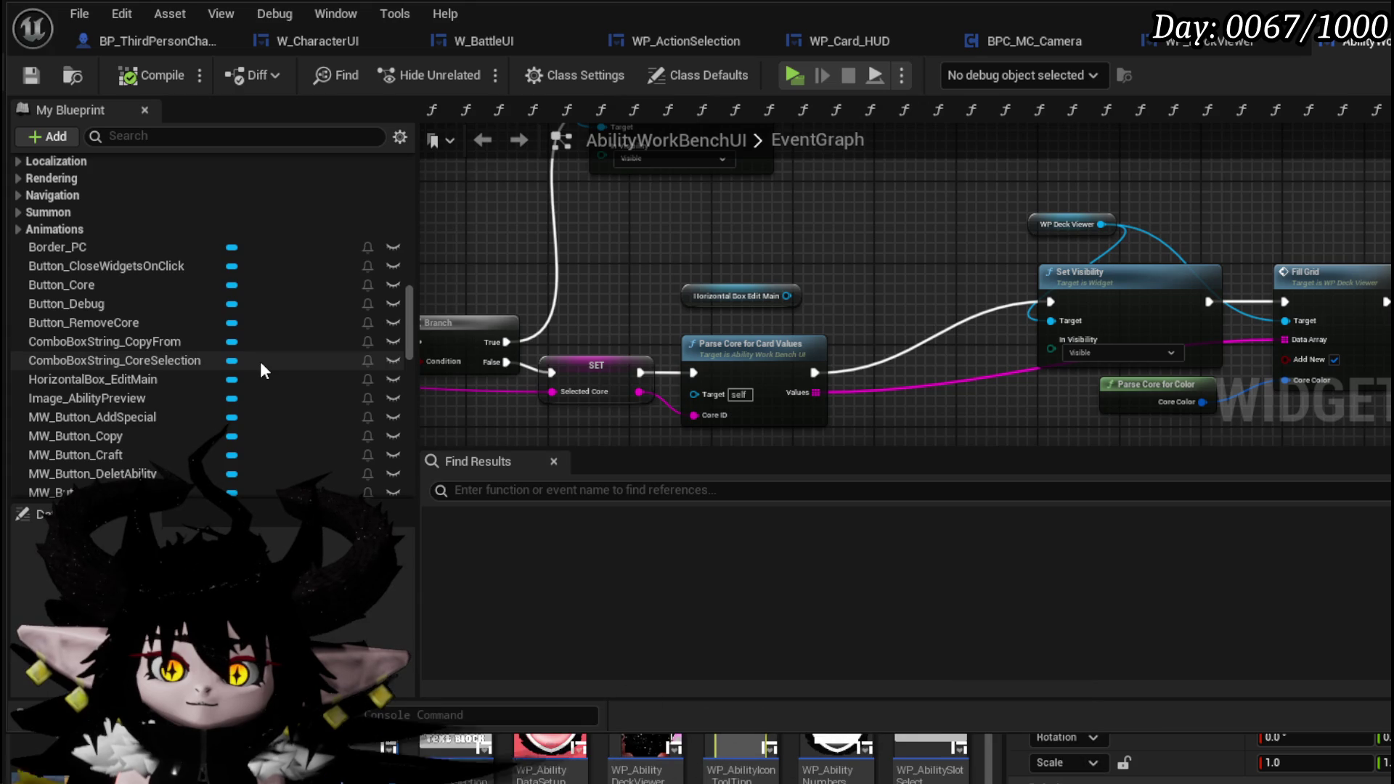
scroll(260, 365, "down", 5)
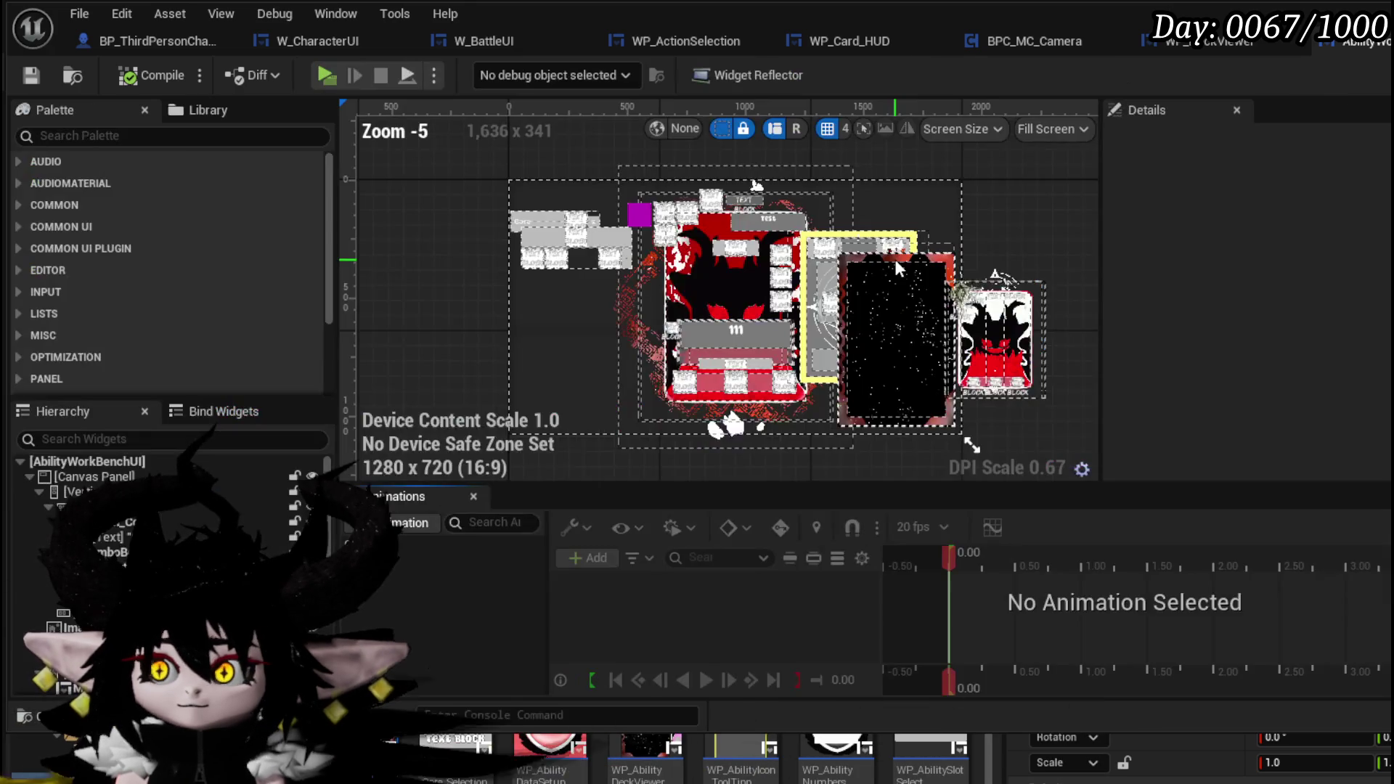
key("shift+F4")
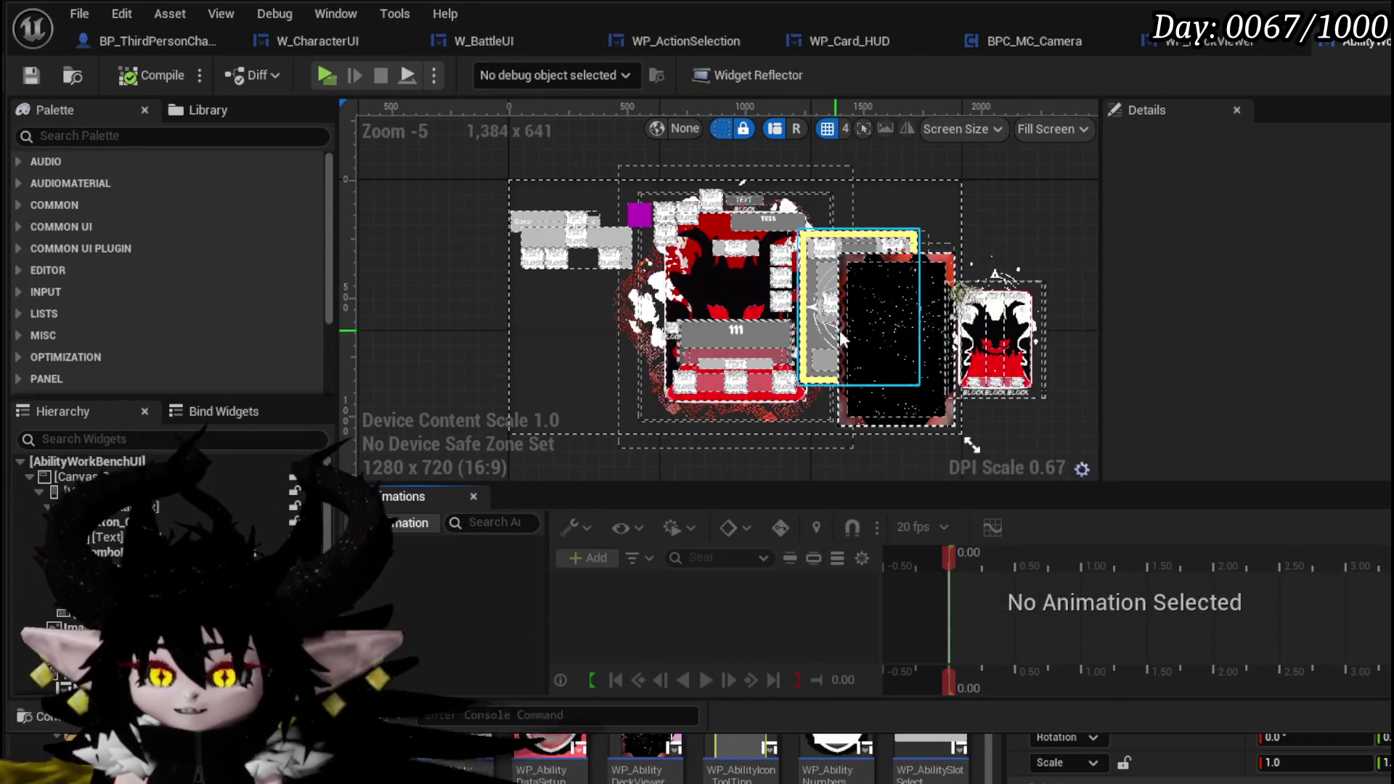
left_click(31, 76)
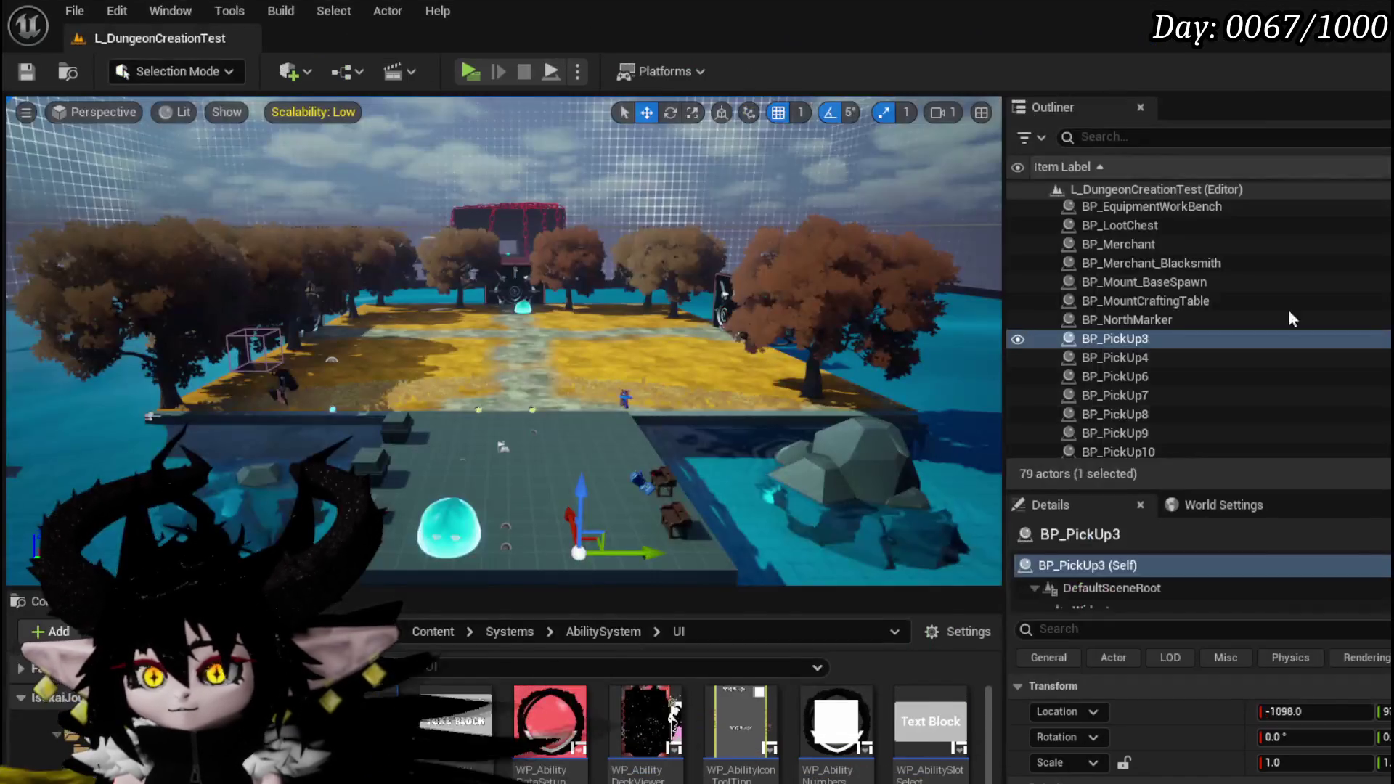
Step: Select the BP_AbilityWorkBench actor in the level and open its Blueprint
scroll(886, 720, "down", 2)
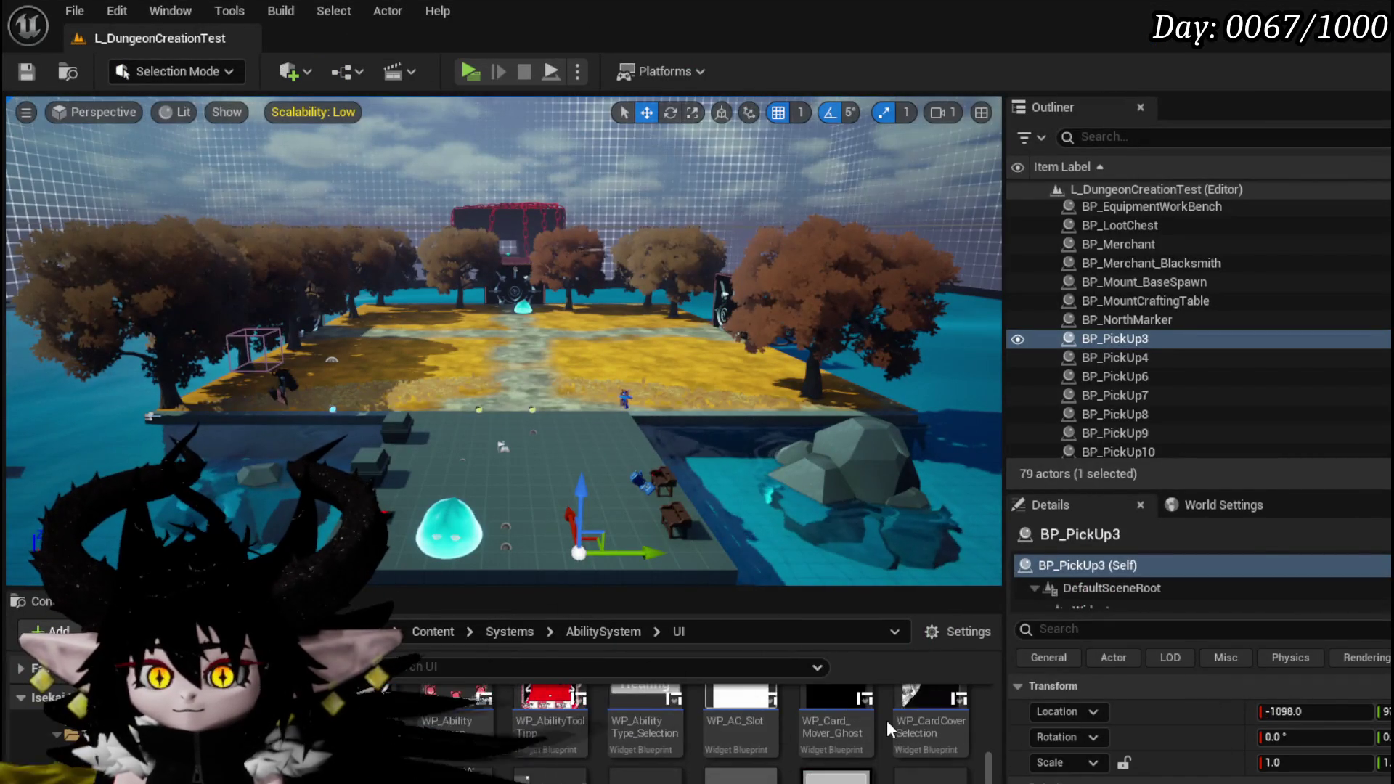
scroll(887, 721, "up", 3)
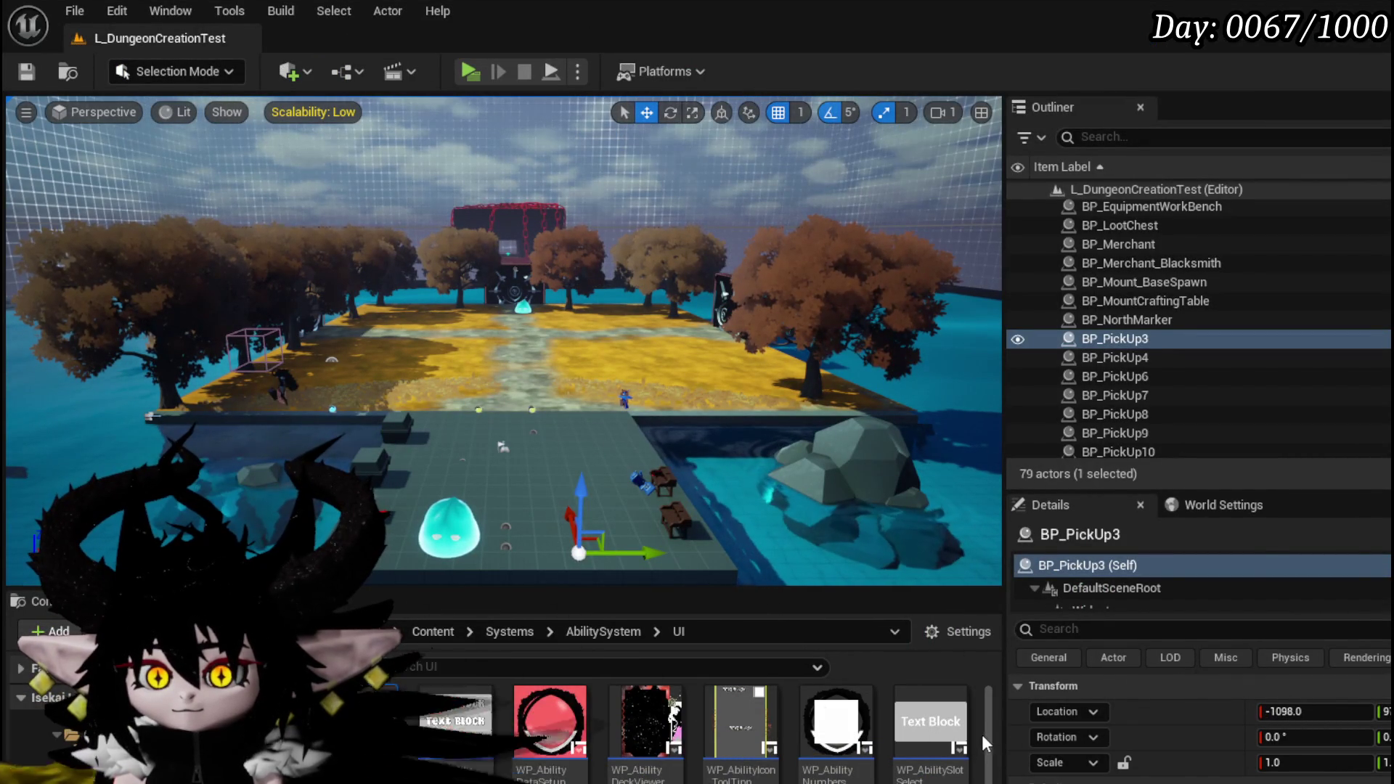
left_click(680, 517)
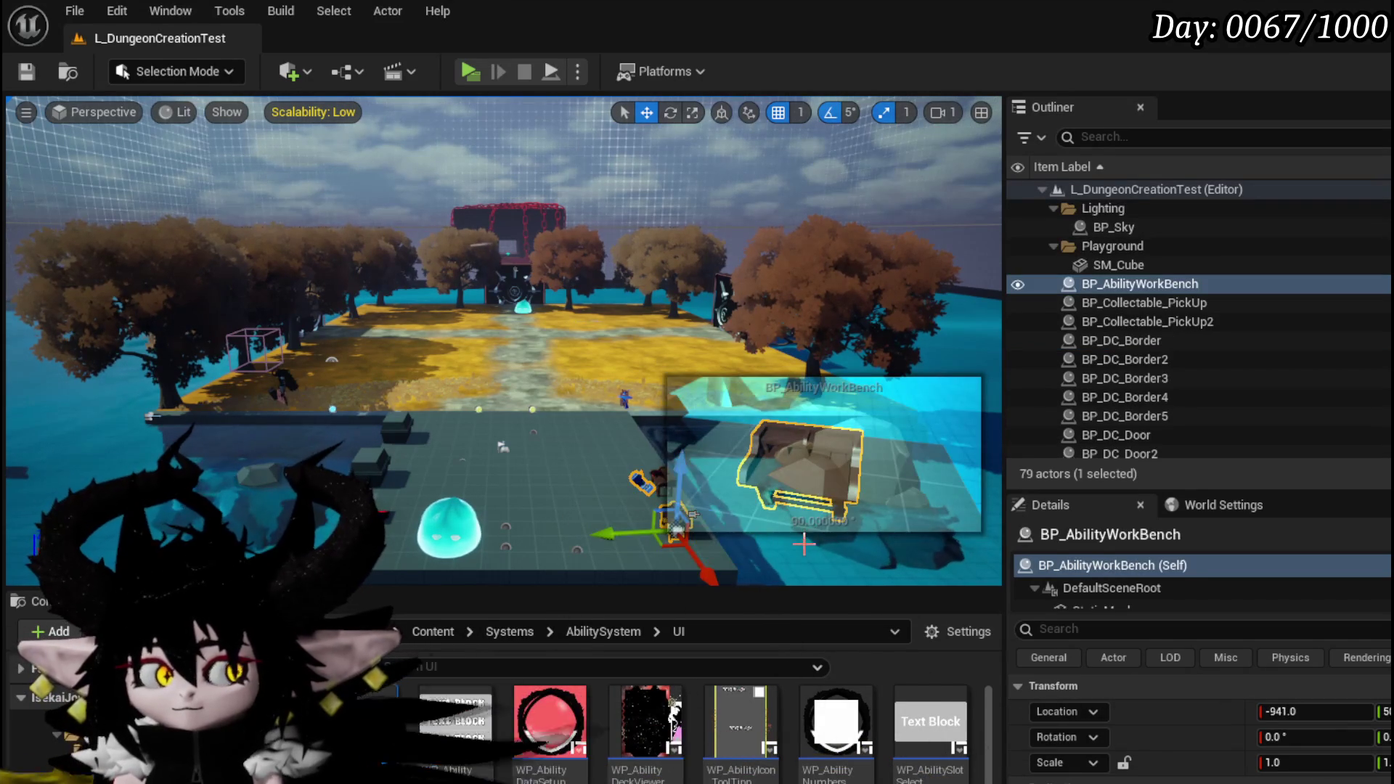
double_click(693, 514)
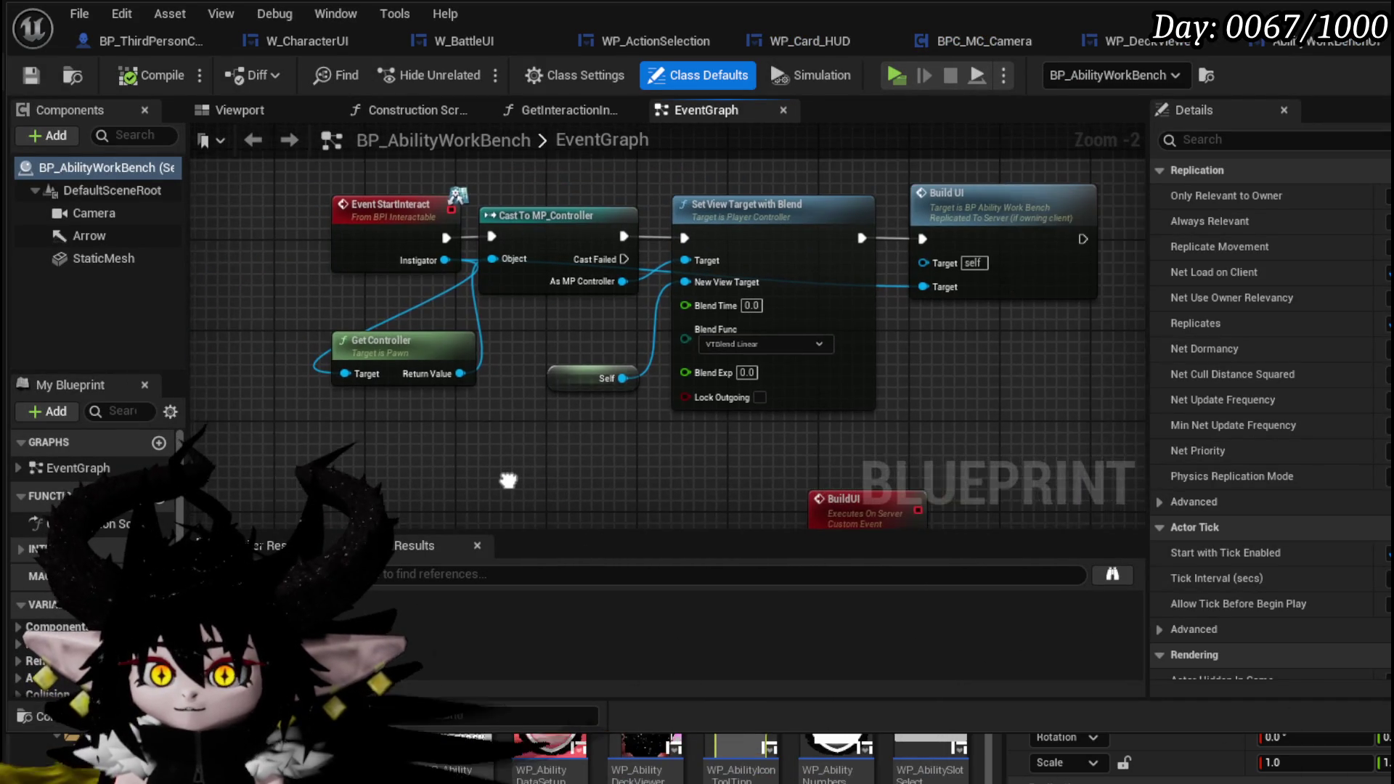
Step: Jump to the BuildUI event and open the WorkBenchHUD widget blueprint from its class
scroll(495, 476, "down", 4)
scroll(489, 470, "up", 4)
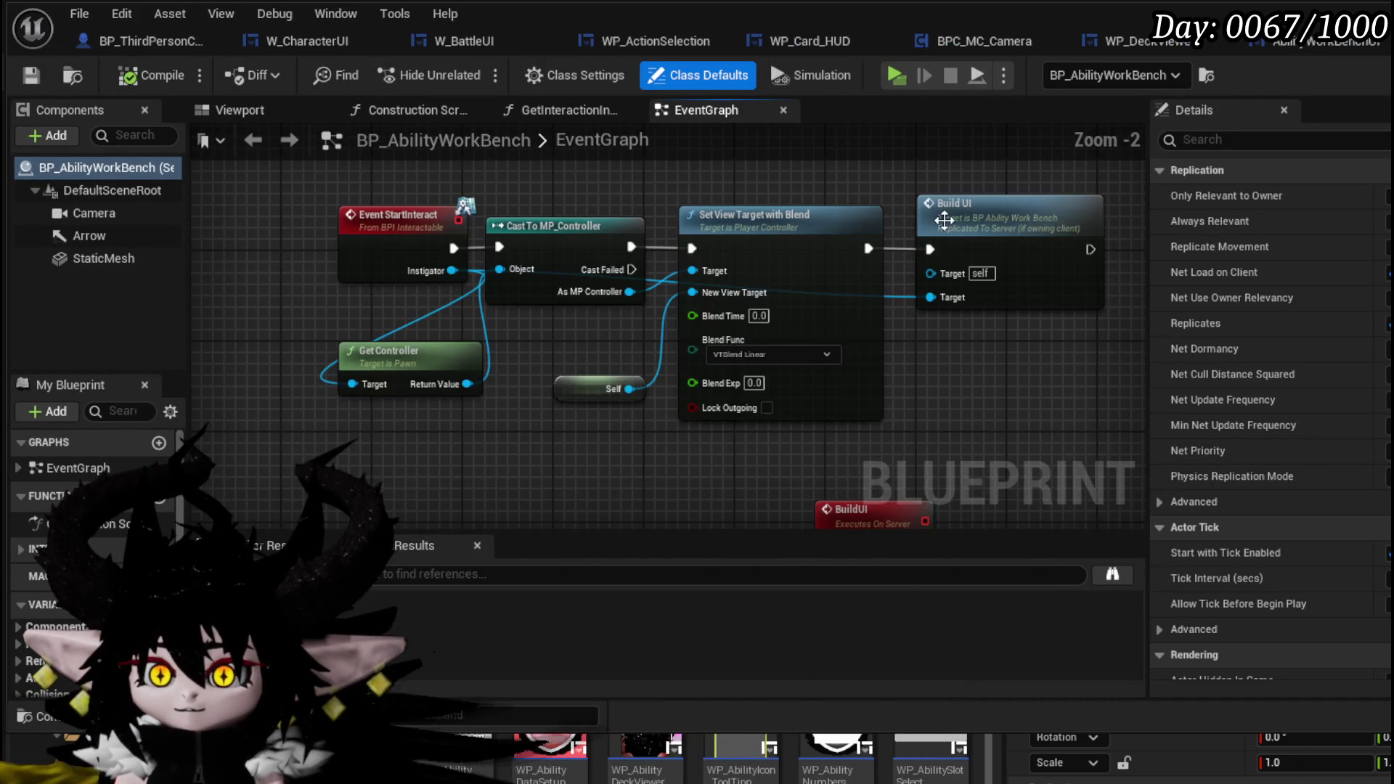
double_click(941, 231)
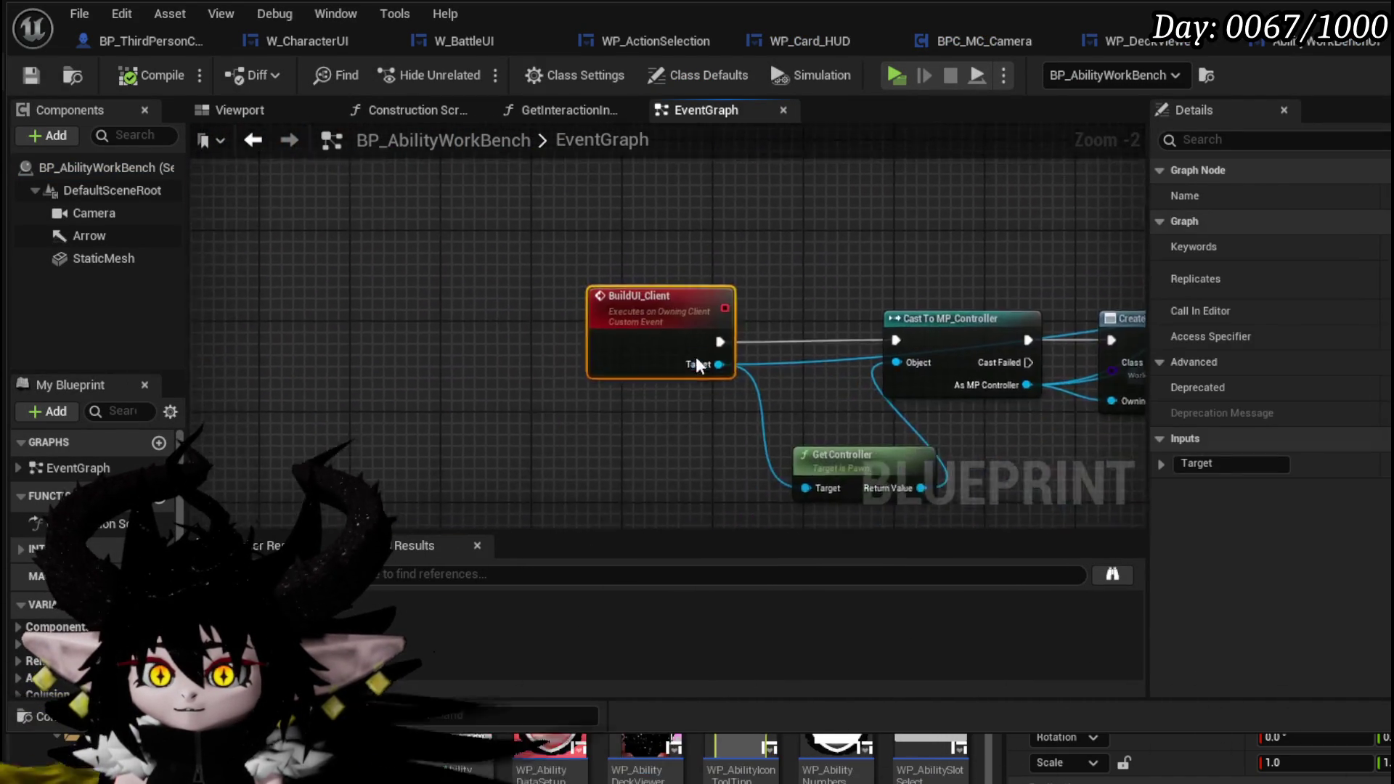
left_click(713, 324)
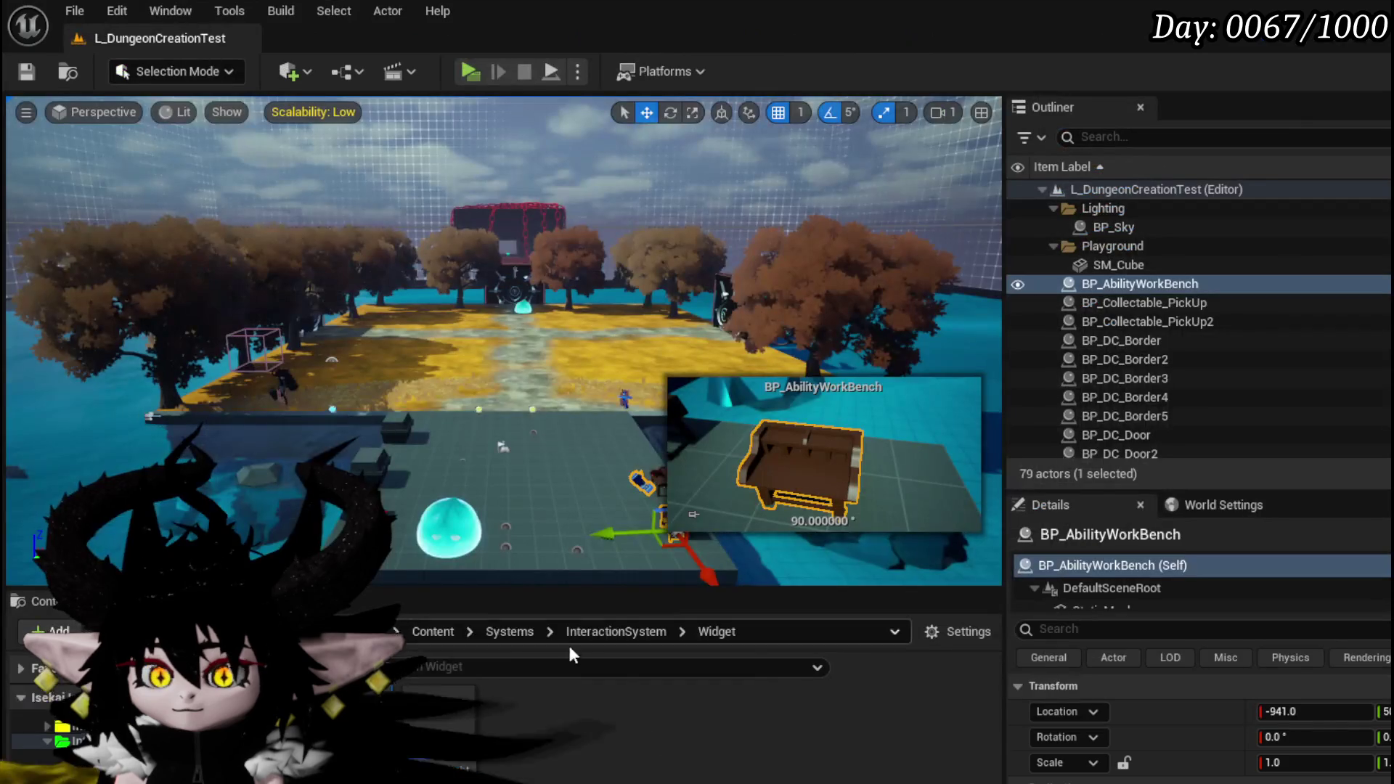
double_click(438, 702)
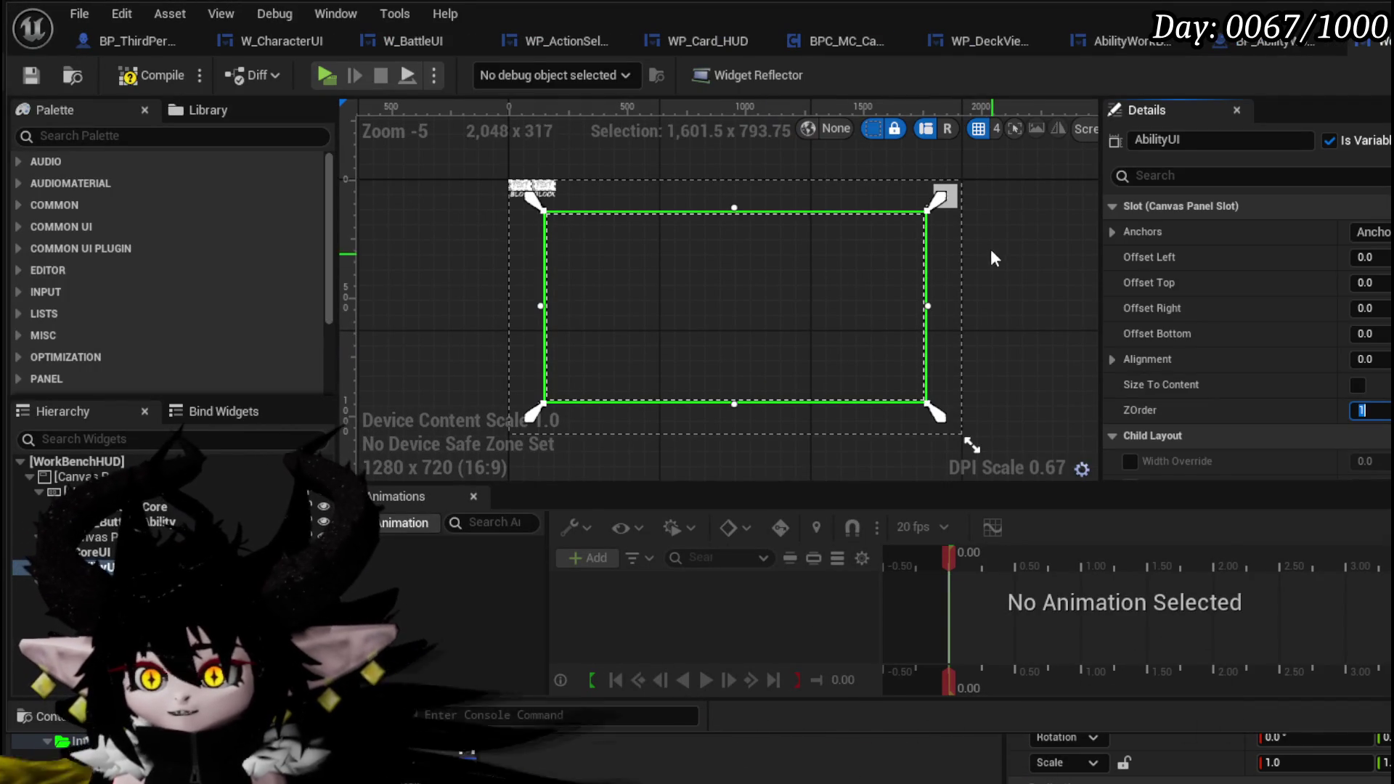
Step: Select Button_93 in the top-right corner, then MW_Button_Core in the top-left button row
left_click(951, 203)
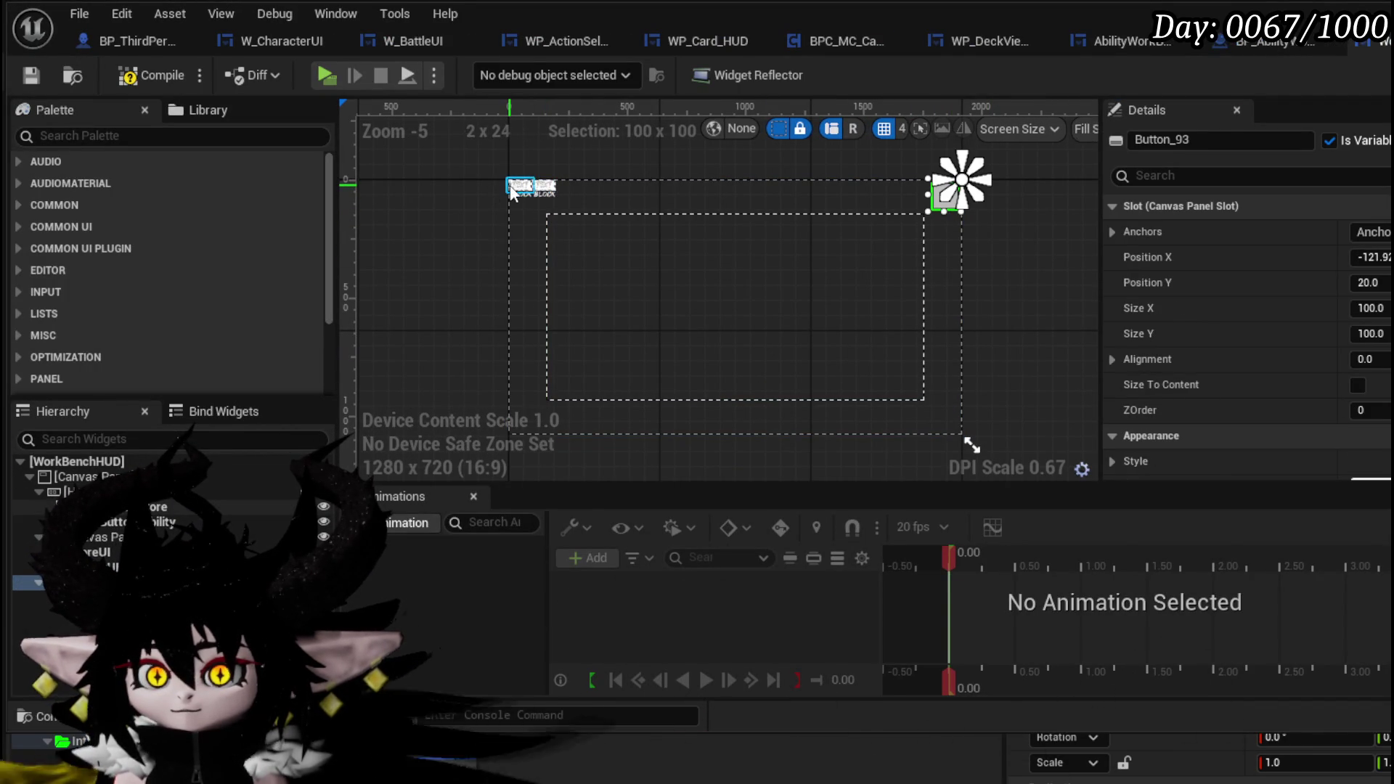
left_click(510, 186)
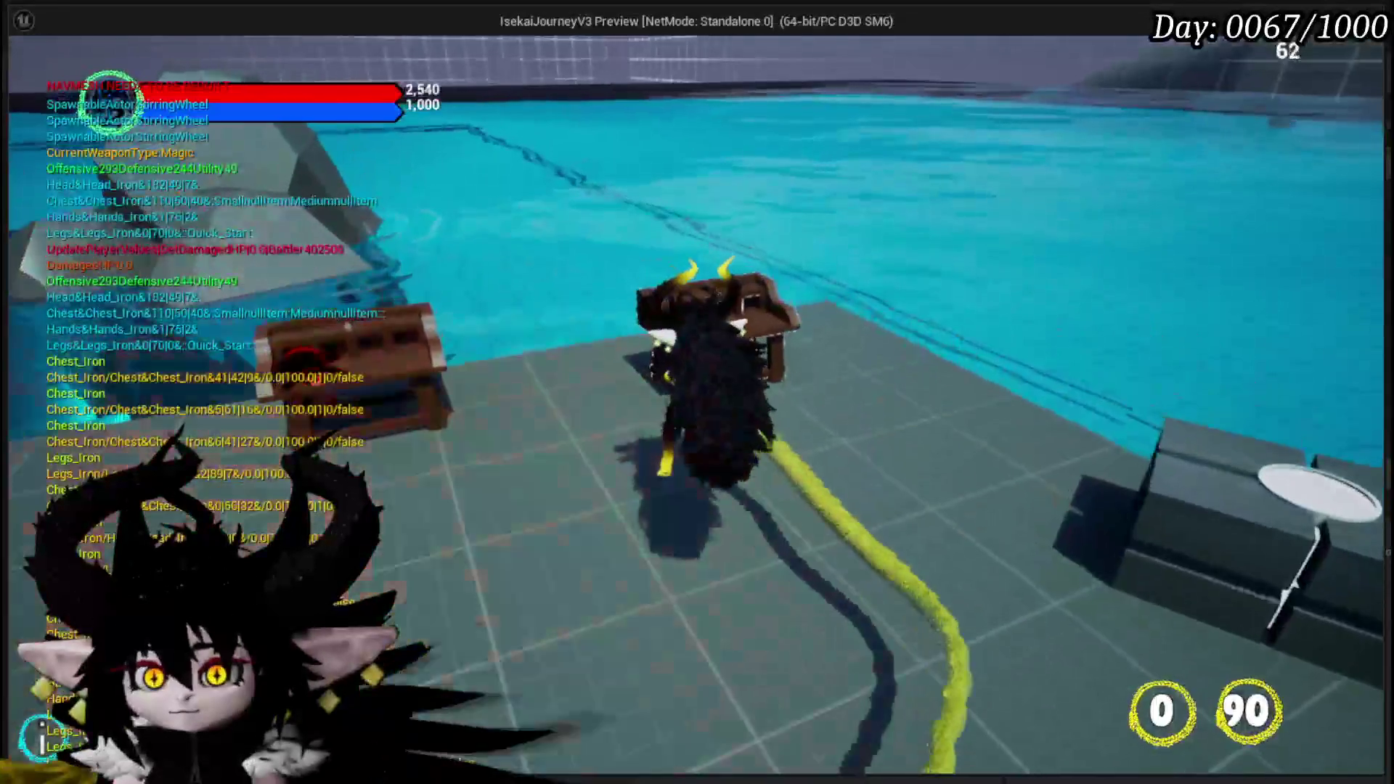
Step: In play, use the bench's CORE ABILITY section to view the Chura Main core deck
key("e")
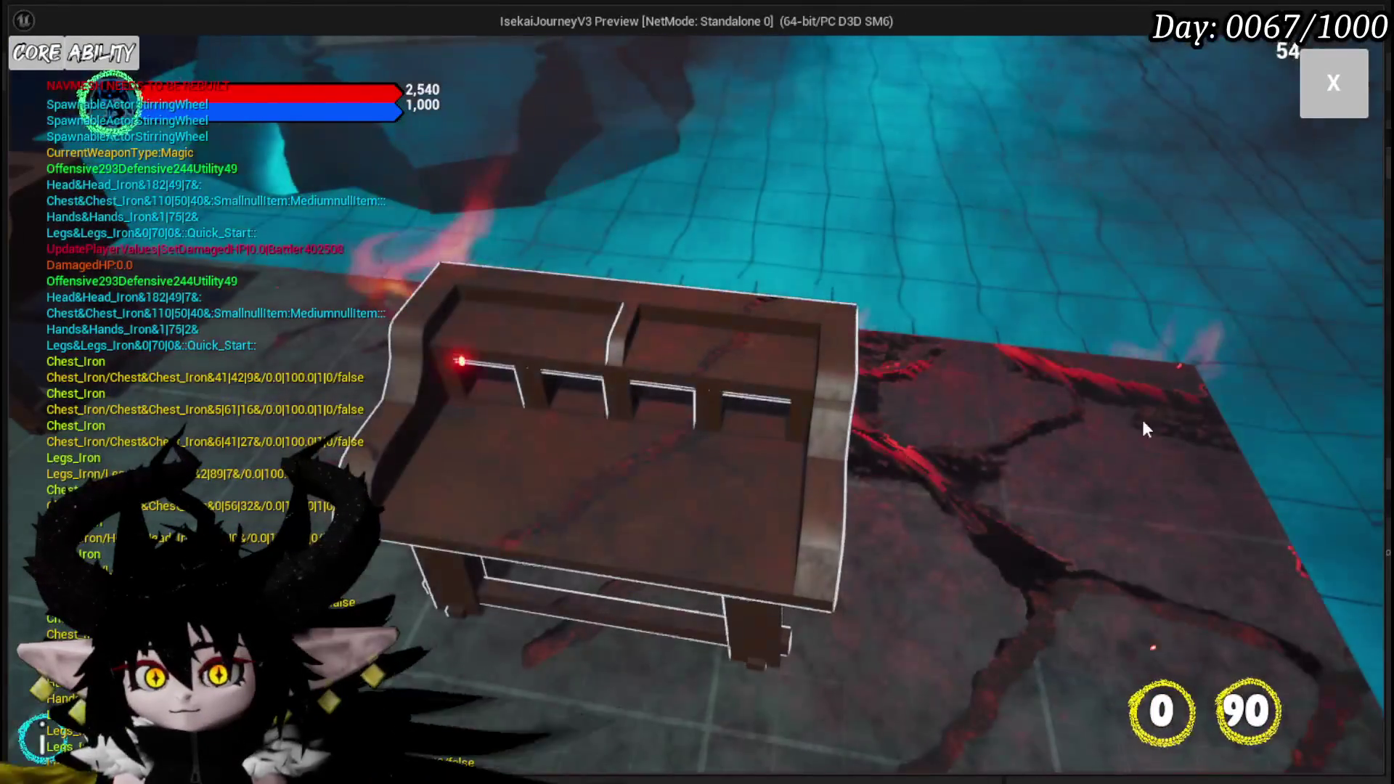
left_click(80, 53)
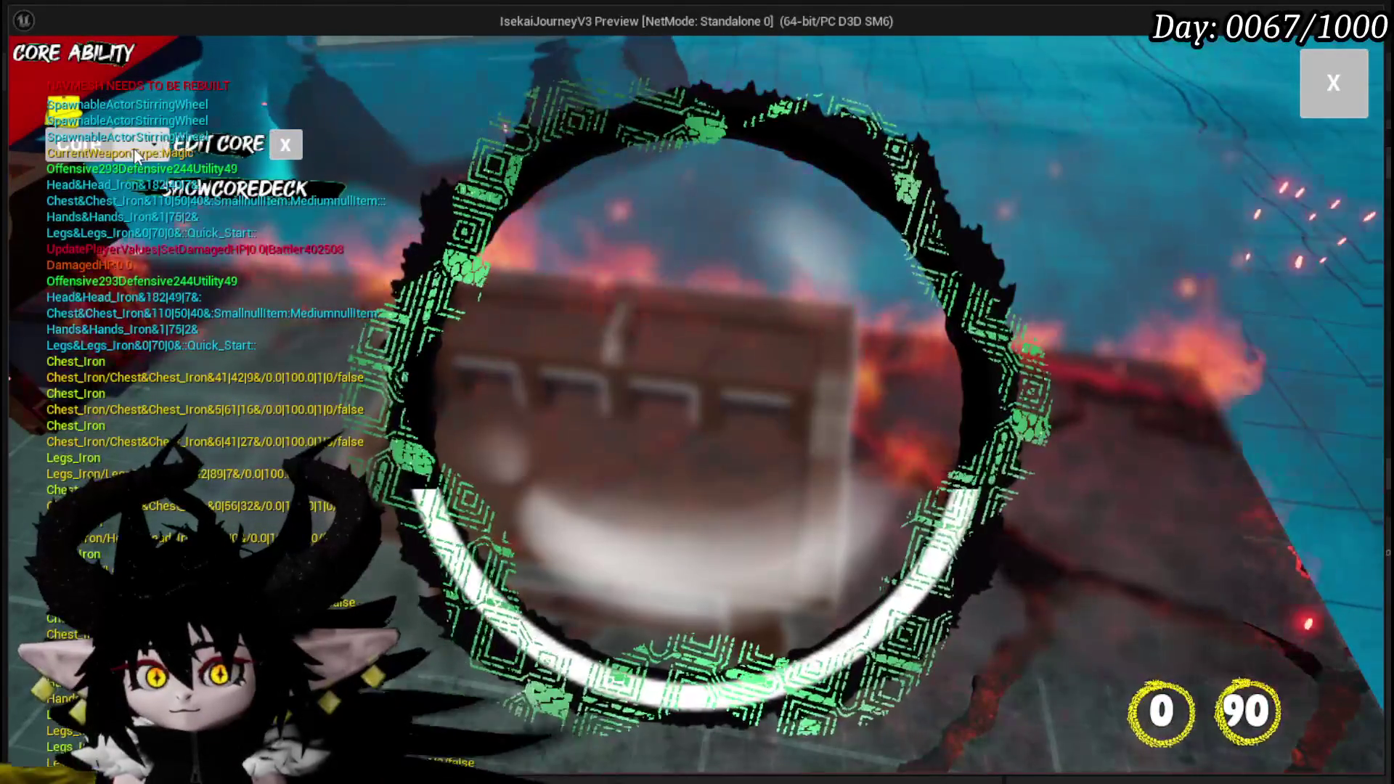
left_click(134, 147)
left_click(360, 237)
left_click(155, 154)
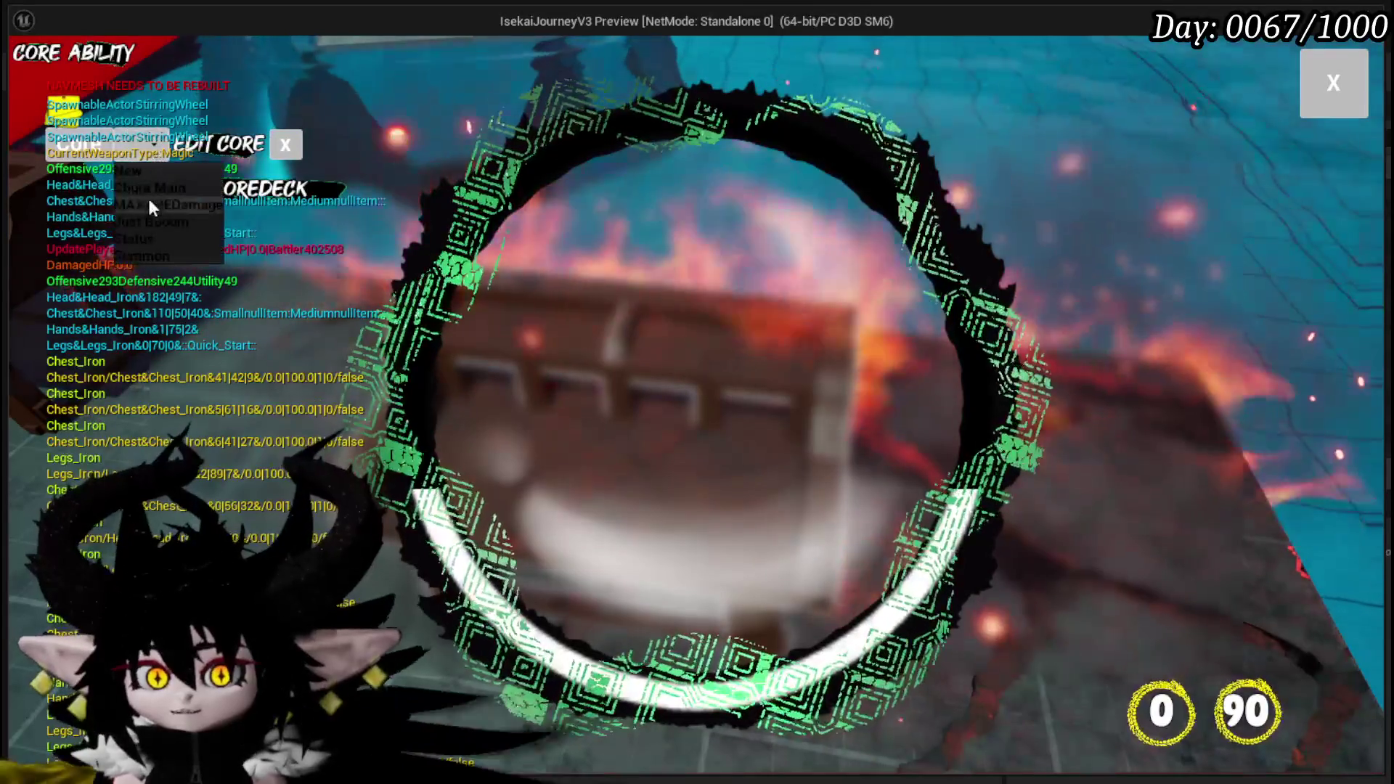
left_click(149, 192)
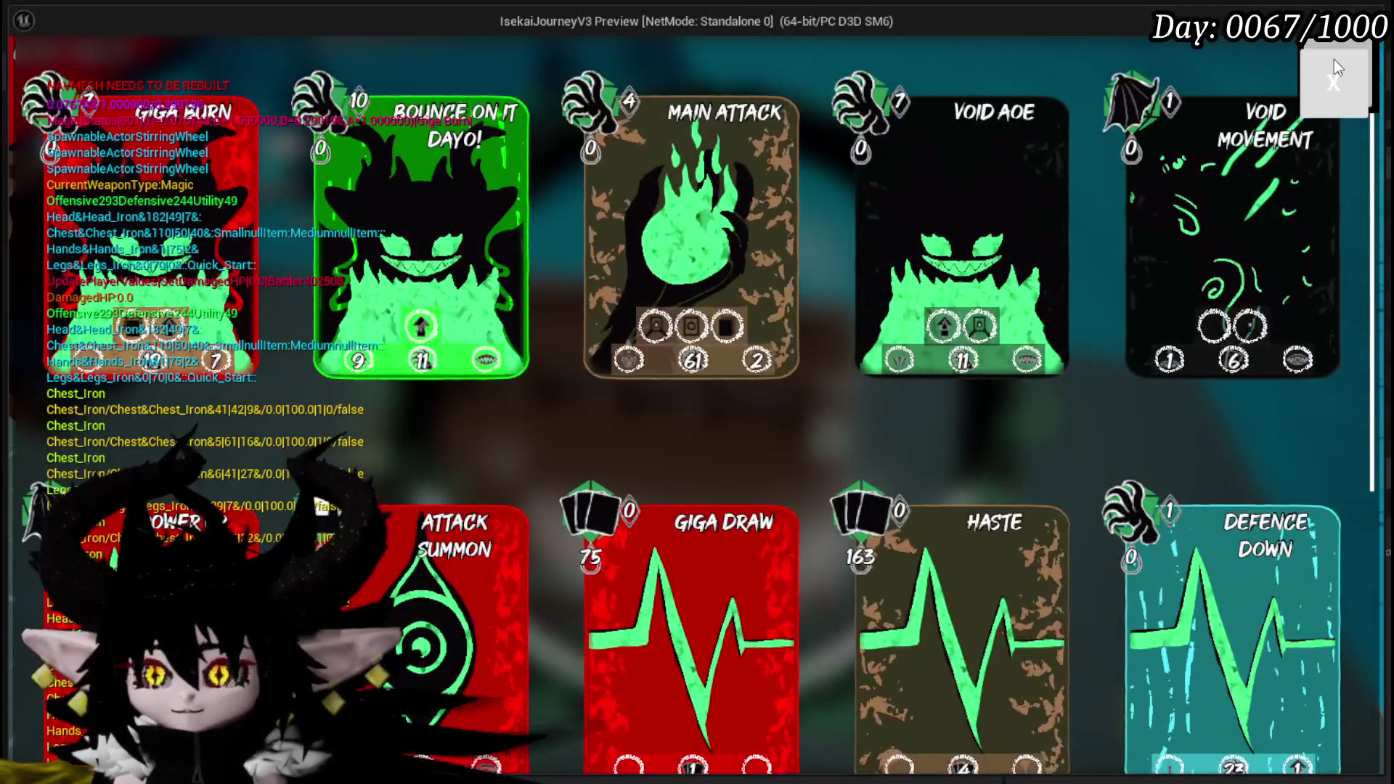
Step: Close the card deck, stop the preview and save the level
left_click(1333, 77)
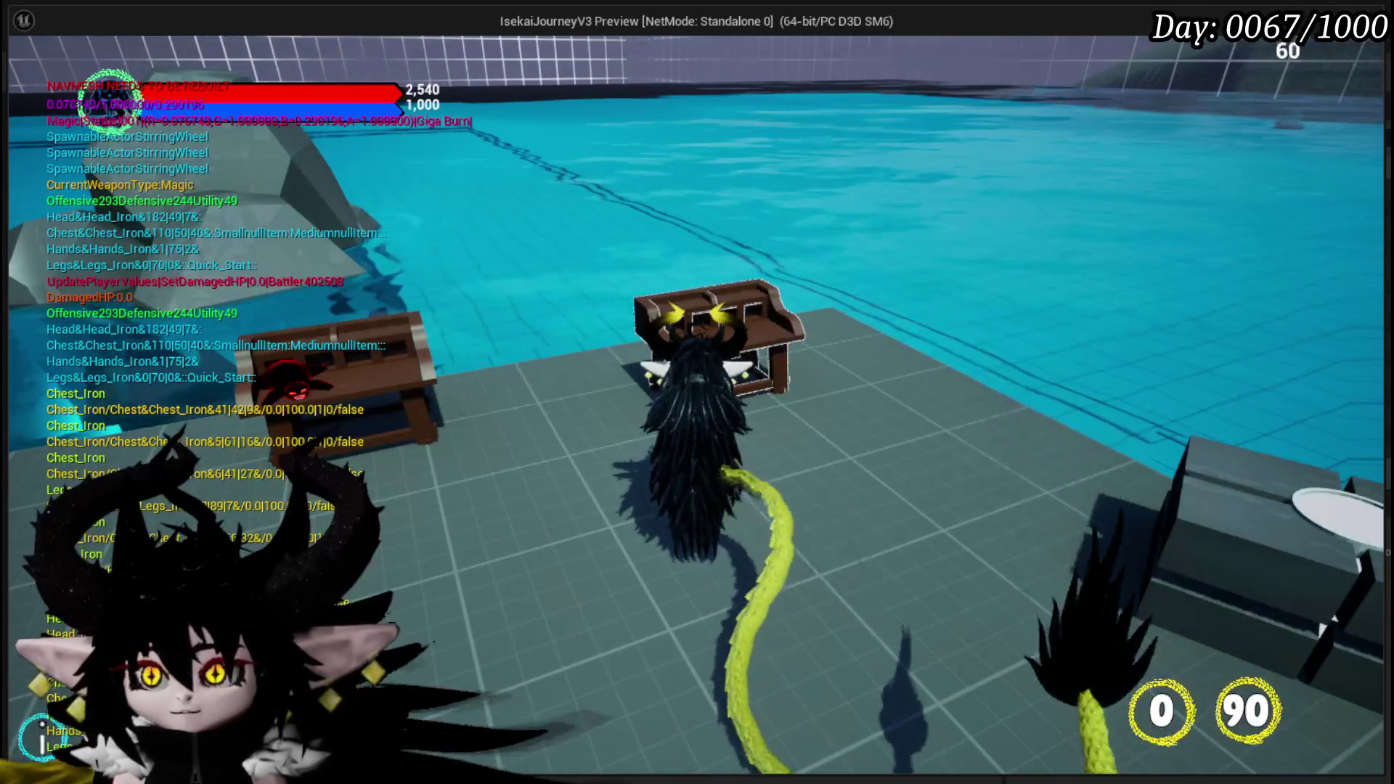
key("Escape")
left_click(27, 72)
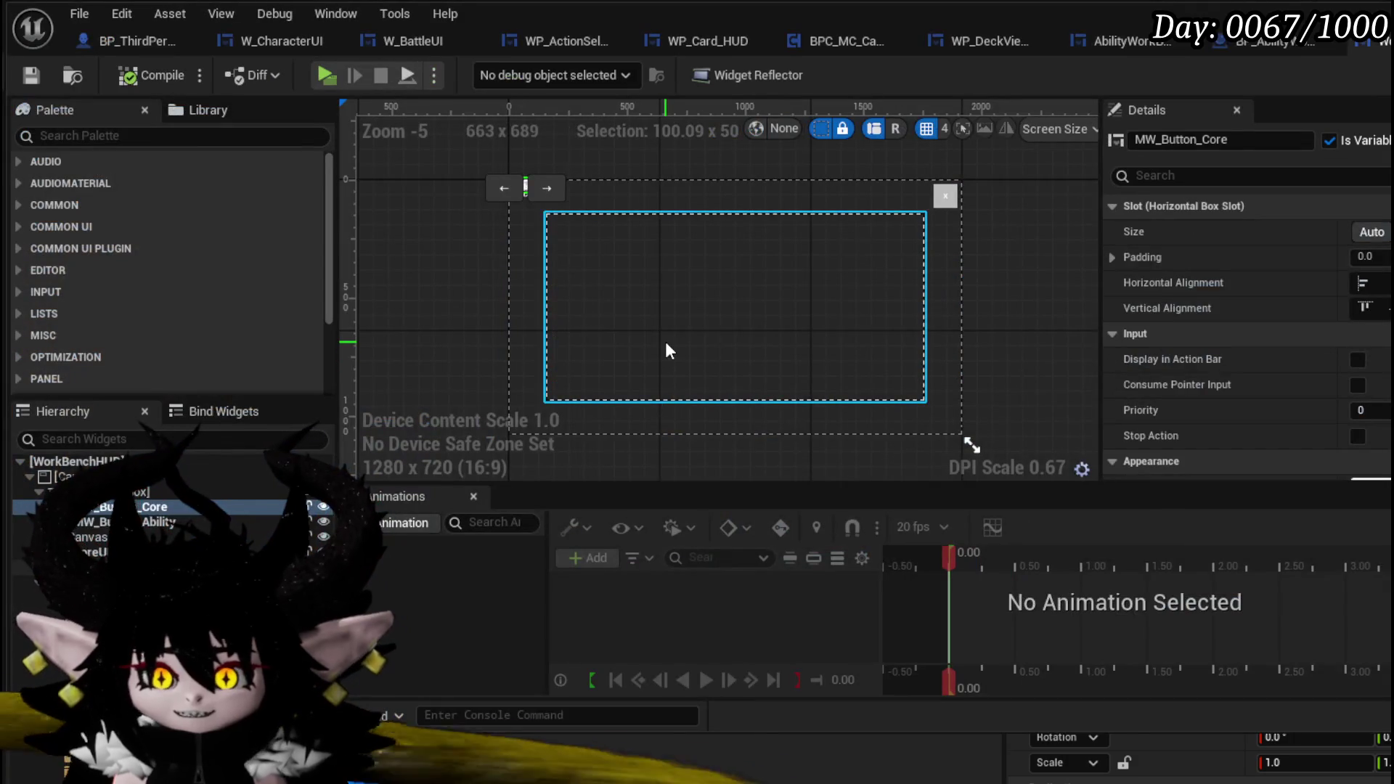
Step: Check ZOrder of AbilityUI, CoreUI, the Canvas Panel and buttons in Details, then save WorkBenchHUD
left_click(667, 347)
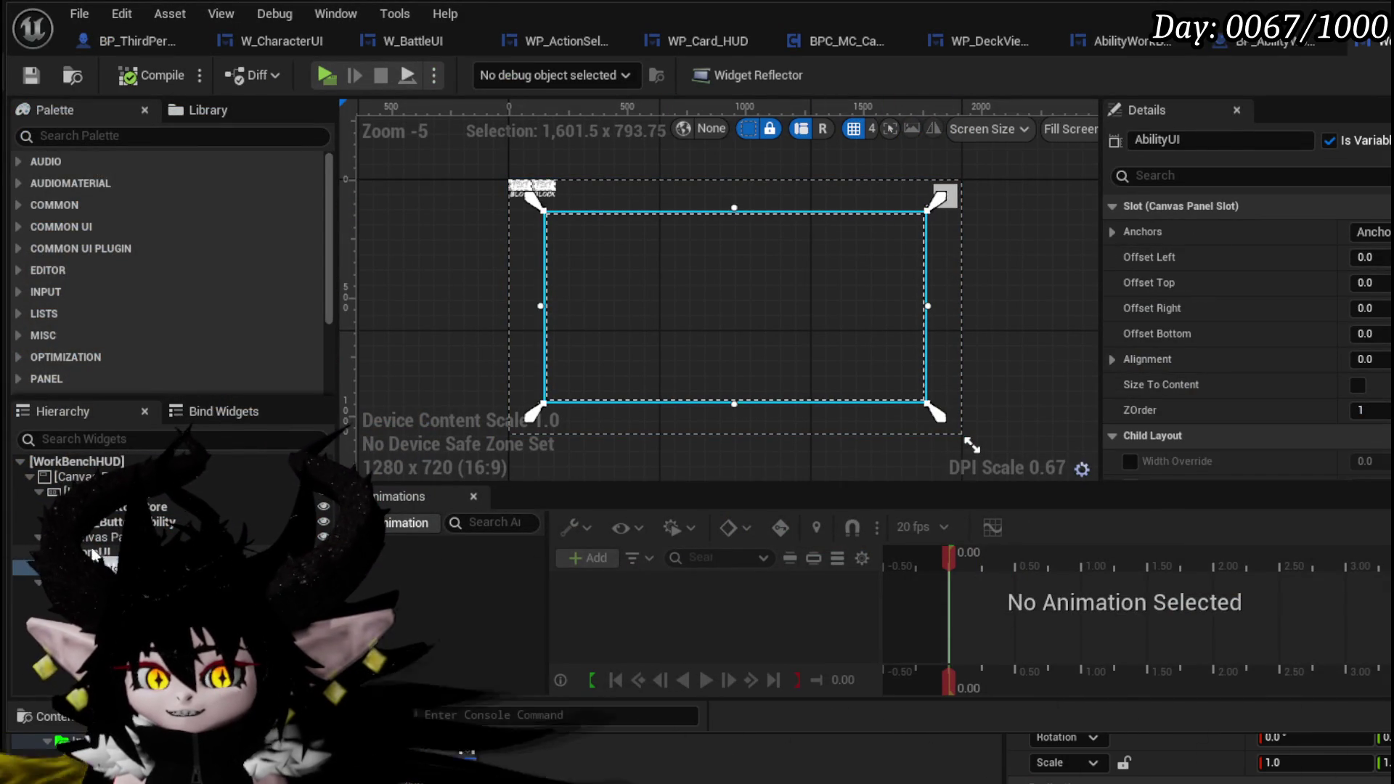
left_click(102, 567)
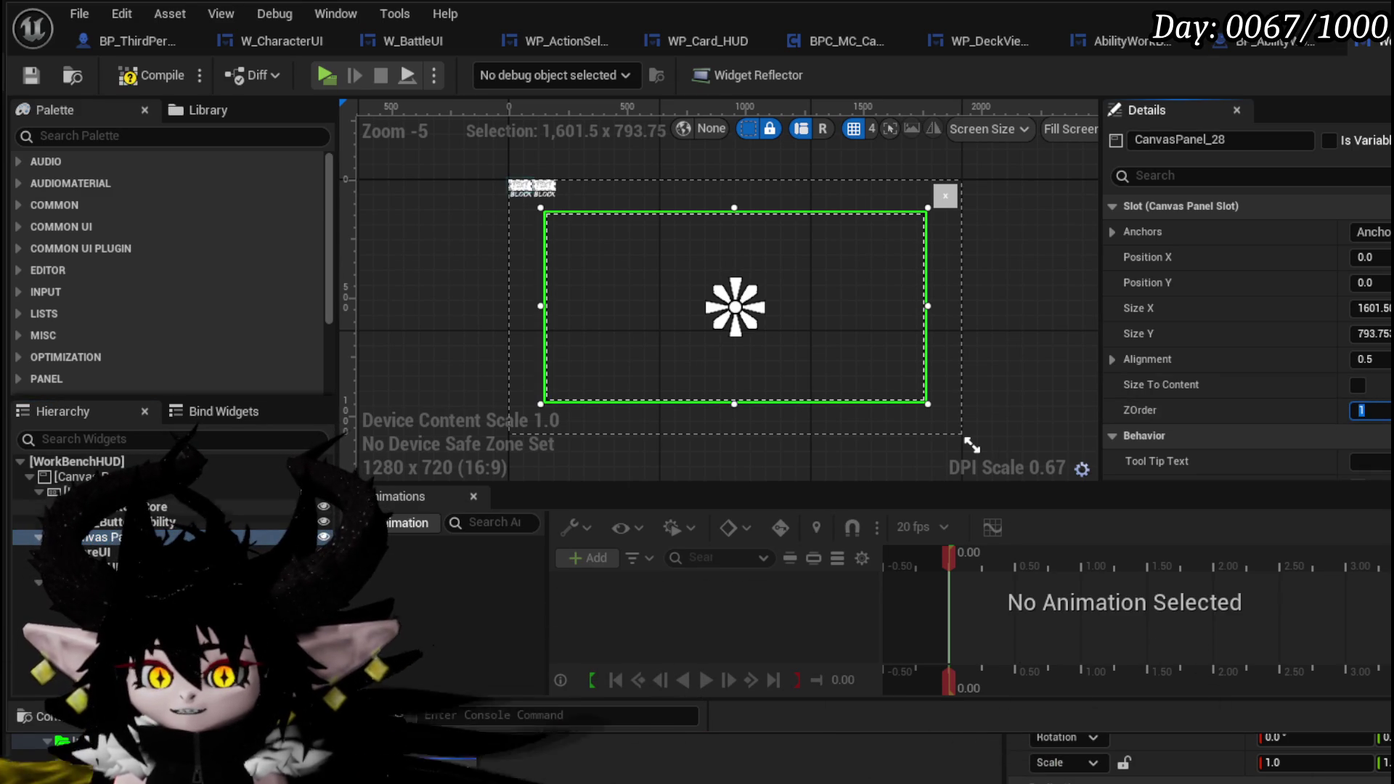
left_click(72, 582)
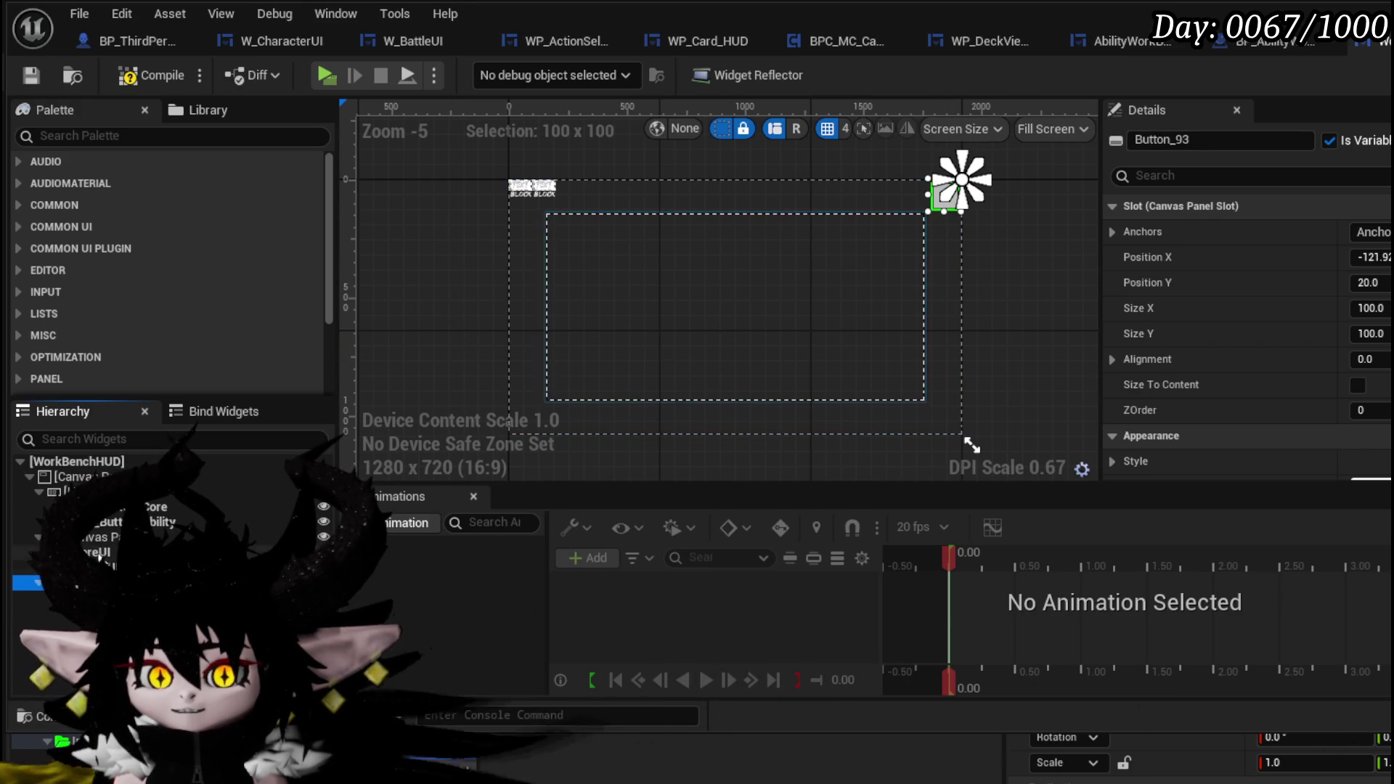
left_click(96, 552)
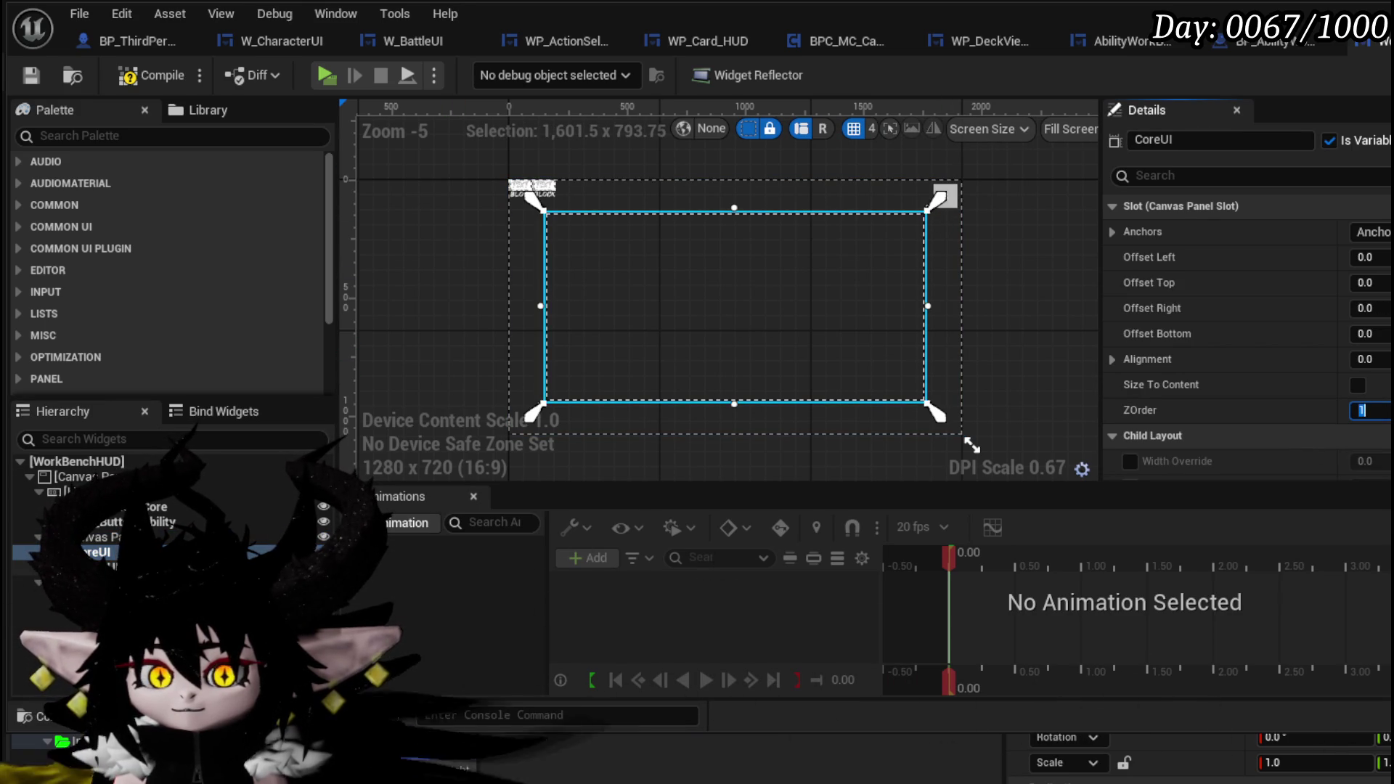
left_click(102, 537)
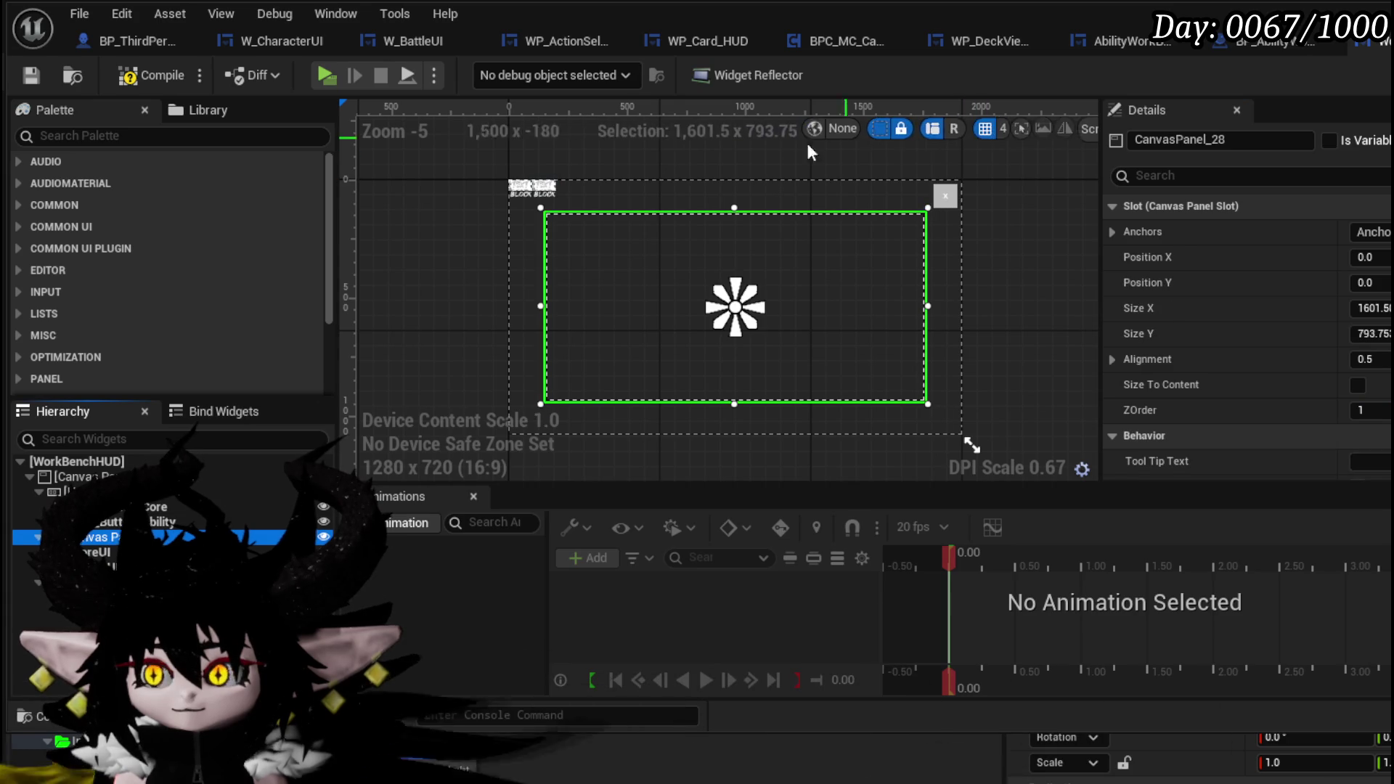
left_click(102, 521)
left_click(102, 507)
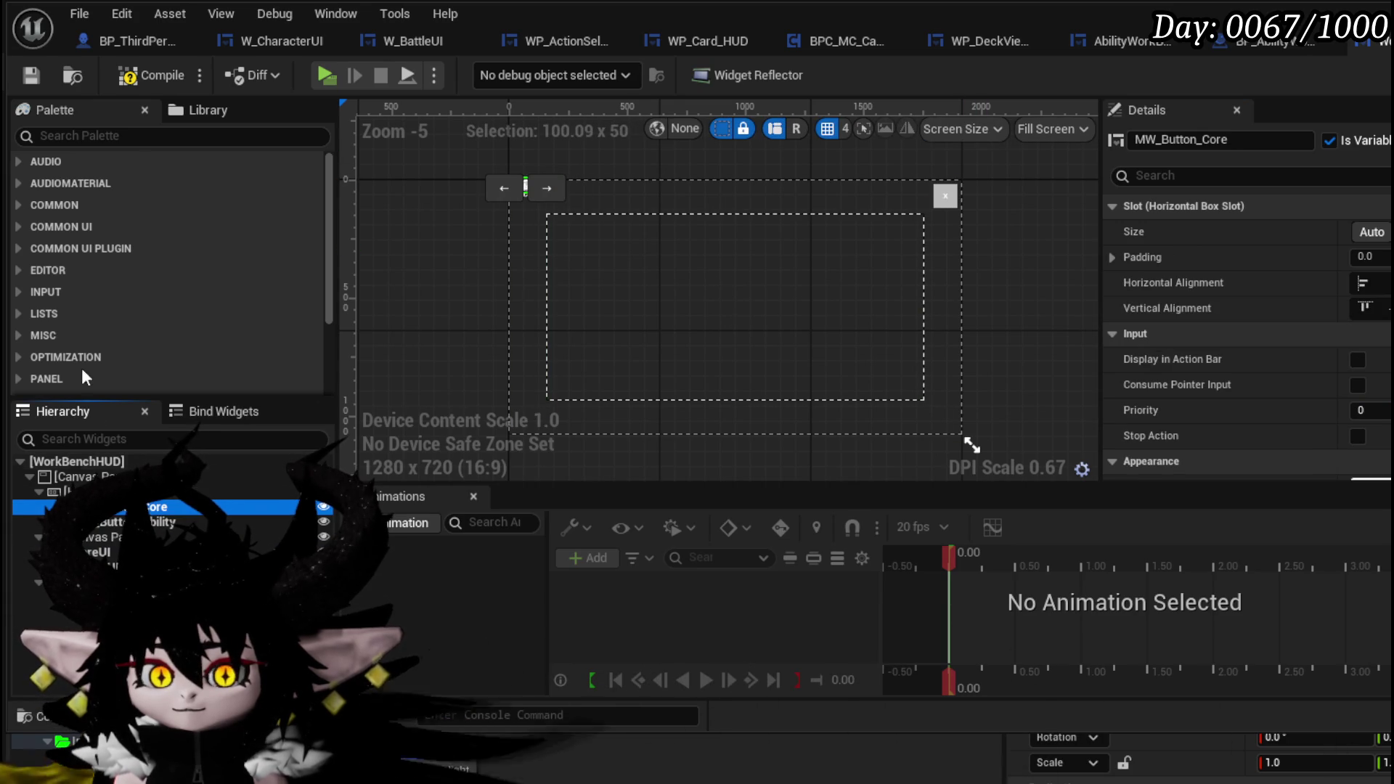
left_click(28, 79)
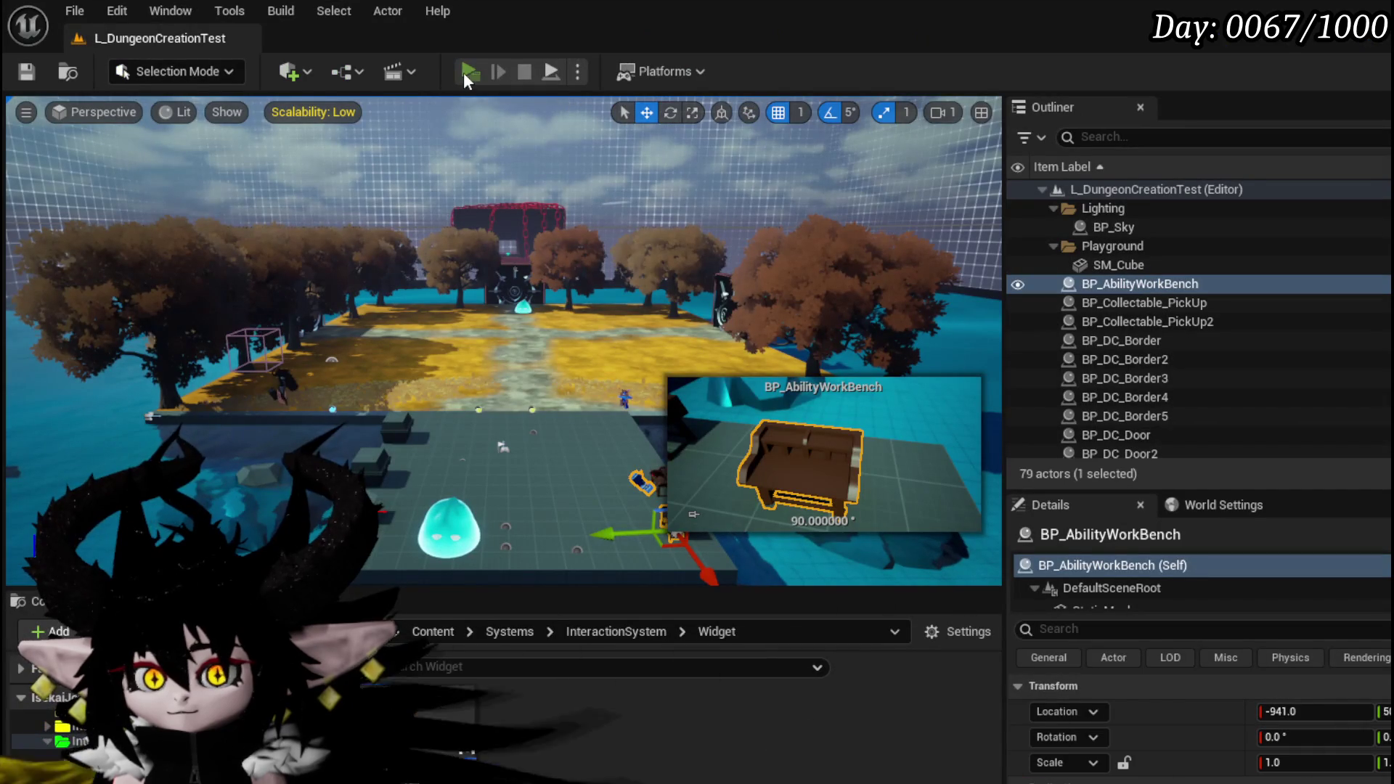
Step: Start a play session, interact with the workbench and open the core deck card viewer
key("alt+p")
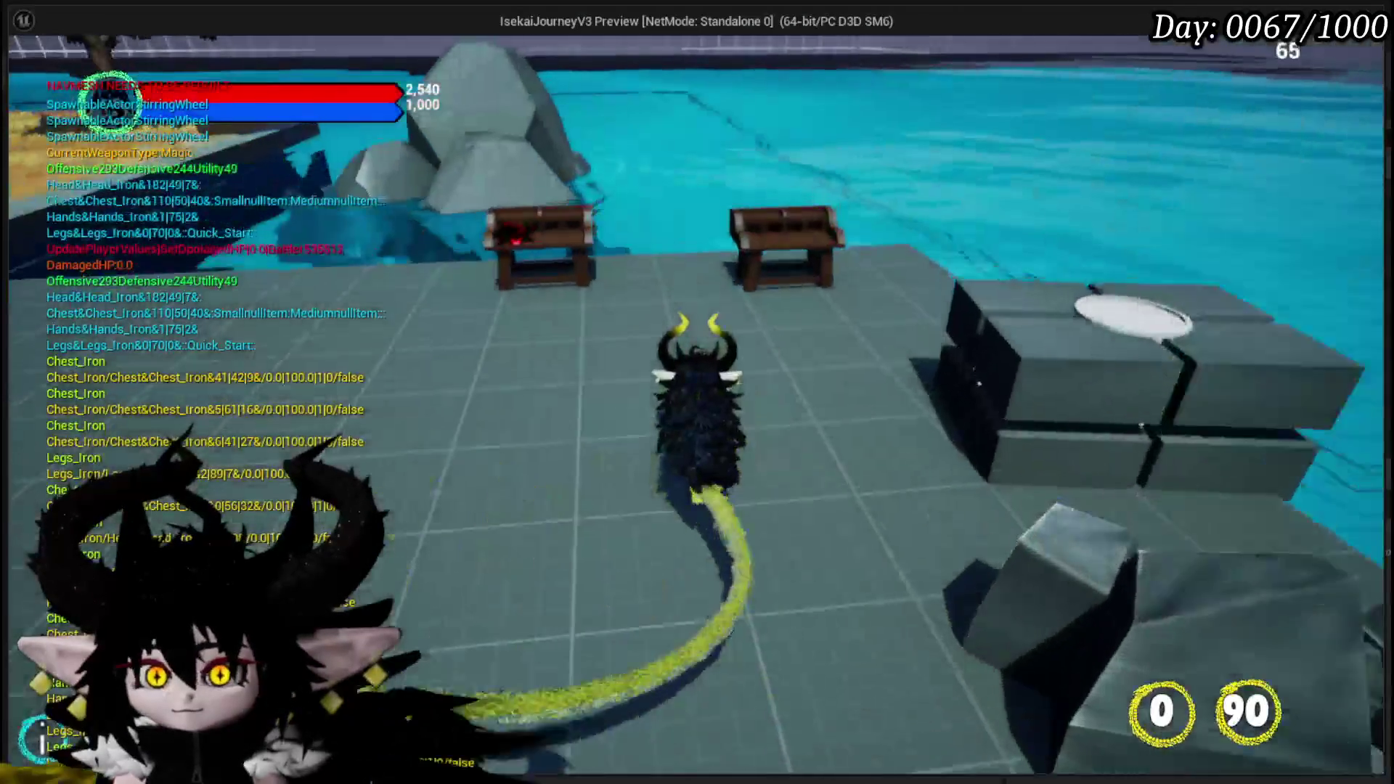
key("e")
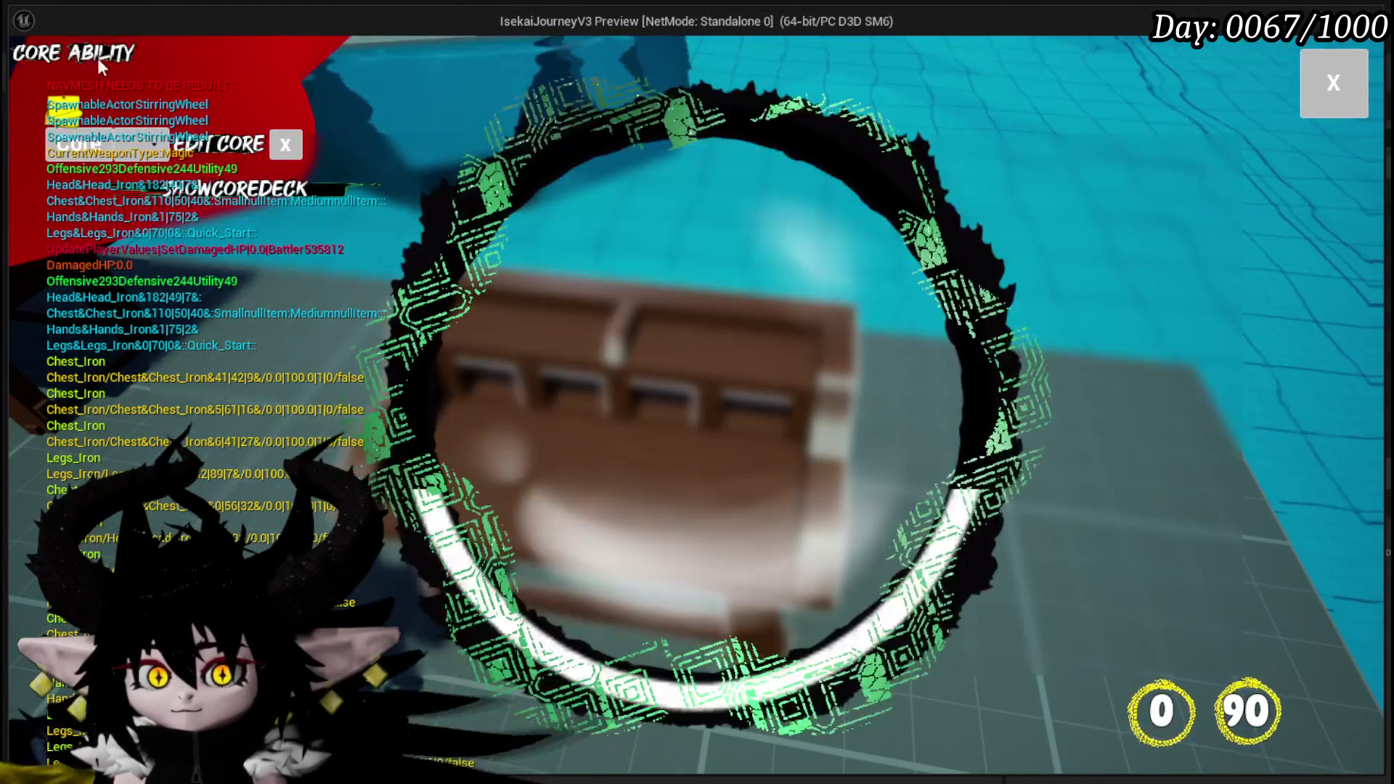
left_click(145, 151)
left_click(147, 252)
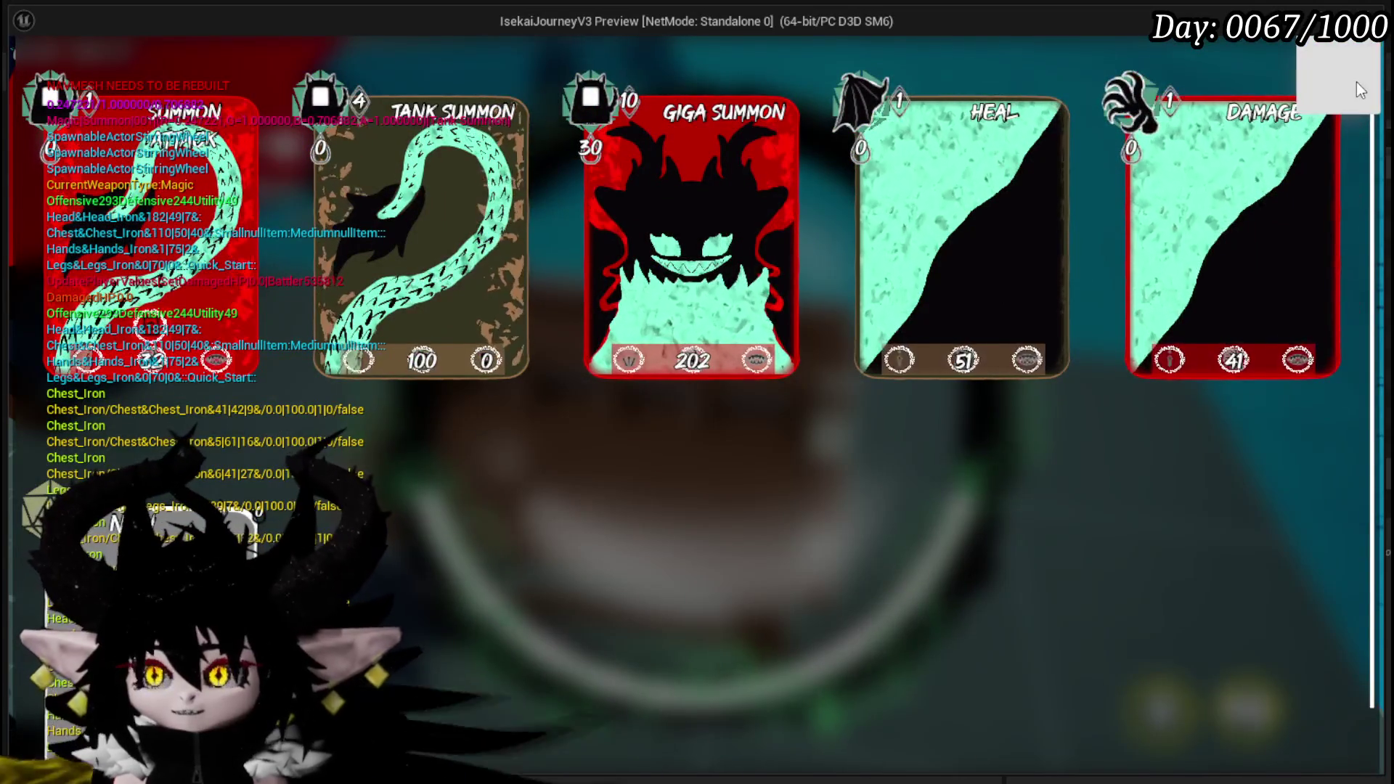
Step: Repeatedly close and reopen the card viewer with its X, then end the session and save
left_click(1357, 85)
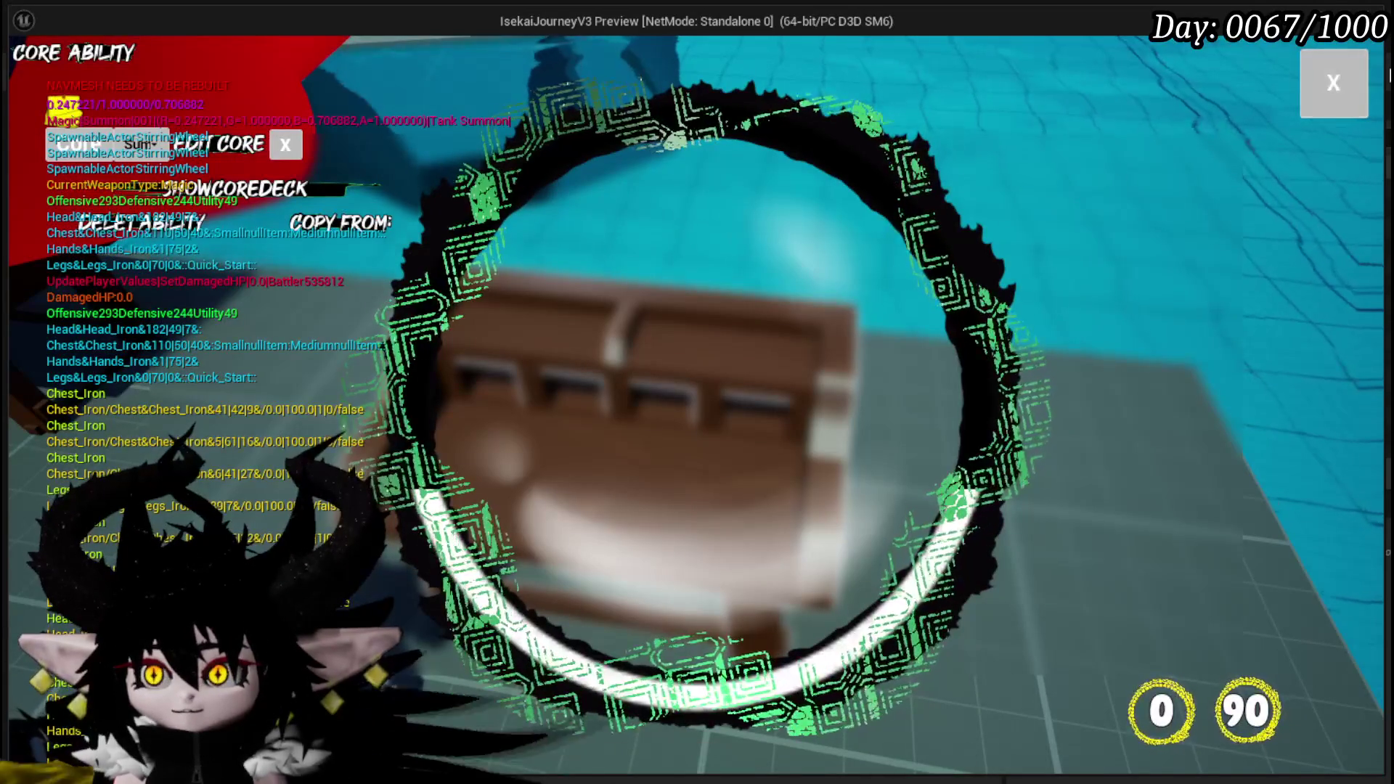
left_click(1358, 80)
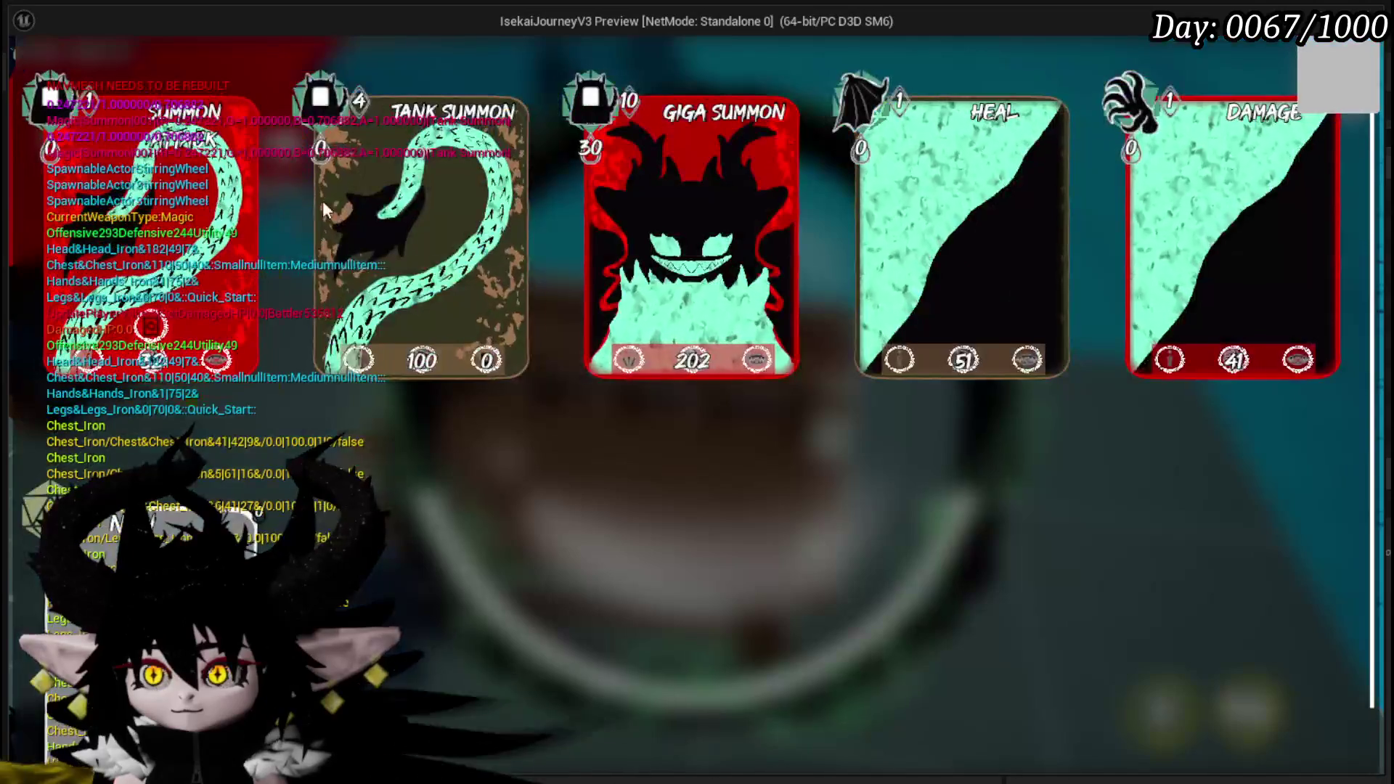
left_click(1343, 67)
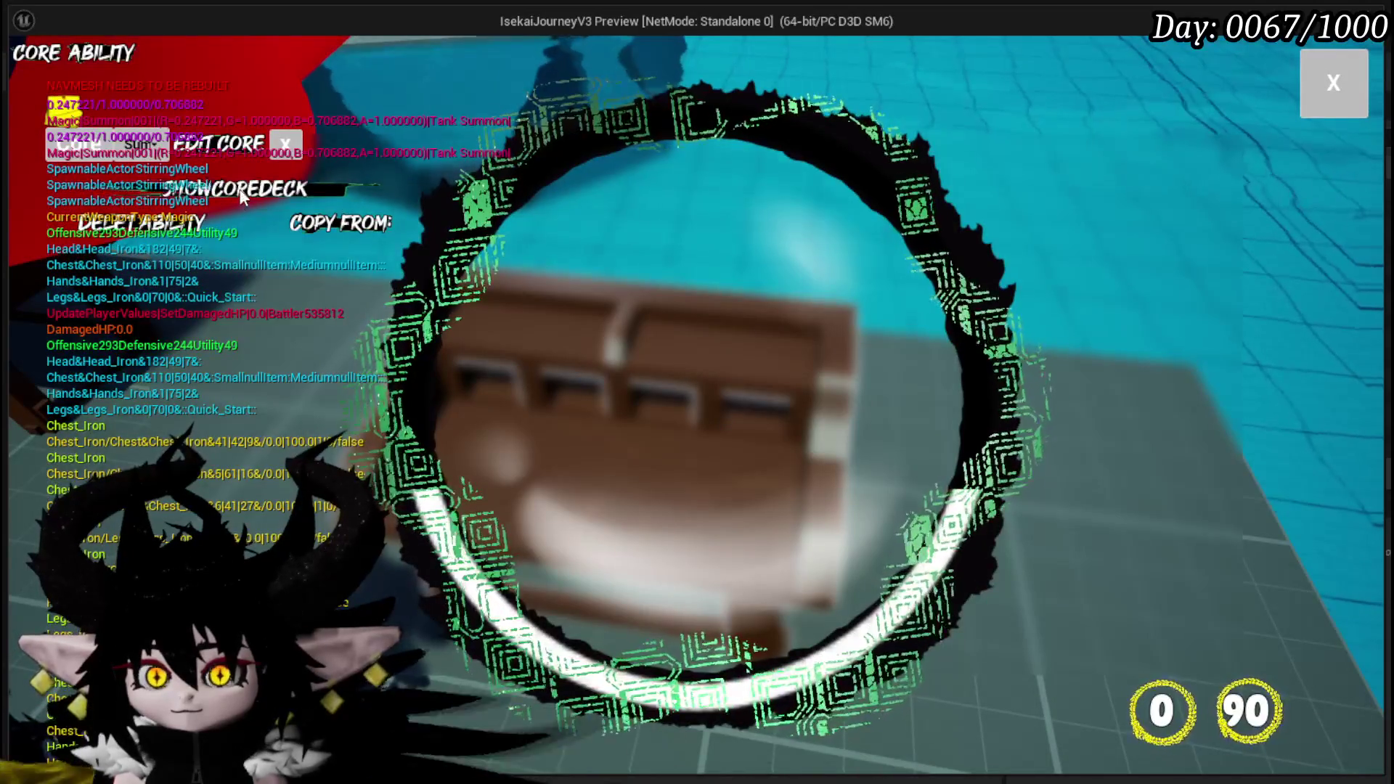
left_click(1336, 80)
left_click(1336, 79)
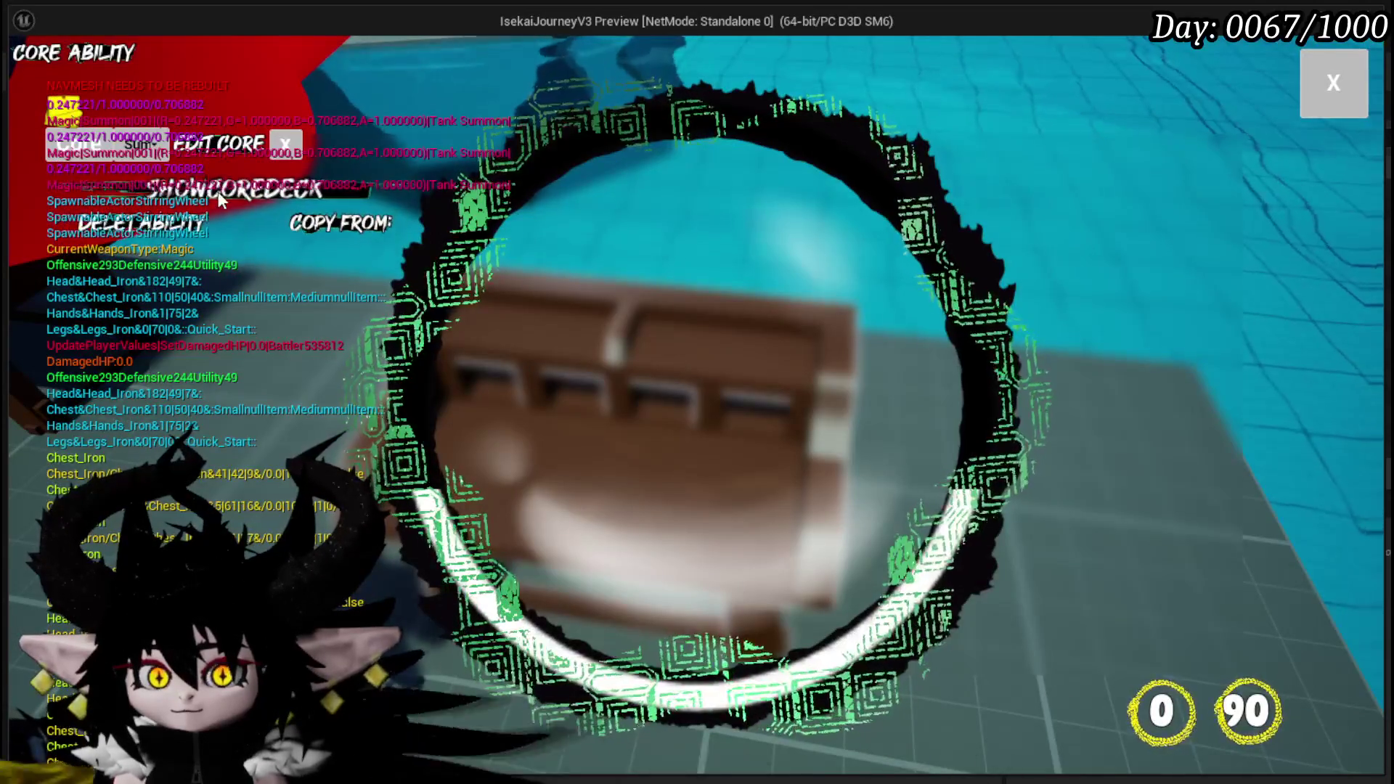
left_click(218, 190)
left_click(1339, 80)
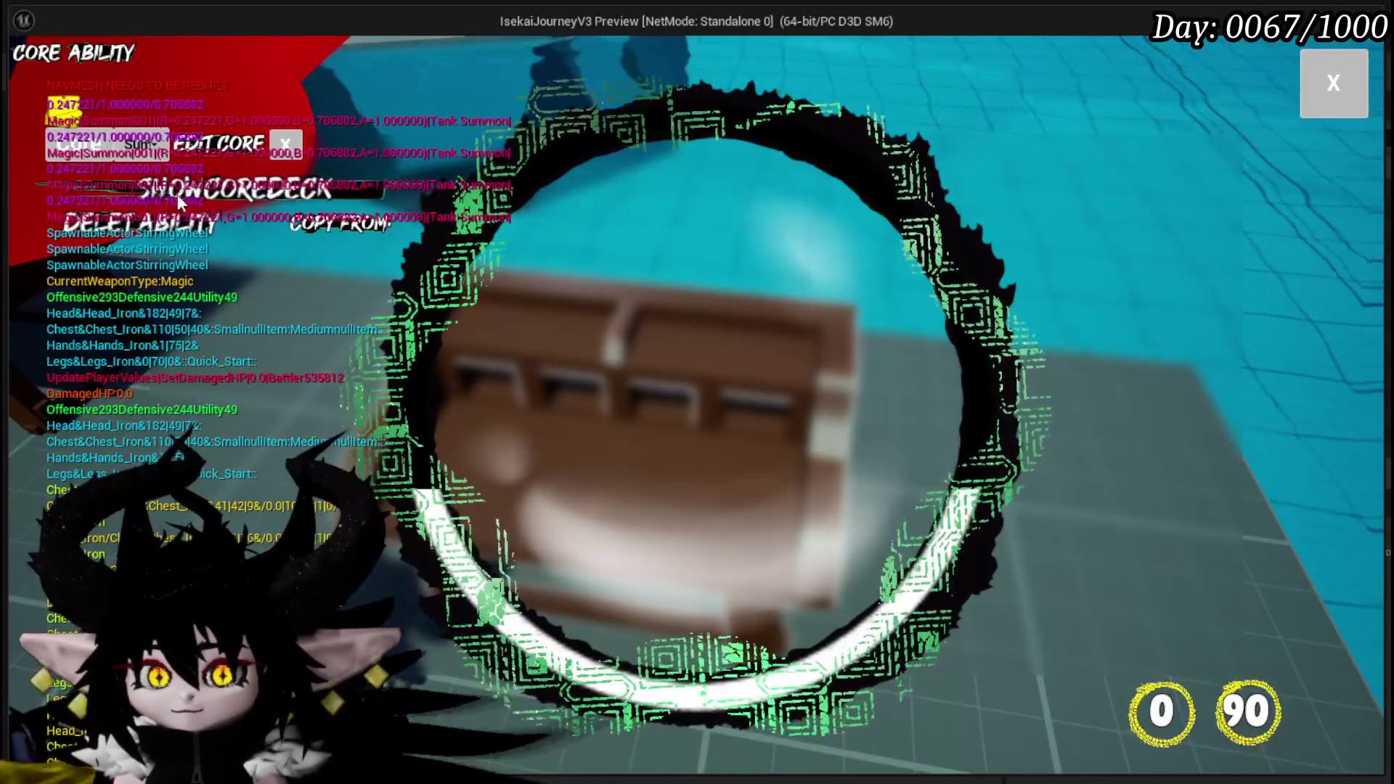
left_click(388, 194)
left_click(1339, 77)
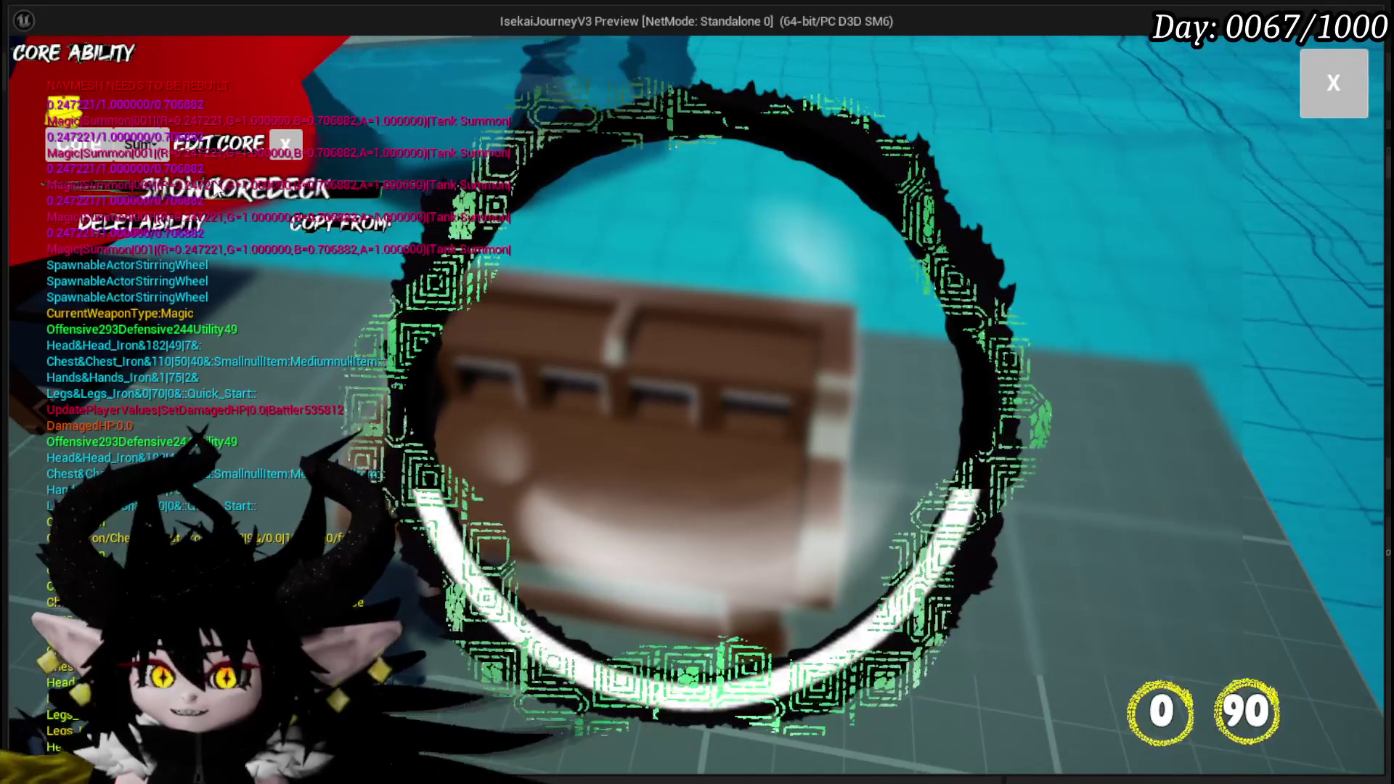
key("Escape")
key("ctrl+s")
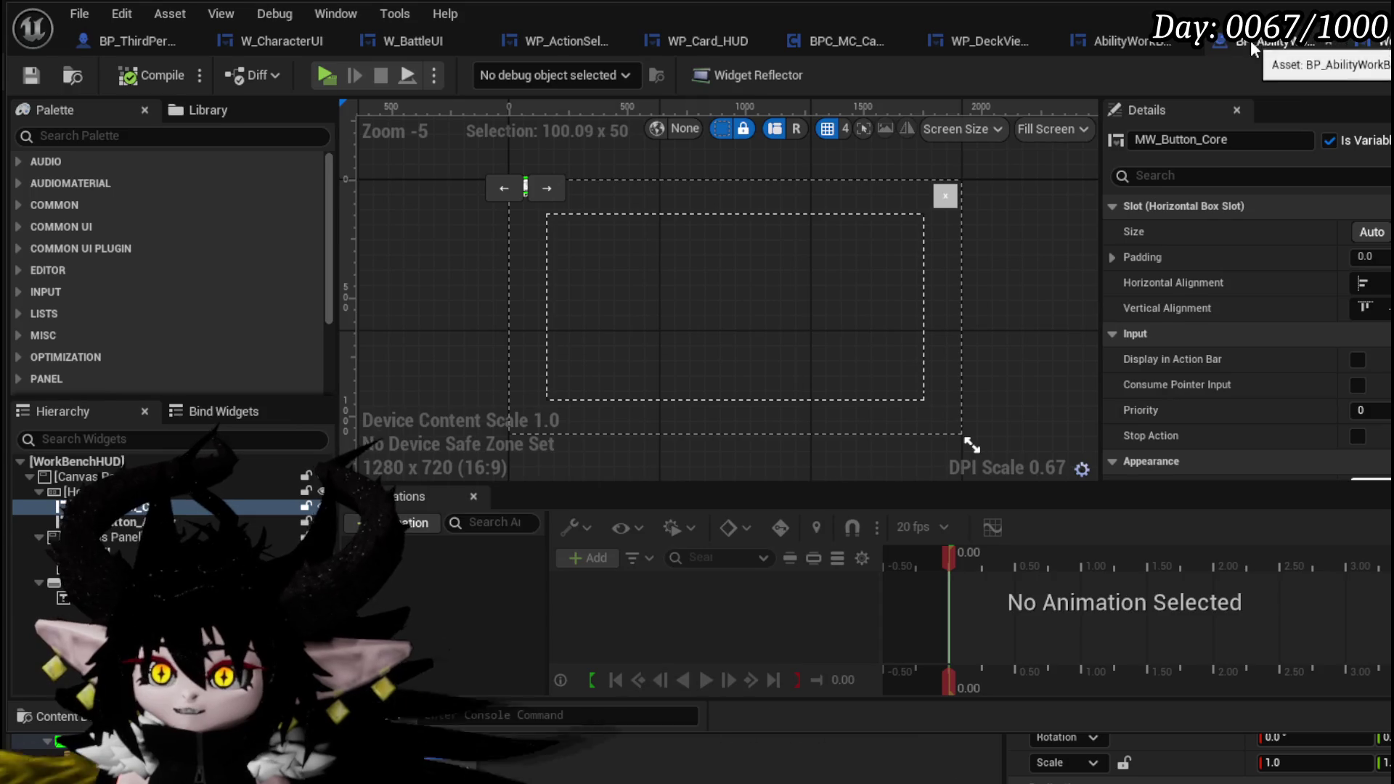
Step: Bring up the WP_DeckViewer widget's Designer layout
left_click(1278, 40)
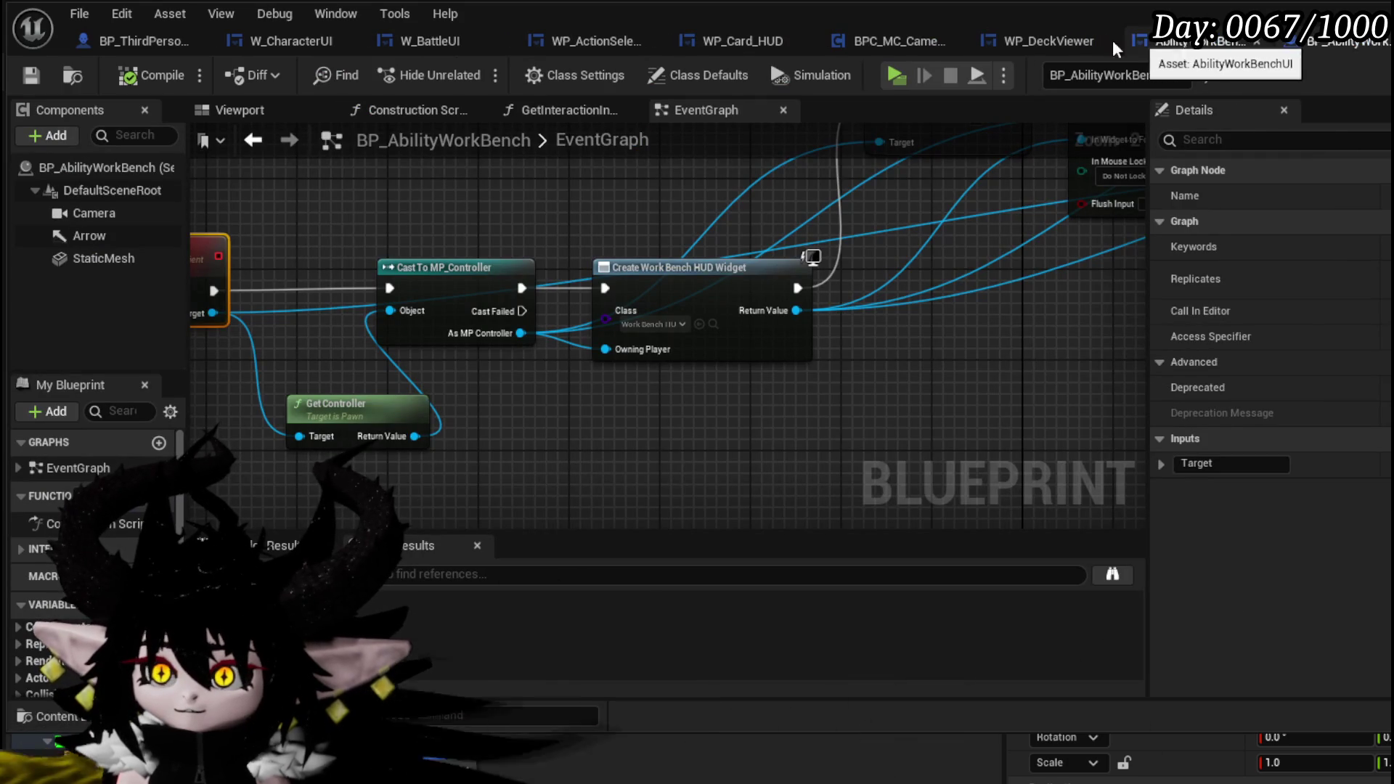
left_click(1020, 42)
left_click(1386, 75)
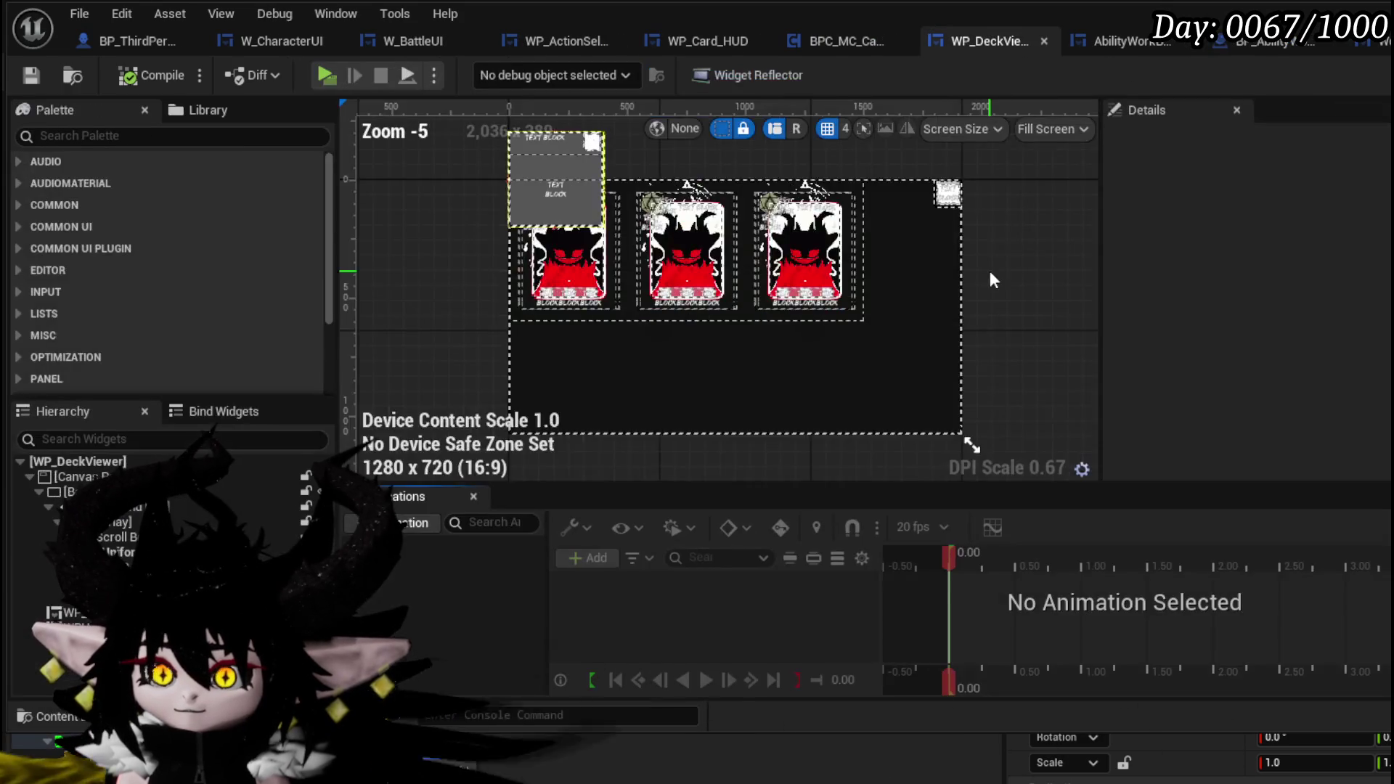
scroll(990, 271, "up", 3)
scroll(1073, 231, "up", 3)
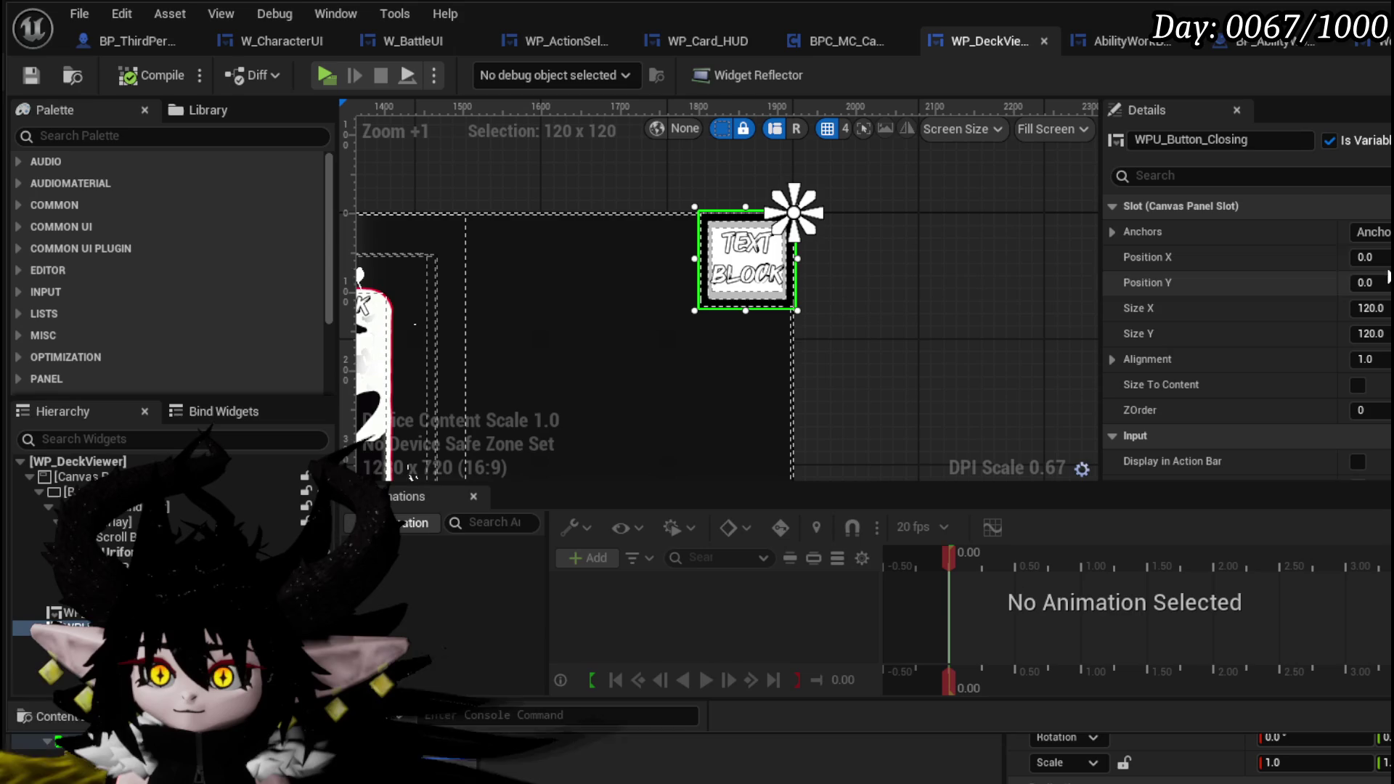
Step: Set the close button's Position to X -50, Y 50 and save the deck viewer widget
left_click(1369, 257)
type("20")
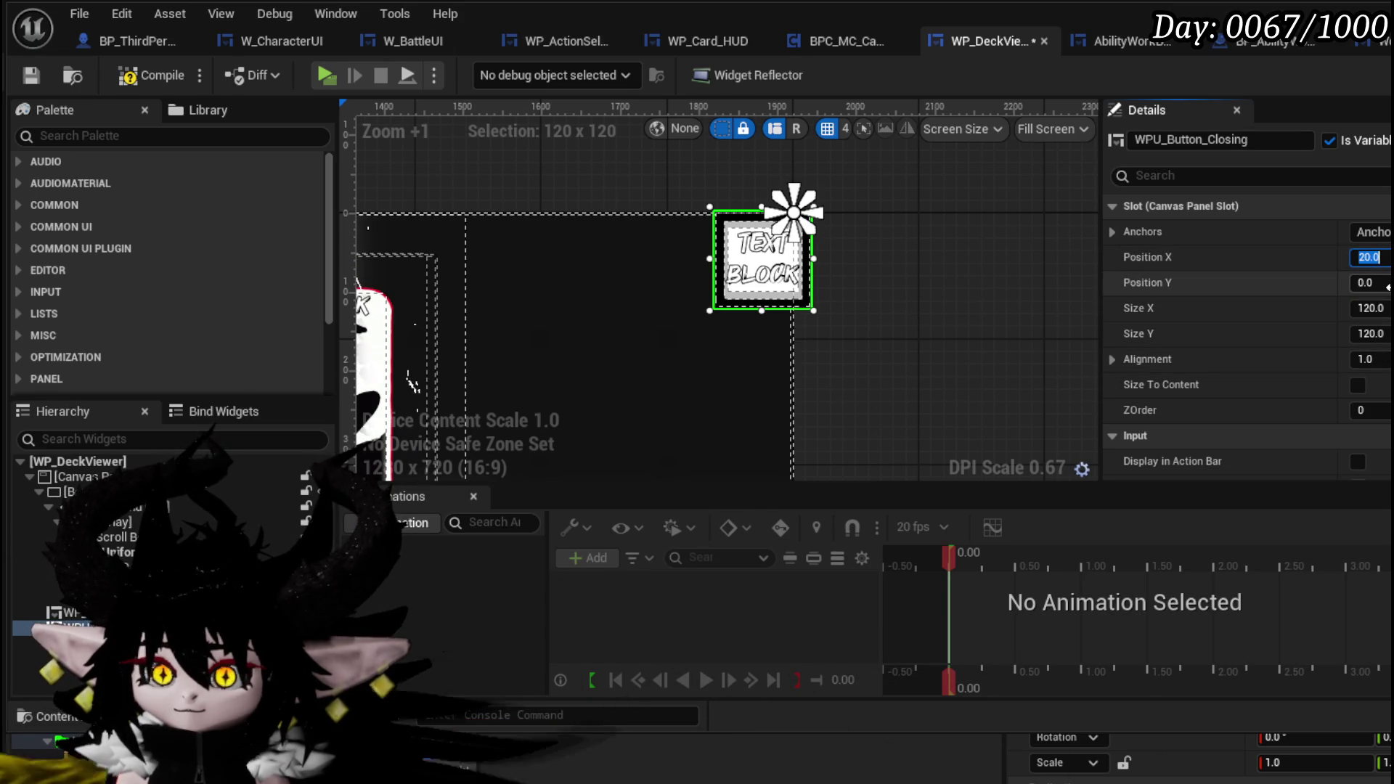
type("-50")
key("Tab")
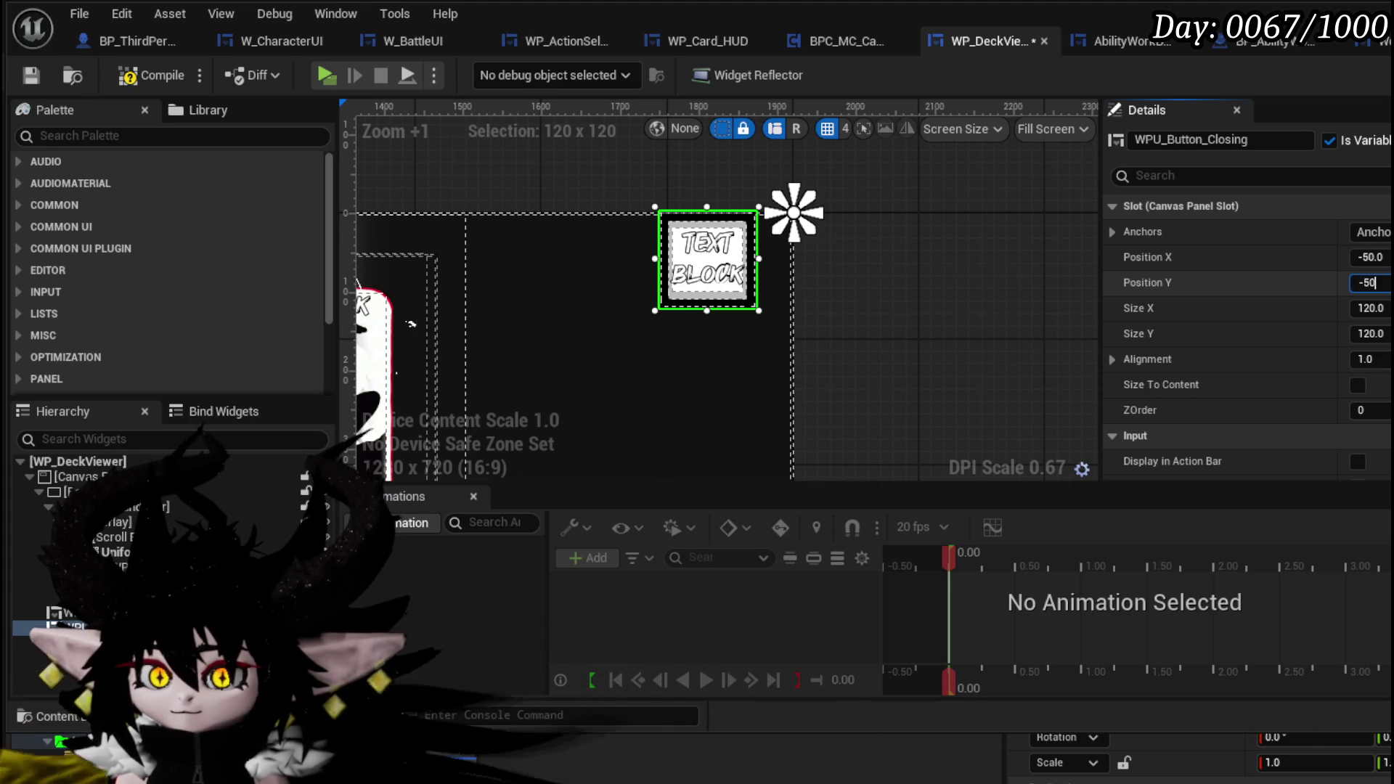
type("0")
key("Return")
type("50")
key("Return")
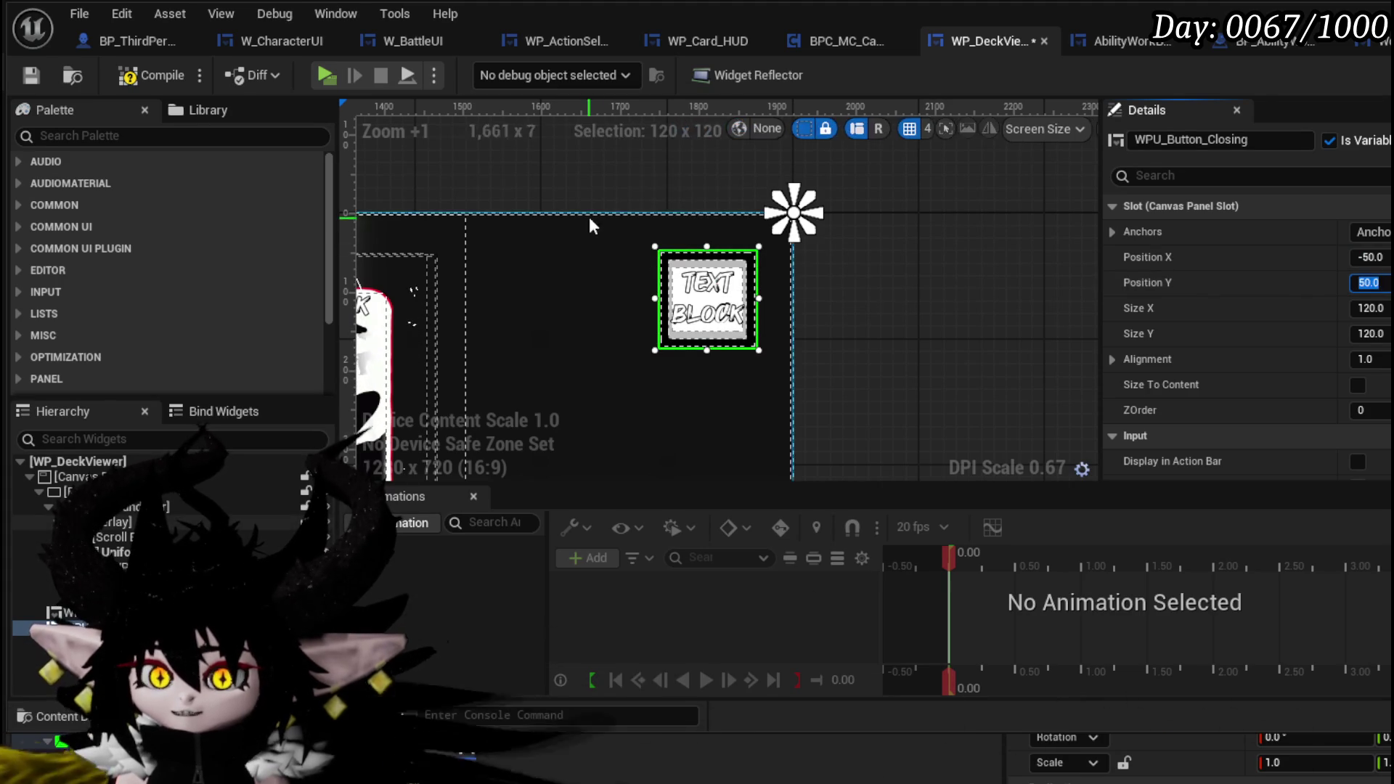
left_click(149, 78)
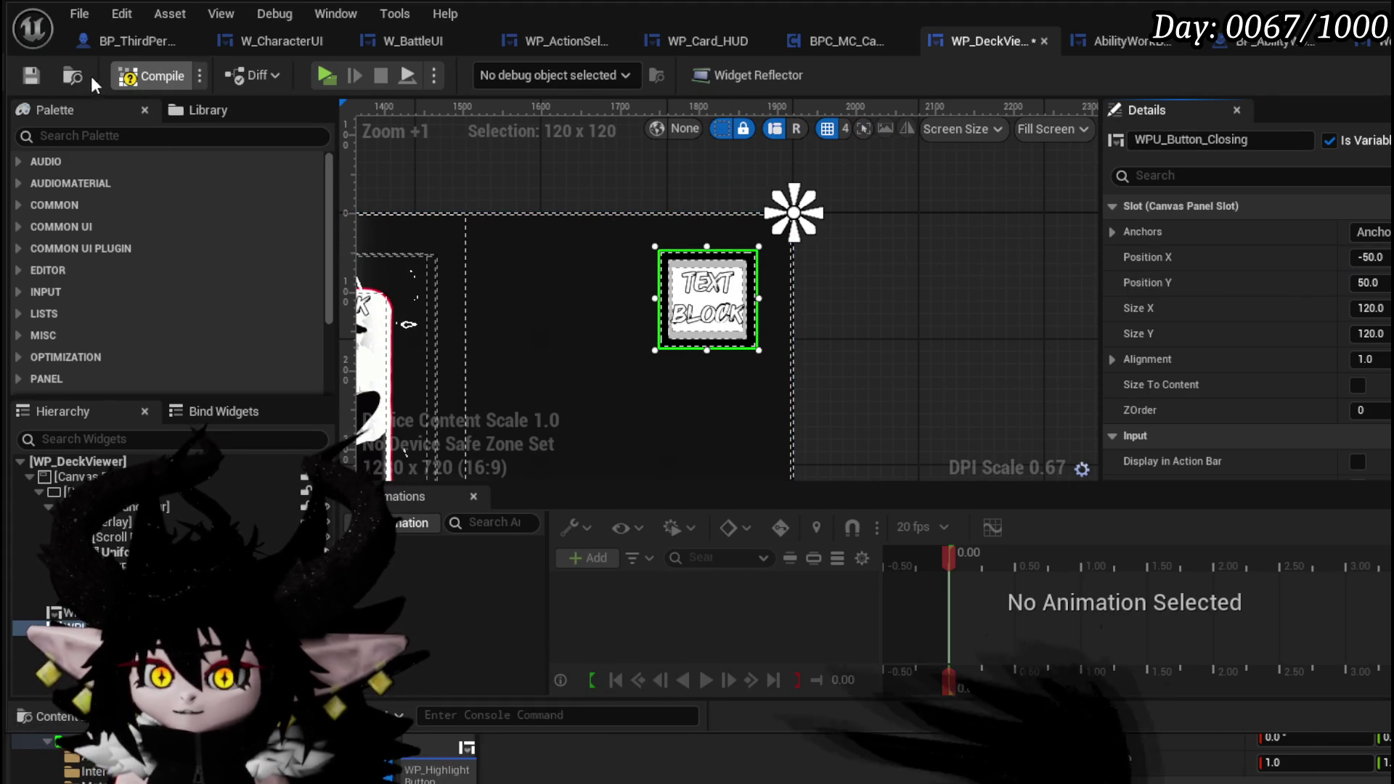
left_click(33, 74)
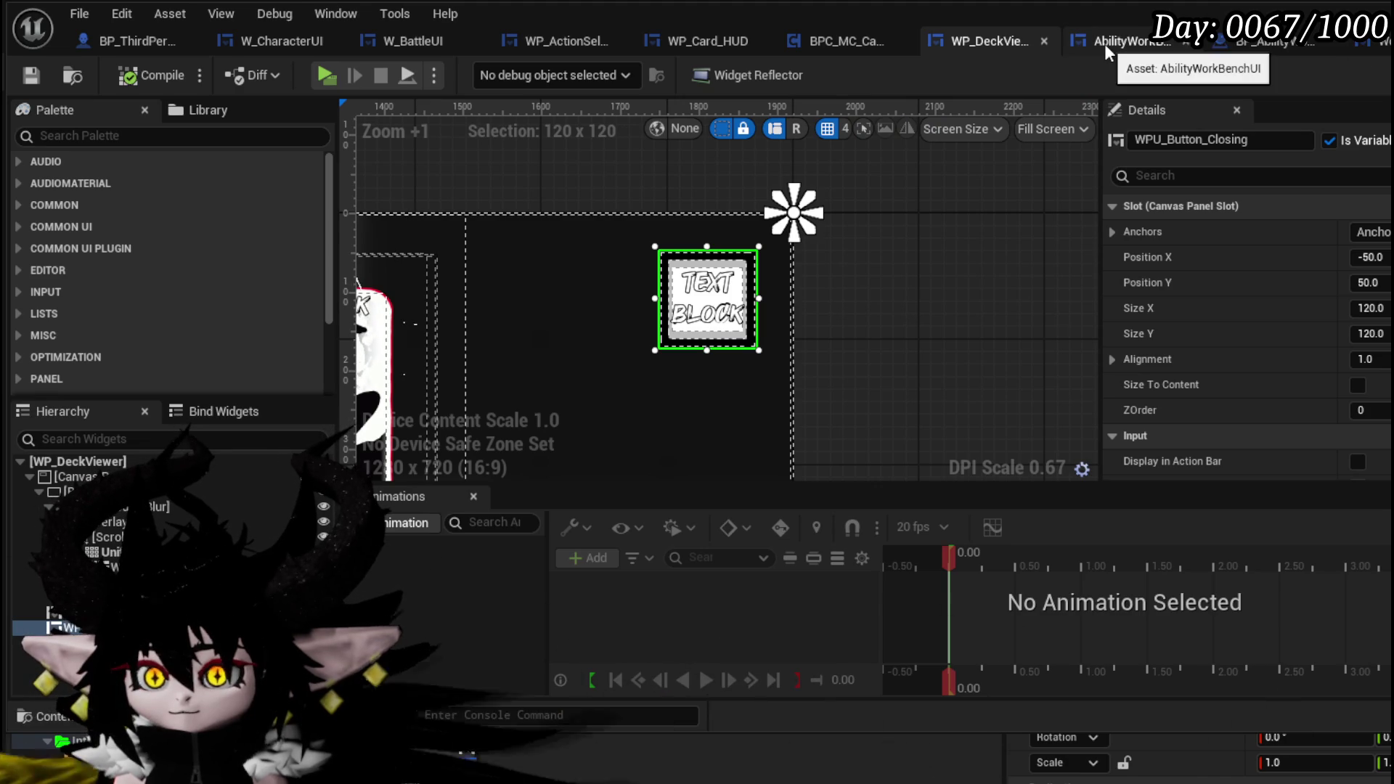
Step: Change the close button's Position X to -20
left_click(1367, 257)
type("-20")
key("Return")
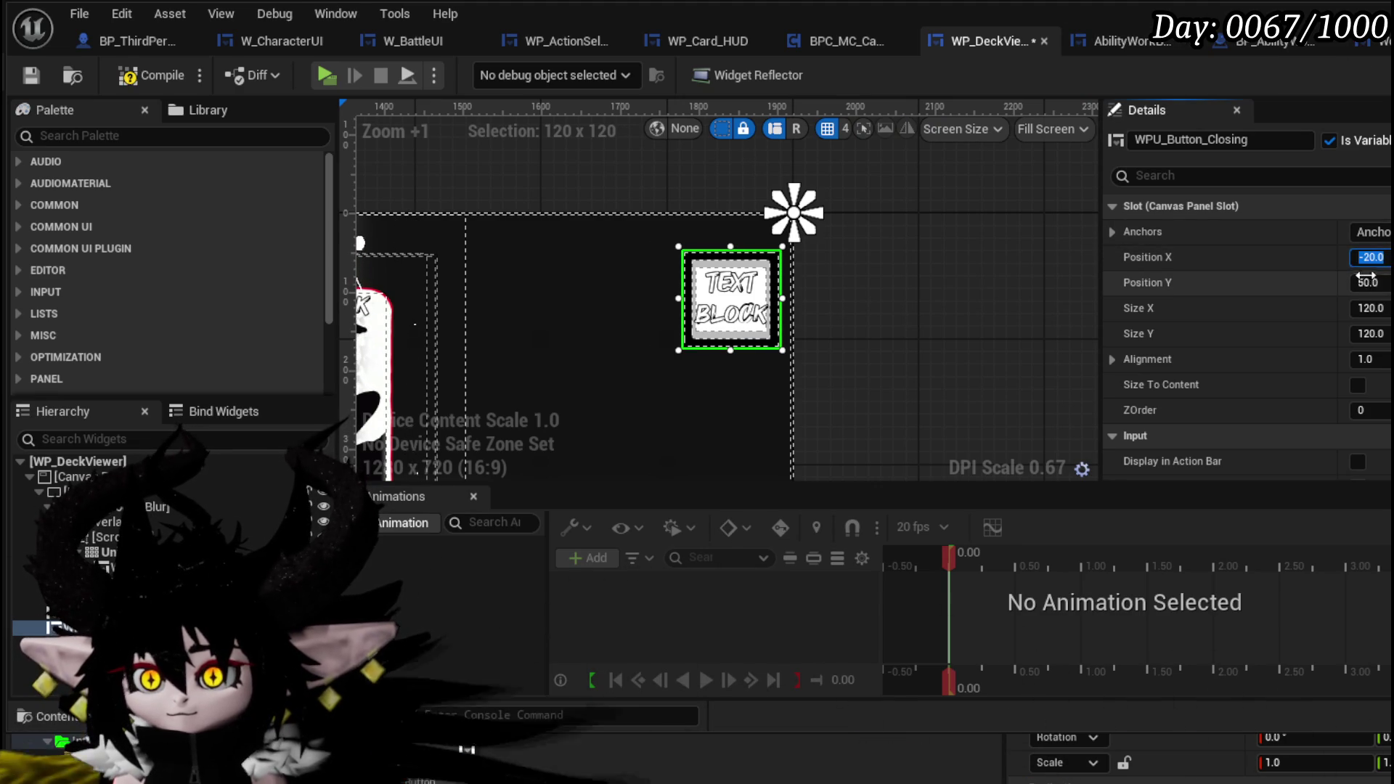